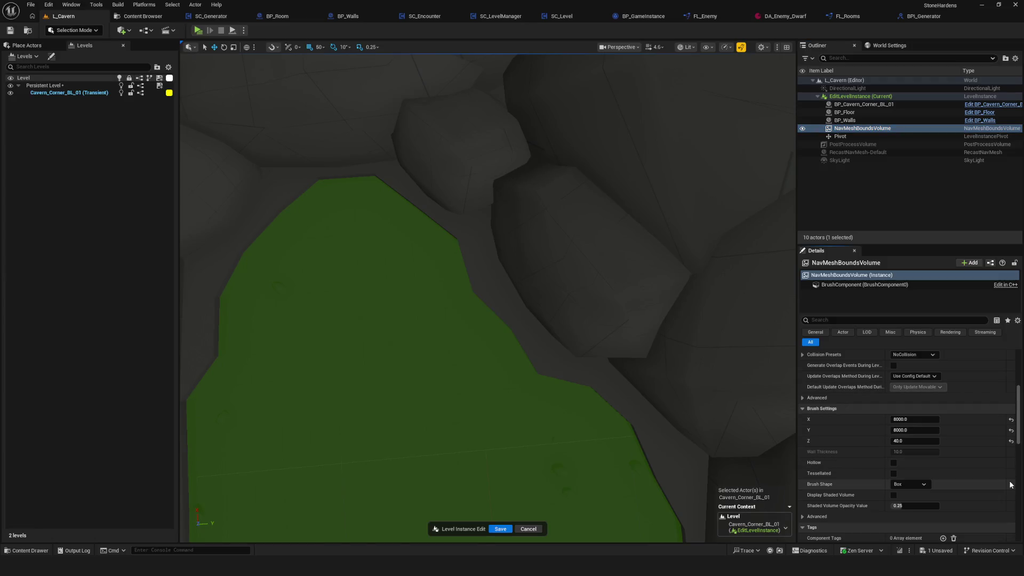
Select the NavMeshBoundsVolume and browse its Details panel.
{"action": "left_click_drag", "start_coordinate": [1021, 418], "coordinate": [1014, 511]}
{"action": "left_click", "coordinate": [875, 128]}
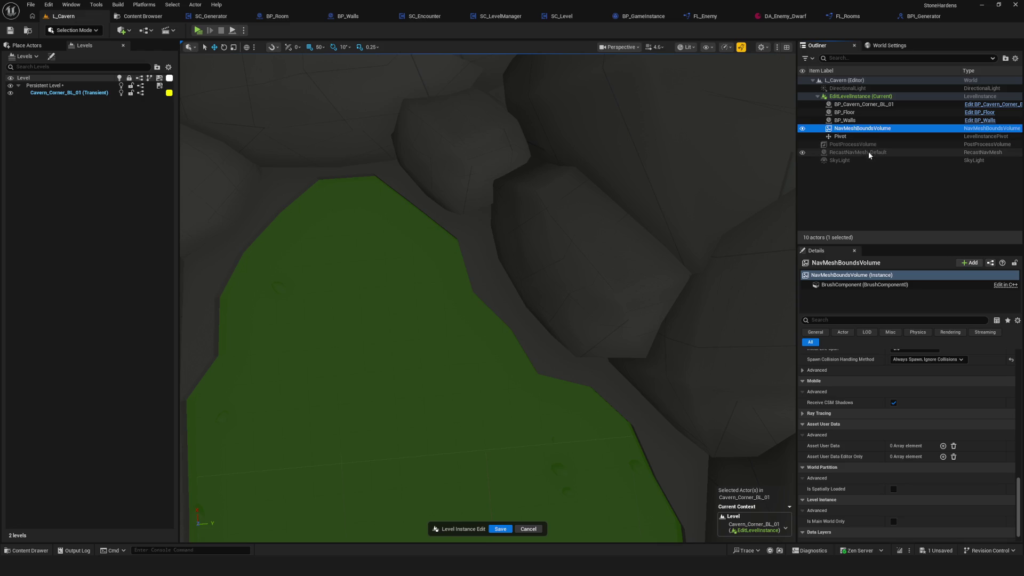
{"action": "left_click", "coordinate": [1019, 496]}
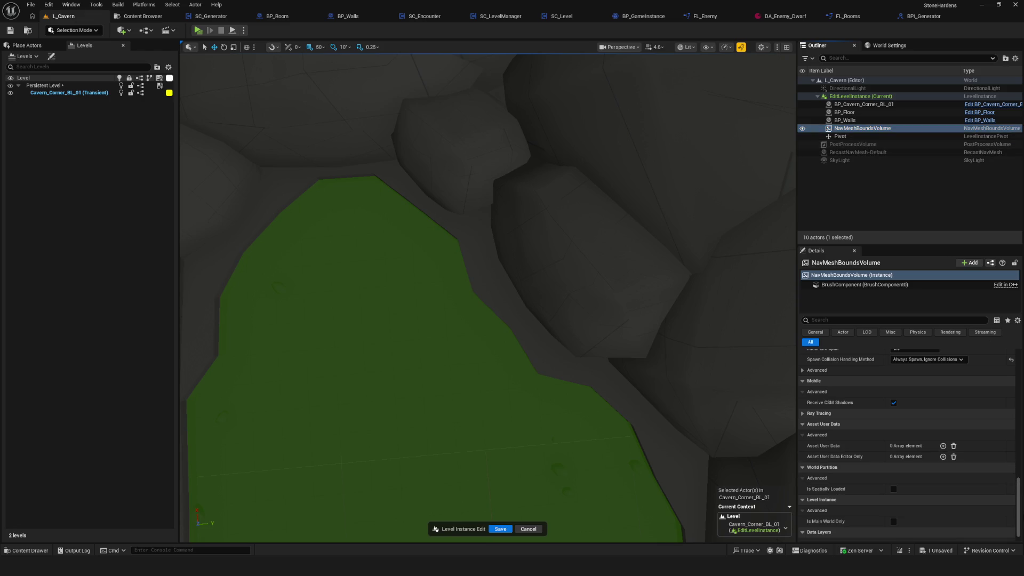
{"action": "scroll", "coordinate": [1021, 504], "scroll_direction": "up", "scroll_amount": 3}
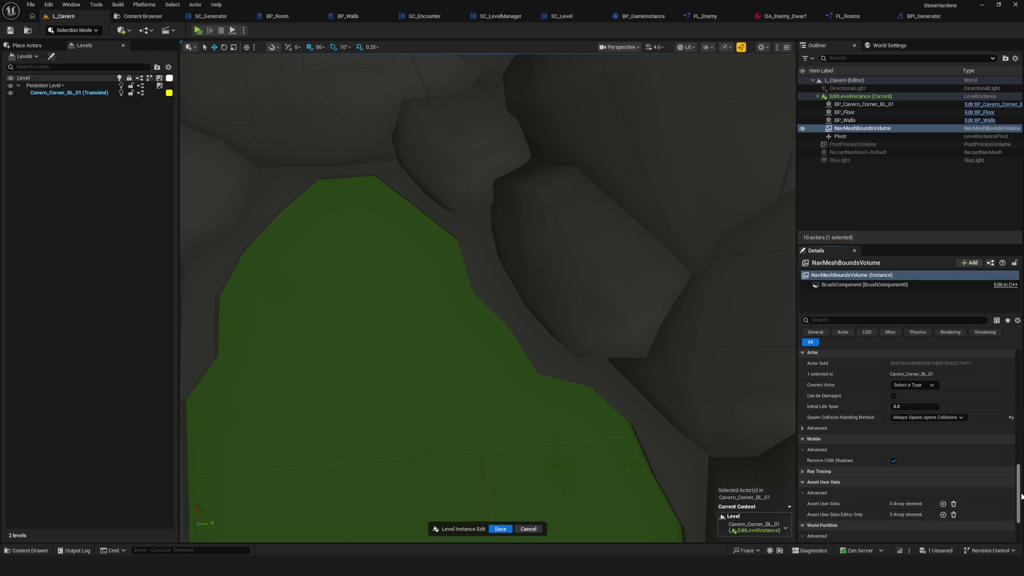
{"action": "left_click_drag", "start_coordinate": [1021, 496], "coordinate": [1022, 517]}
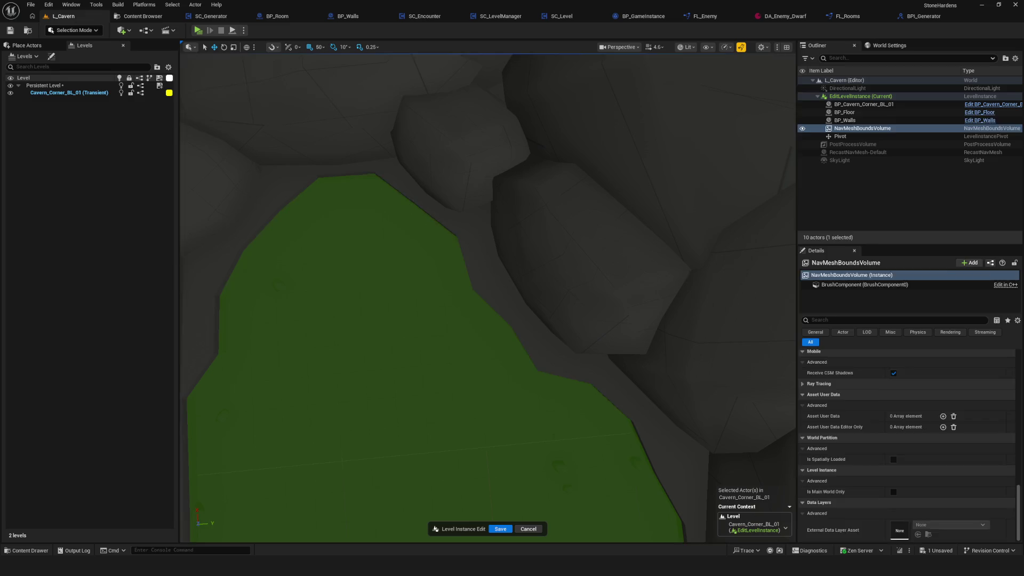
Filter BP_Walls' Details by 'can' and check Can Ever Affect Navigation on each component.
{"action": "left_click", "coordinate": [765, 328]}
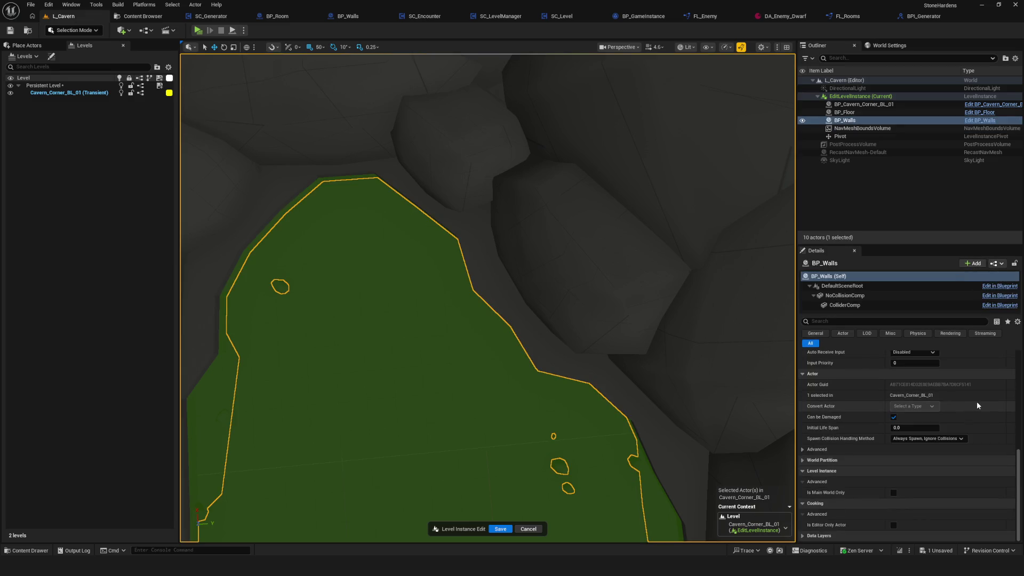
{"action": "scroll", "coordinate": [978, 406], "scroll_direction": "up", "scroll_amount": 1}
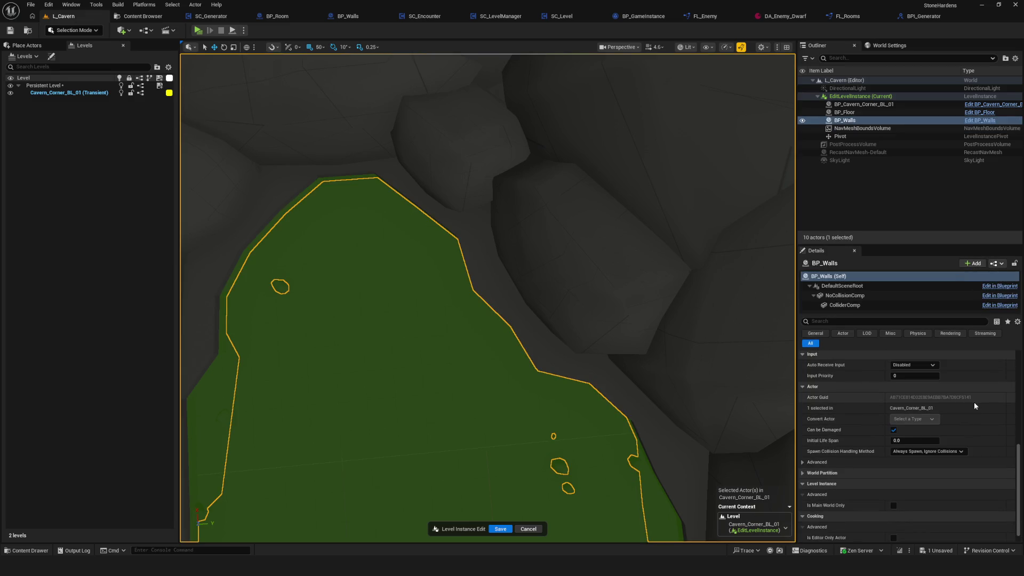
{"action": "left_click", "coordinate": [843, 286]}
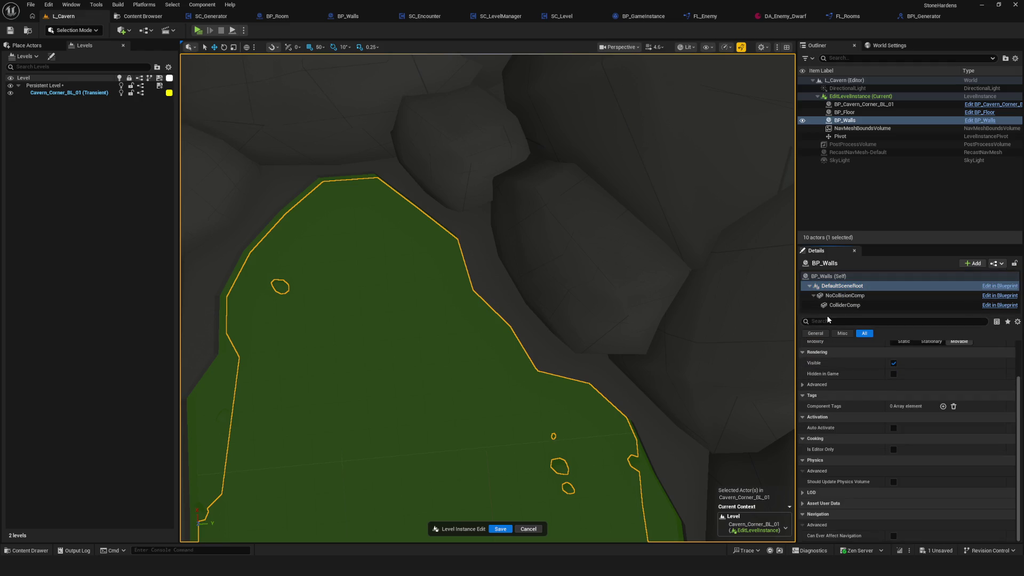
{"action": "type", "text": "can"}
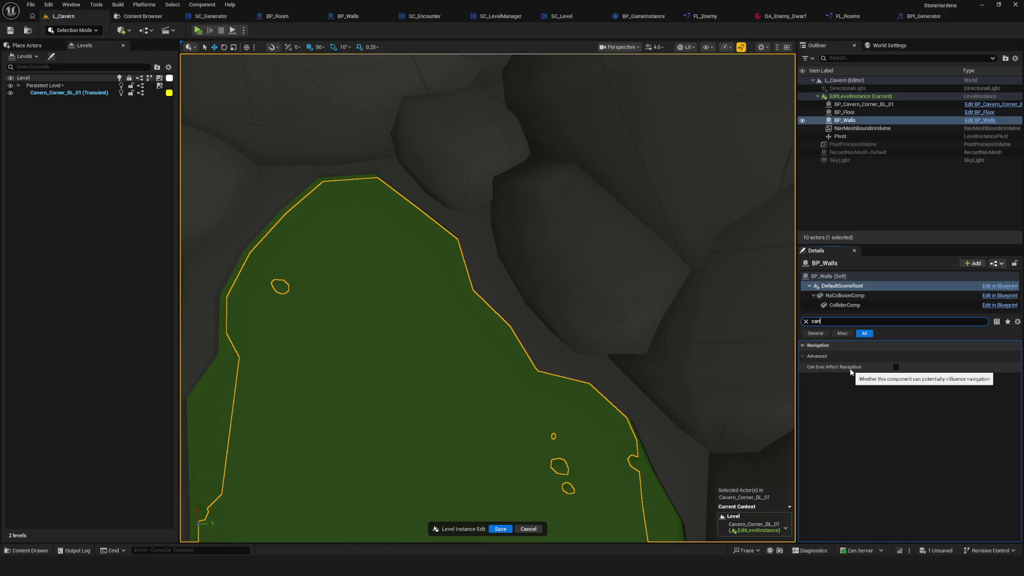
{"action": "left_click", "coordinate": [848, 305]}
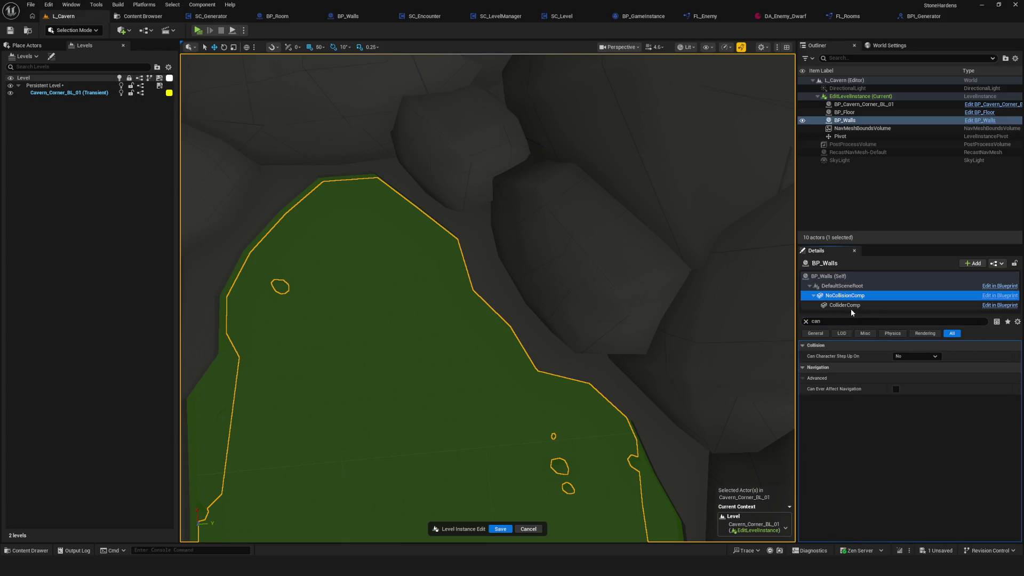
{"action": "left_click", "coordinate": [845, 295]}
{"action": "left_click", "coordinate": [841, 286]}
{"action": "left_click", "coordinate": [839, 276]}
{"action": "scroll", "coordinate": [731, 293], "scroll_direction": "down", "scroll_amount": 5}
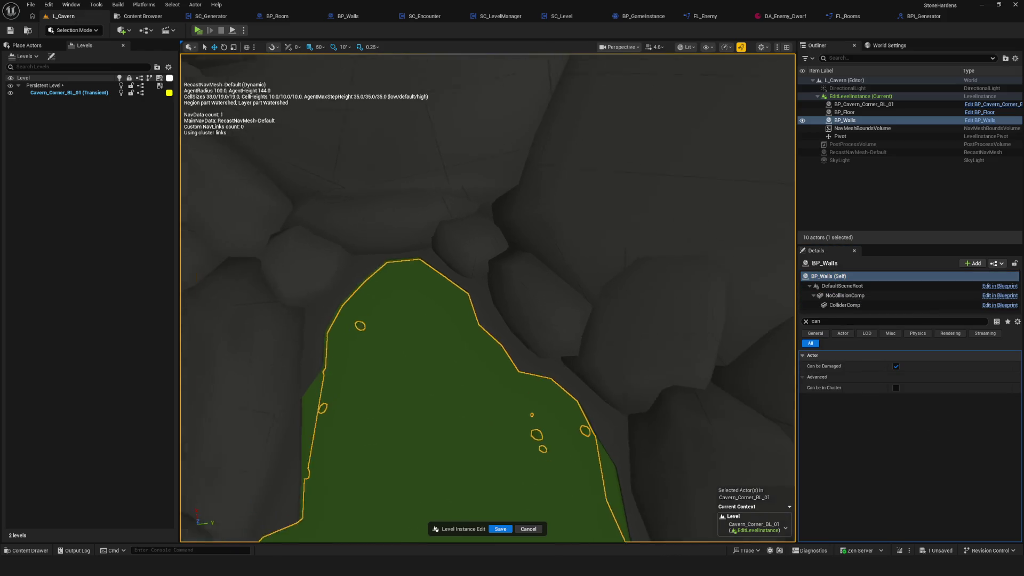
Frame BP_Walls in the viewport, then reselect the NavMeshBoundsVolume.
{"action": "double_click", "coordinate": [845, 120]}
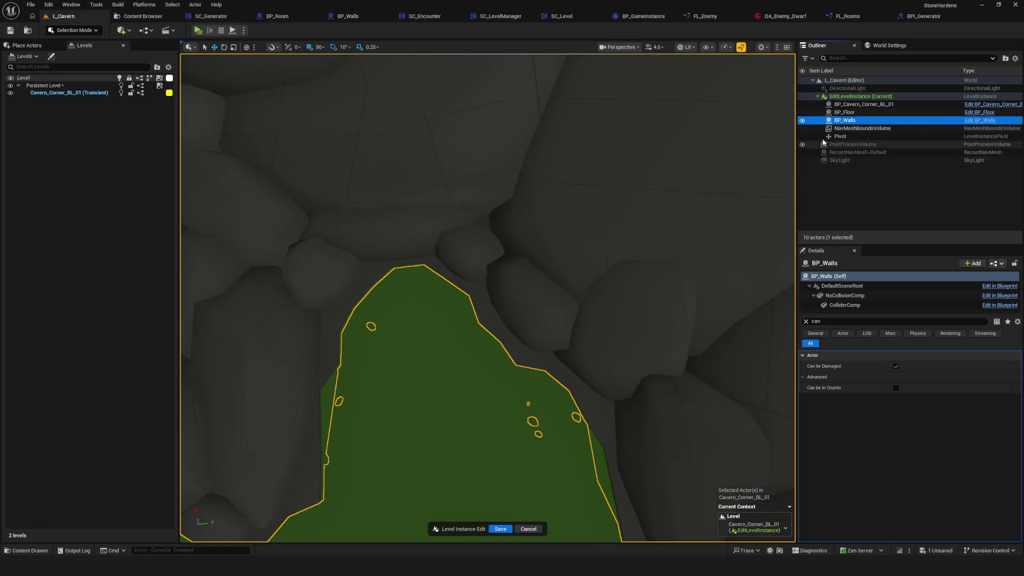
{"action": "double_click", "coordinate": [808, 123]}
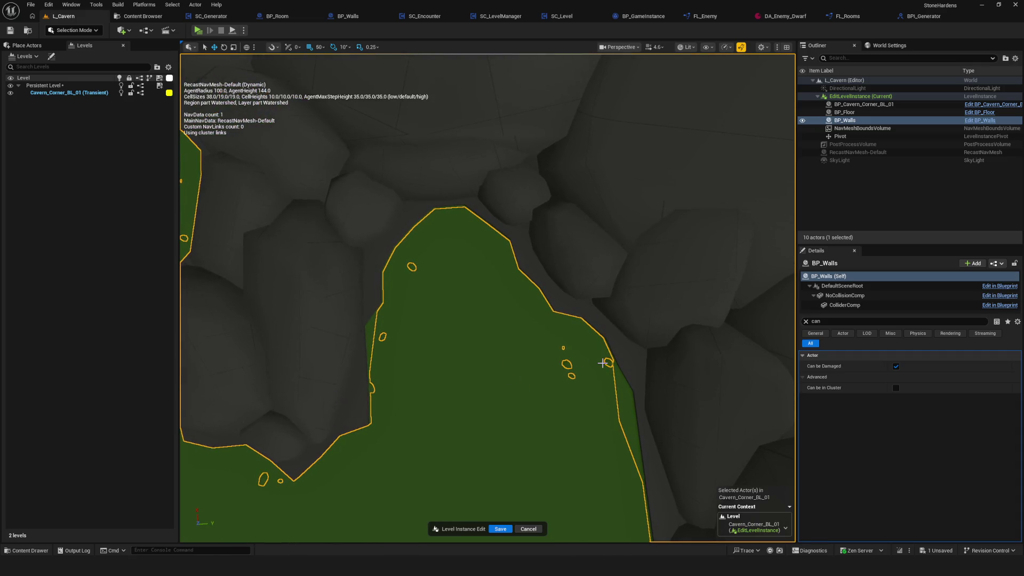
{"action": "left_click", "coordinate": [854, 128]}
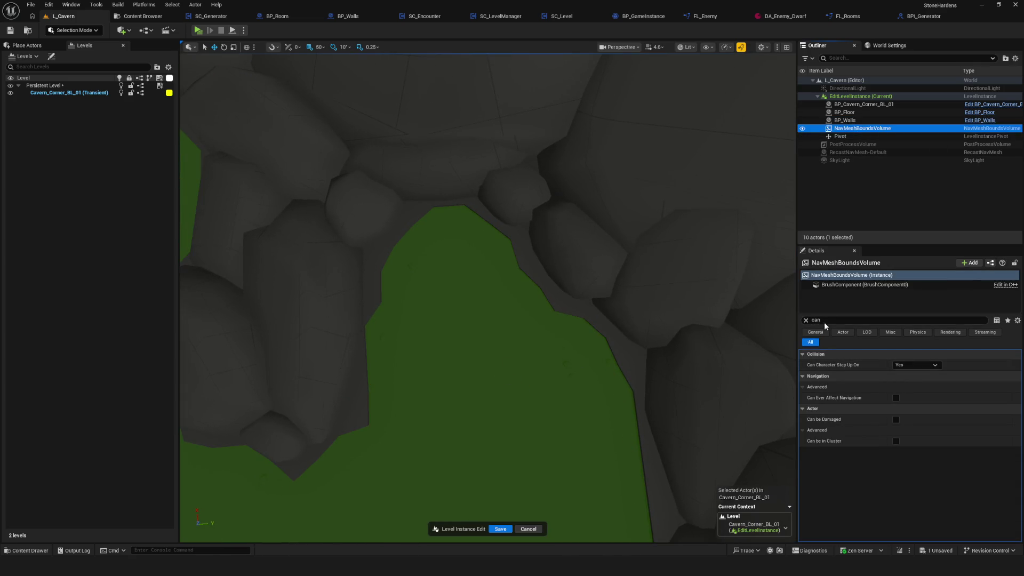
Clear the Details filter, review the NavMeshBoundsVolume's properties, and save the level instance edits.
{"action": "left_click", "coordinate": [806, 321]}
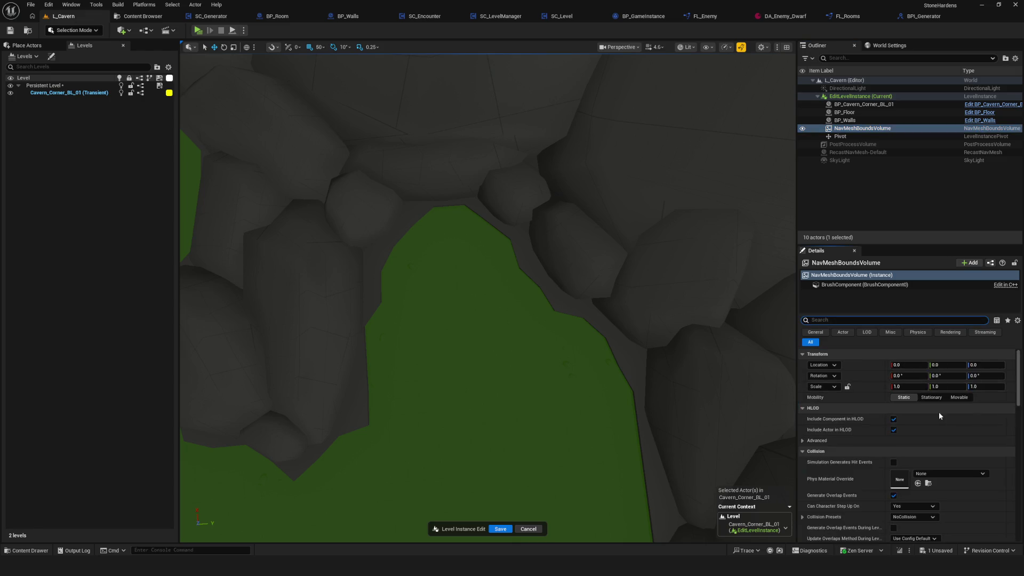
{"action": "scroll", "coordinate": [960, 408], "scroll_direction": "down", "scroll_amount": 8}
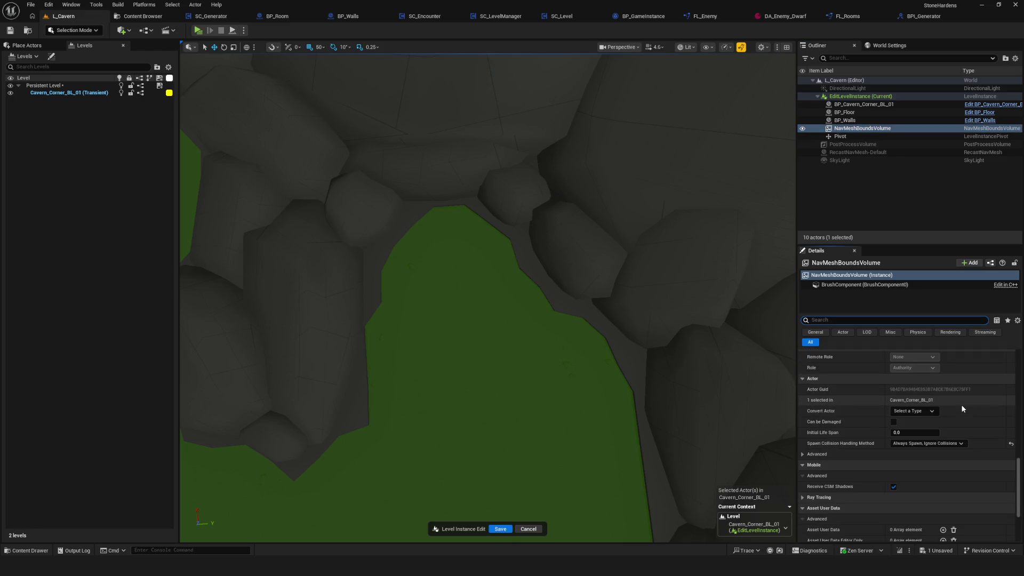
{"action": "scroll", "coordinate": [963, 409], "scroll_direction": "down", "scroll_amount": 4}
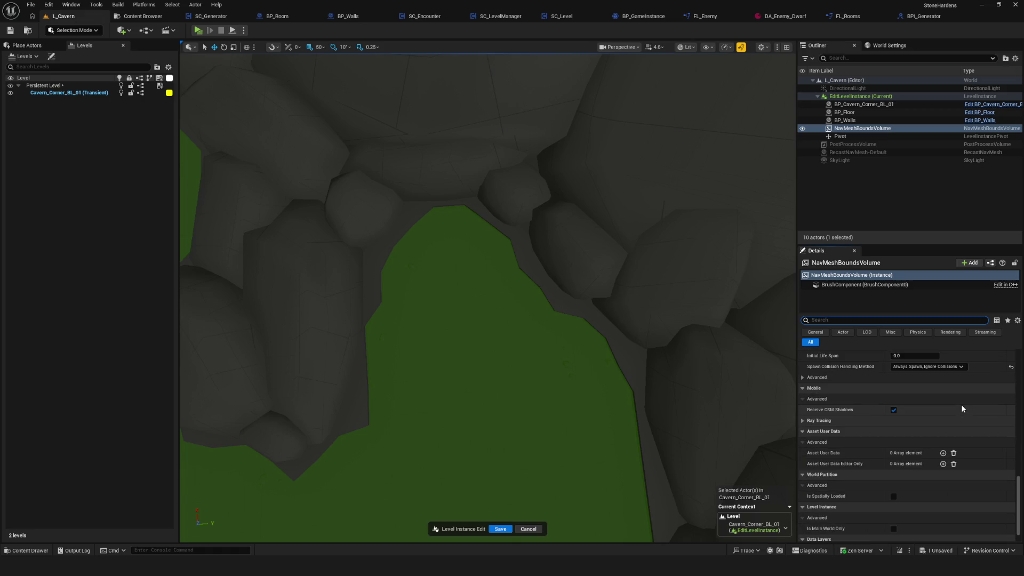
{"action": "scroll", "coordinate": [961, 404], "scroll_direction": "up", "scroll_amount": 3}
{"action": "scroll", "coordinate": [962, 405], "scroll_direction": "down", "scroll_amount": 3}
{"action": "scroll", "coordinate": [962, 405], "scroll_direction": "up", "scroll_amount": 10}
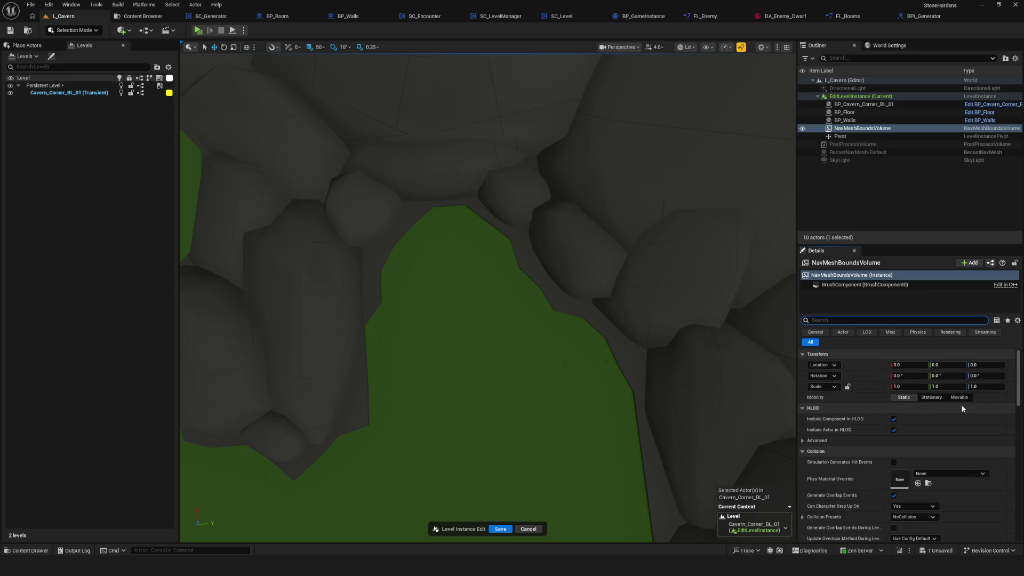
{"action": "scroll", "coordinate": [962, 404], "scroll_direction": "down", "scroll_amount": 8}
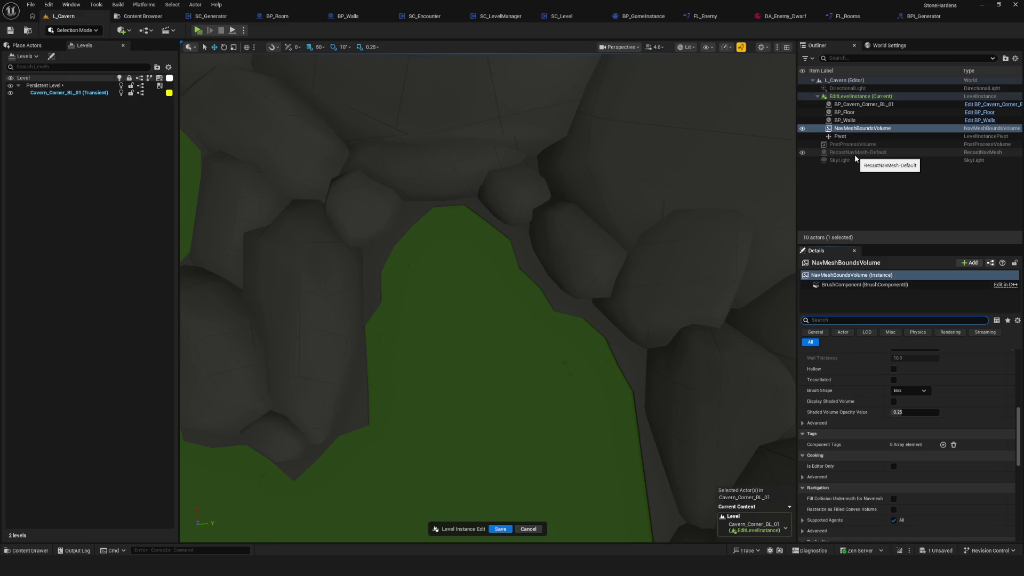
{"action": "left_click", "coordinate": [981, 197]}
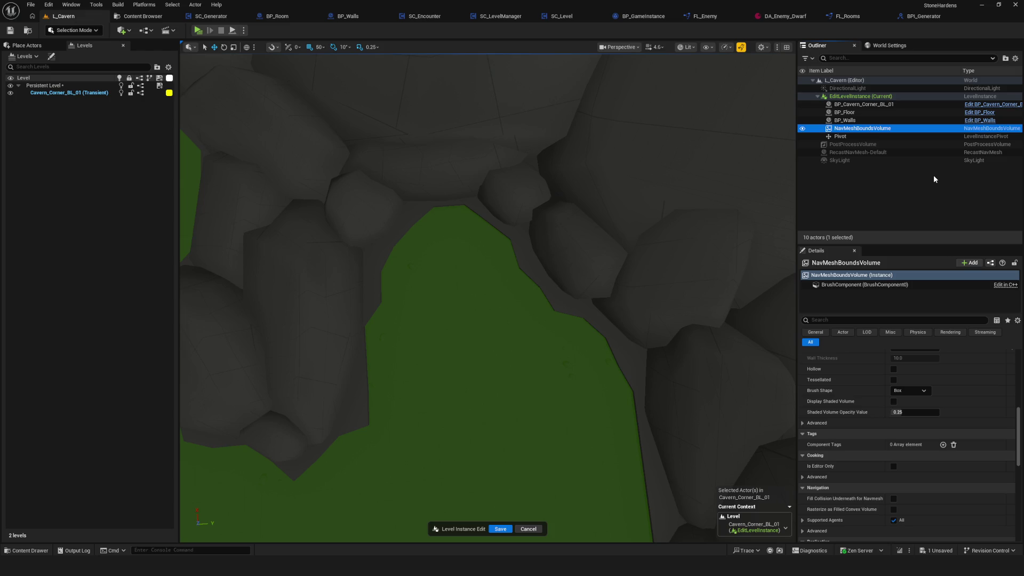
{"action": "left_click", "coordinate": [500, 528]}
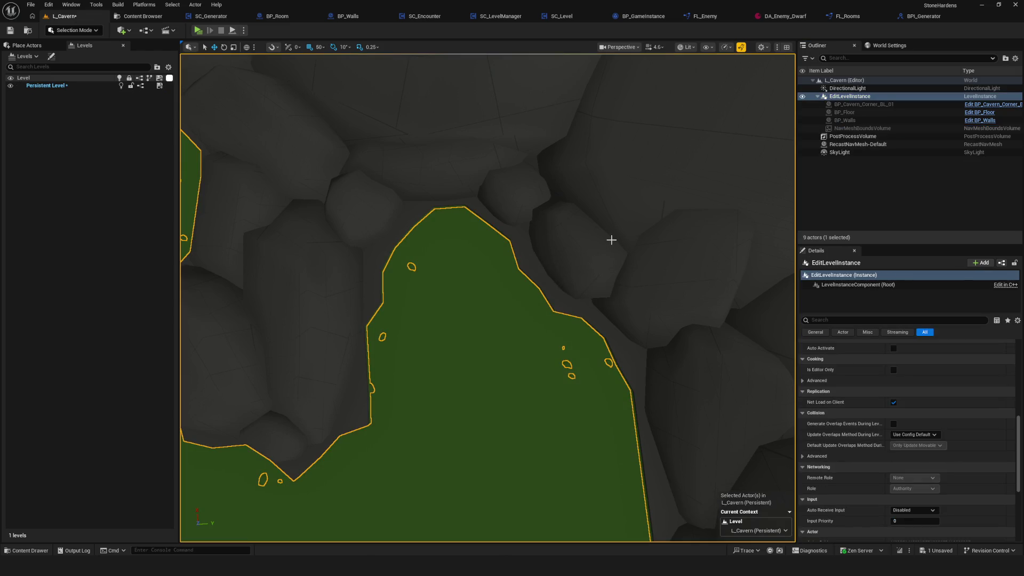
Review RecastNavMesh-Default's settings: agent radius 100, agent height 144, max slope 44.
{"action": "left_click", "coordinate": [854, 144]}
{"action": "scroll", "coordinate": [945, 395], "scroll_direction": "down", "scroll_amount": 2}
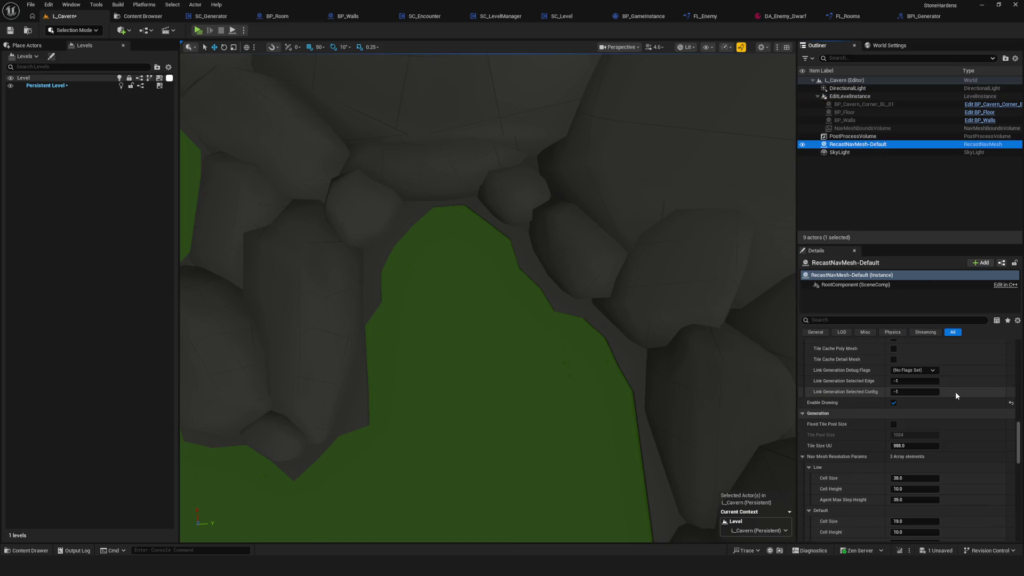
{"action": "scroll", "coordinate": [953, 400], "scroll_direction": "down", "scroll_amount": 10}
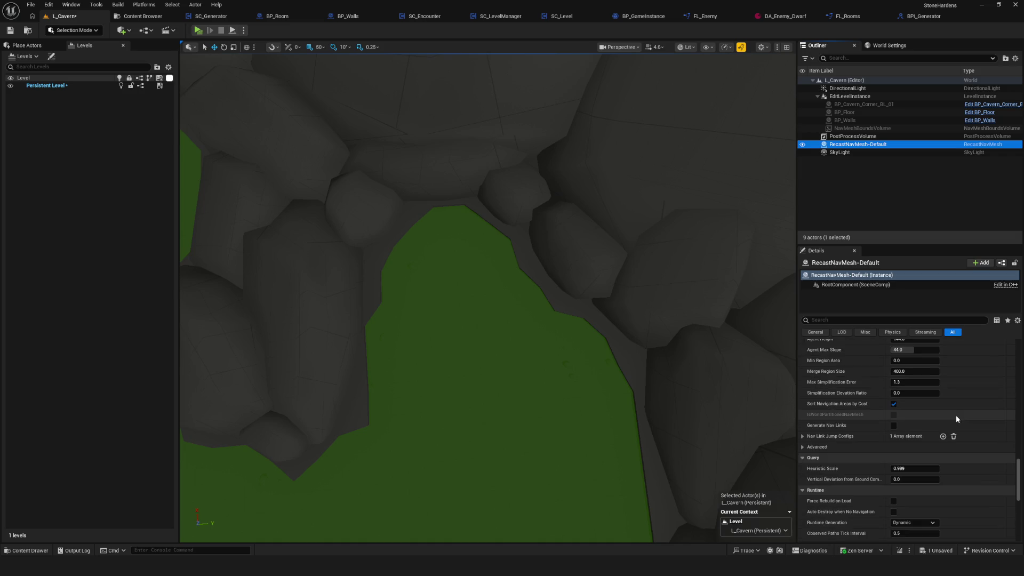
{"action": "scroll", "coordinate": [956, 409], "scroll_direction": "up", "scroll_amount": 2}
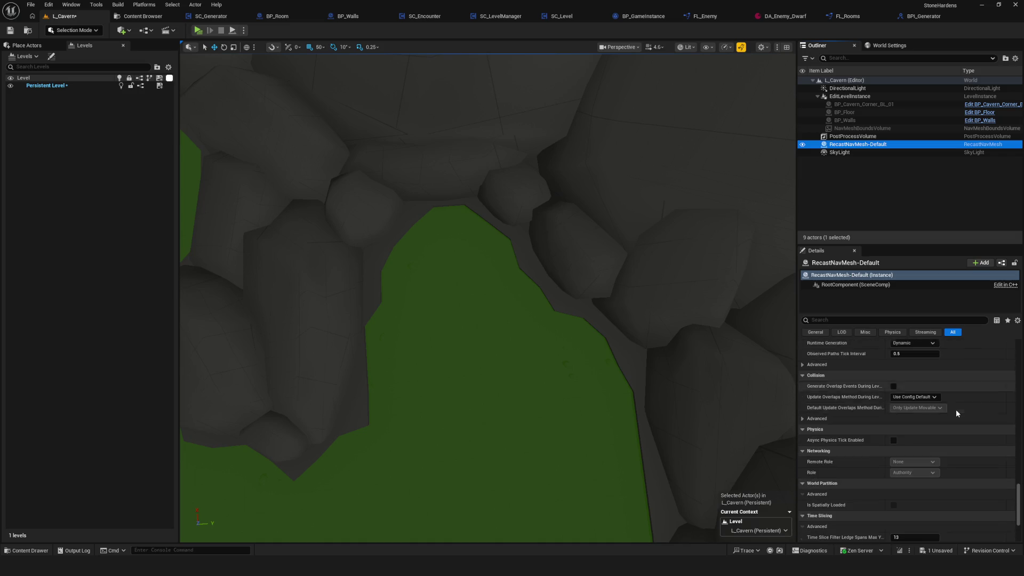
{"action": "scroll", "coordinate": [1007, 443], "scroll_direction": "up", "scroll_amount": 2}
{"action": "scroll", "coordinate": [1006, 443], "scroll_direction": "up", "scroll_amount": 6}
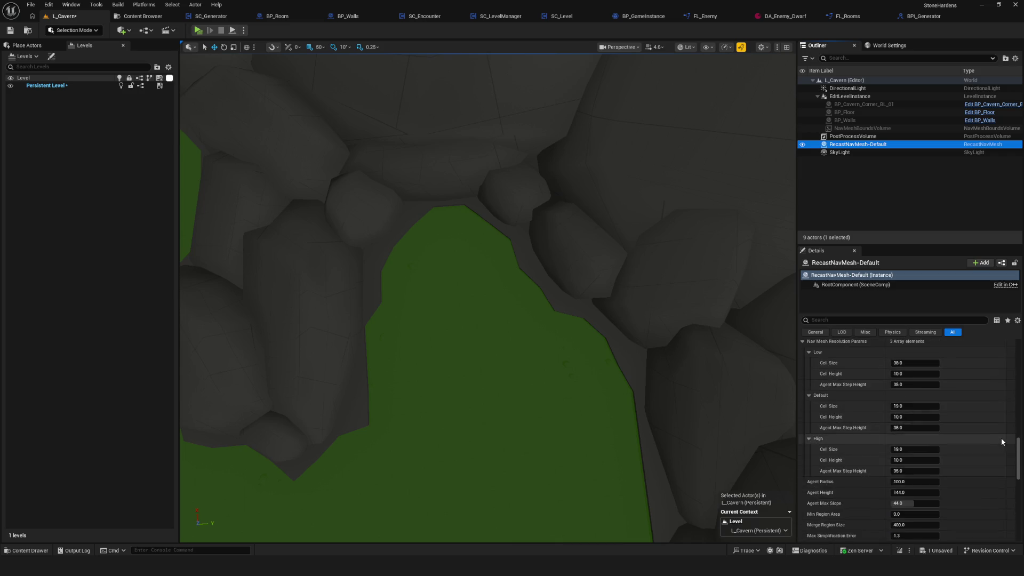
{"action": "scroll", "coordinate": [914, 436], "scroll_direction": "up", "scroll_amount": 8}
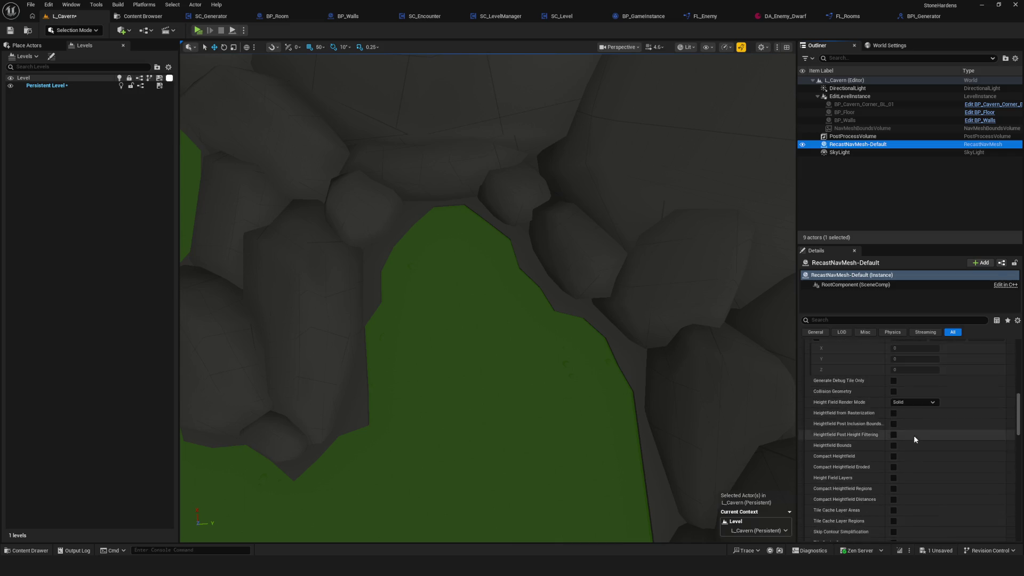
{"action": "scroll", "coordinate": [916, 434], "scroll_direction": "down", "scroll_amount": 7}
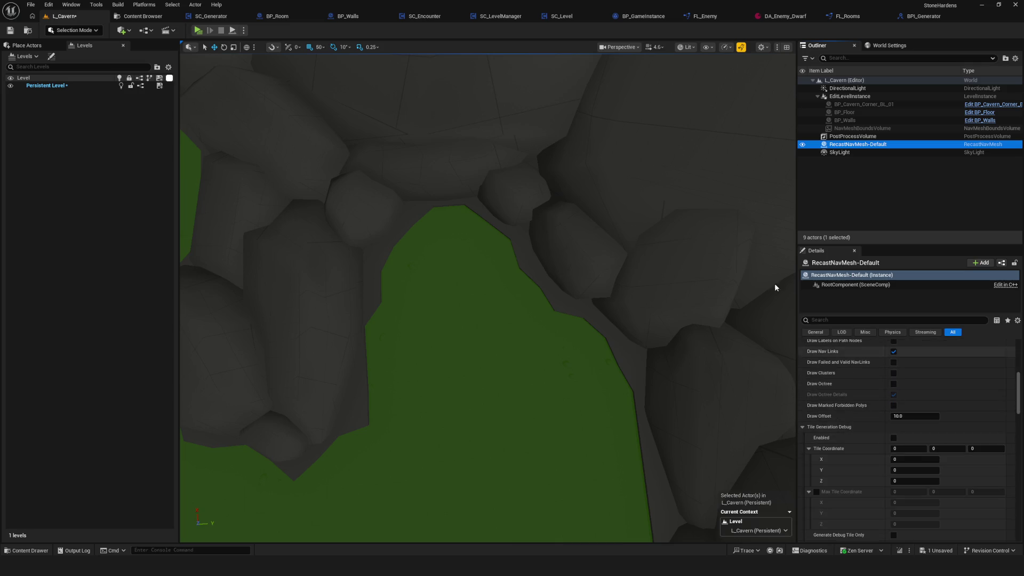
{"action": "left_click", "coordinate": [48, 9]}
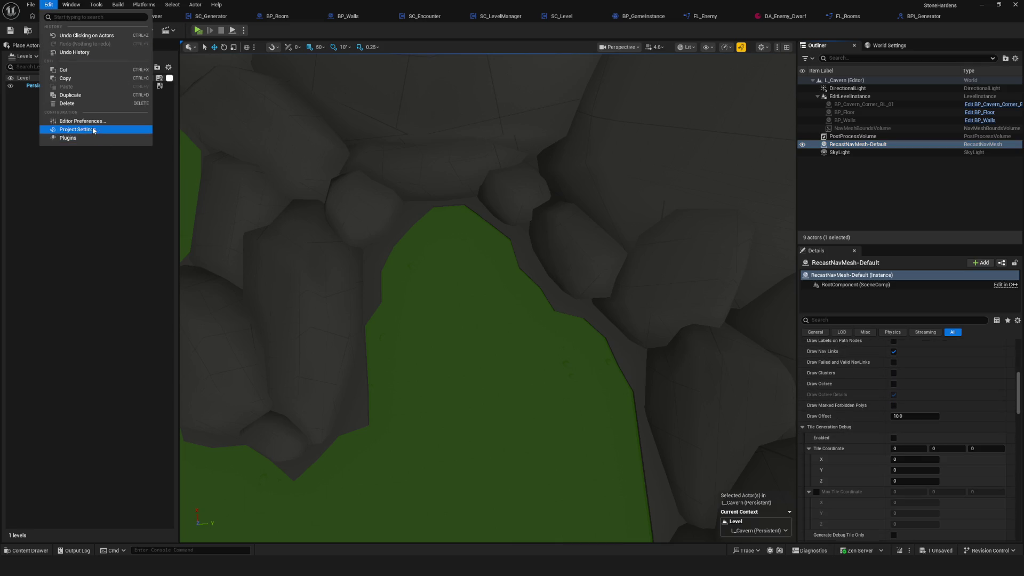
Go to the Navigation Mesh page of Project Settings, down to its Runtime section.
{"action": "left_click", "coordinate": [66, 130]}
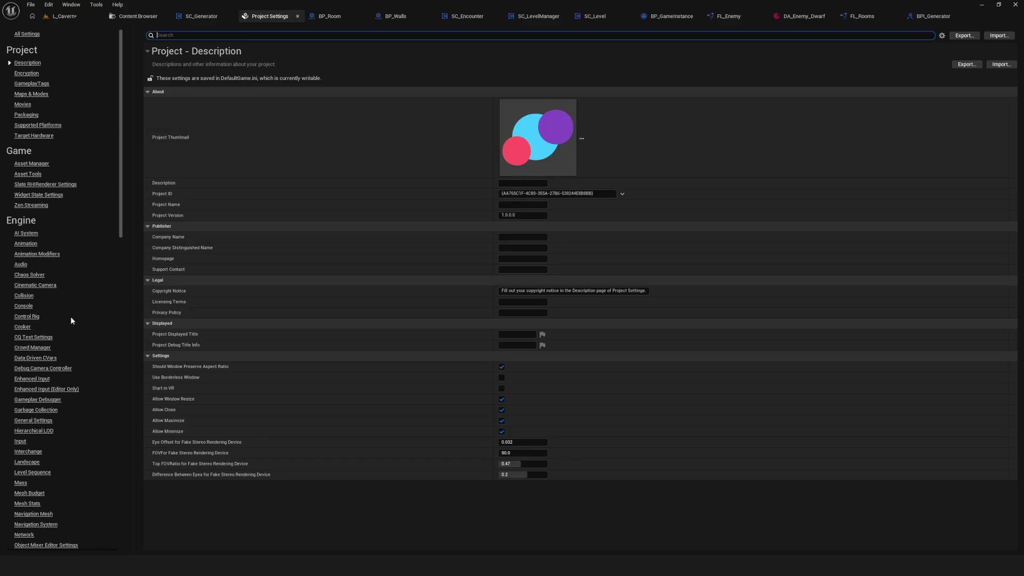
{"action": "scroll", "coordinate": [101, 338], "scroll_direction": "down", "scroll_amount": 5}
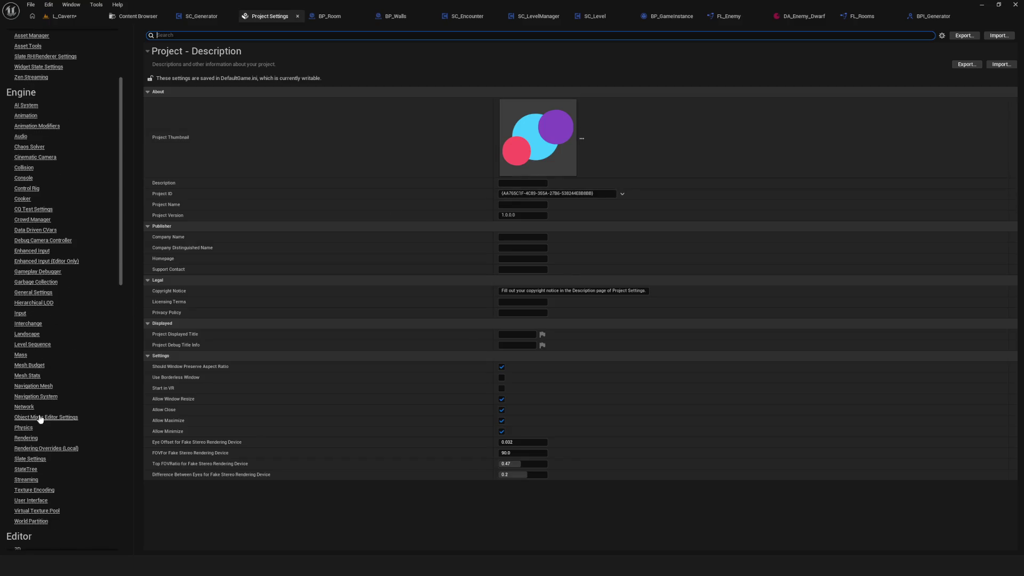
{"action": "left_click", "coordinate": [46, 388]}
{"action": "scroll", "coordinate": [693, 215], "scroll_direction": "down", "scroll_amount": 10}
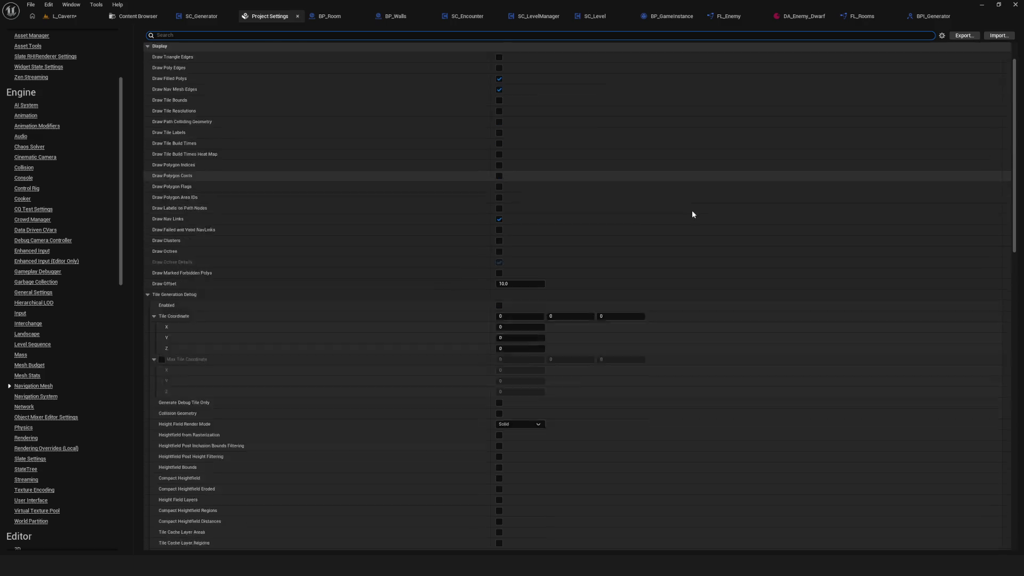
{"action": "scroll", "coordinate": [692, 212], "scroll_direction": "down", "scroll_amount": 15}
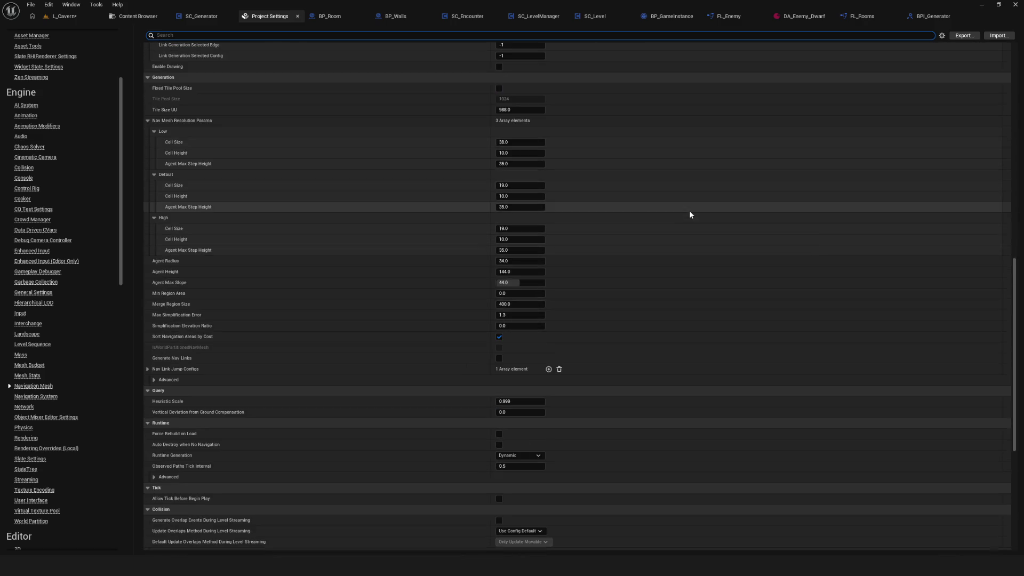
{"action": "scroll", "coordinate": [690, 215], "scroll_direction": "down", "scroll_amount": 4}
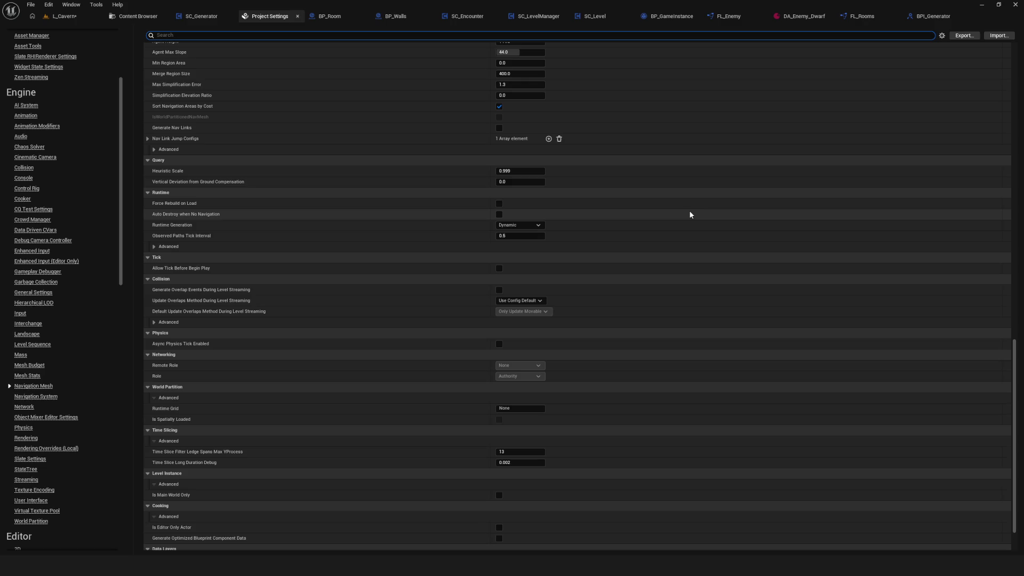
{"action": "scroll", "coordinate": [690, 215], "scroll_direction": "down", "scroll_amount": 2}
{"action": "scroll", "coordinate": [691, 215], "scroll_direction": "up", "scroll_amount": 4}
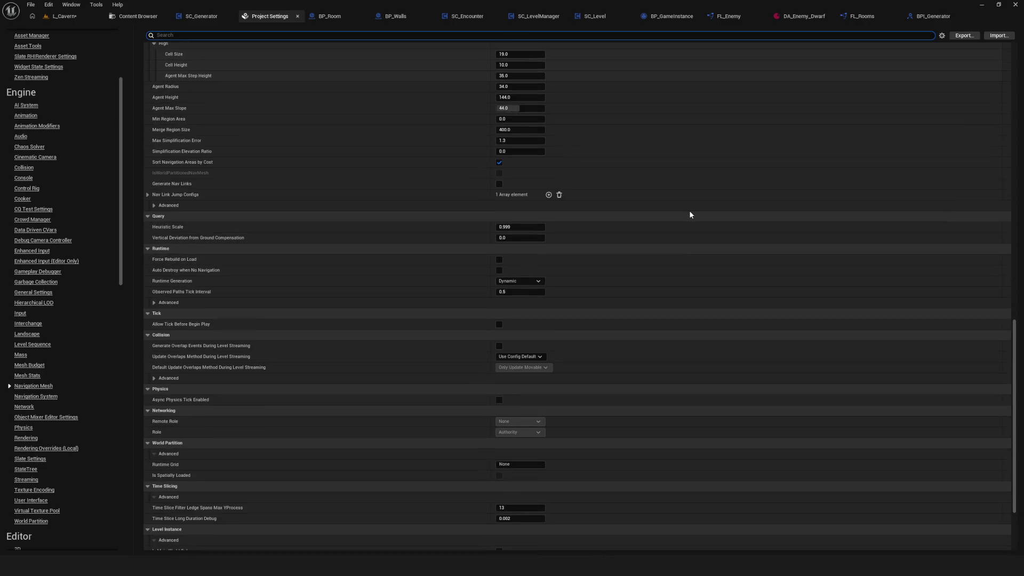
{"action": "scroll", "coordinate": [691, 215], "scroll_direction": "up", "scroll_amount": 3}
Change the project's Runtime Generation from Dynamic to Static.
{"action": "left_click", "coordinate": [531, 358]}
{"action": "left_click", "coordinate": [536, 366]}
{"action": "scroll", "coordinate": [503, 146], "scroll_direction": "up", "scroll_amount": 4}
{"action": "scroll", "coordinate": [452, 140], "scroll_direction": "up", "scroll_amount": 20}
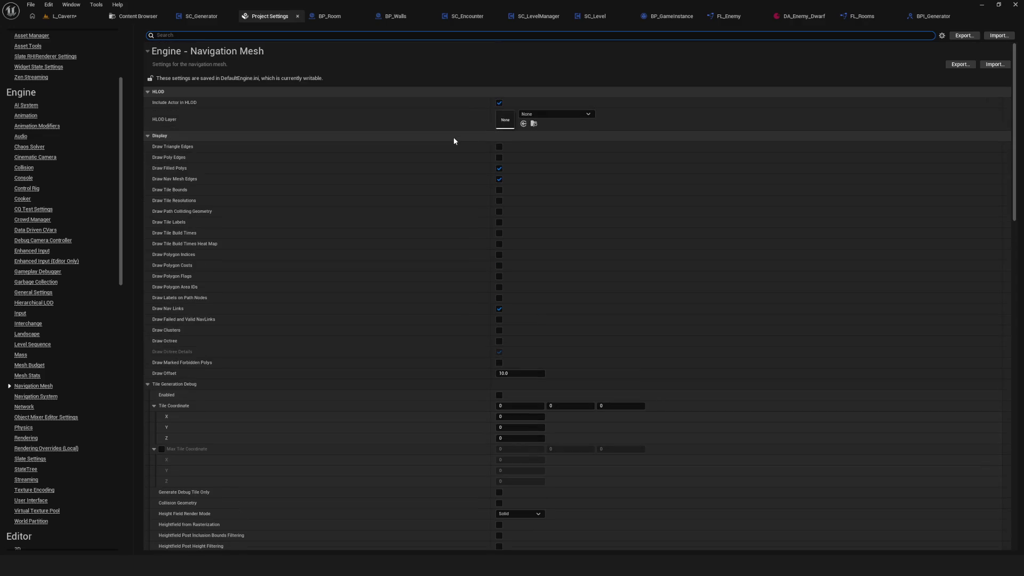
{"action": "left_click", "coordinate": [138, 17]}
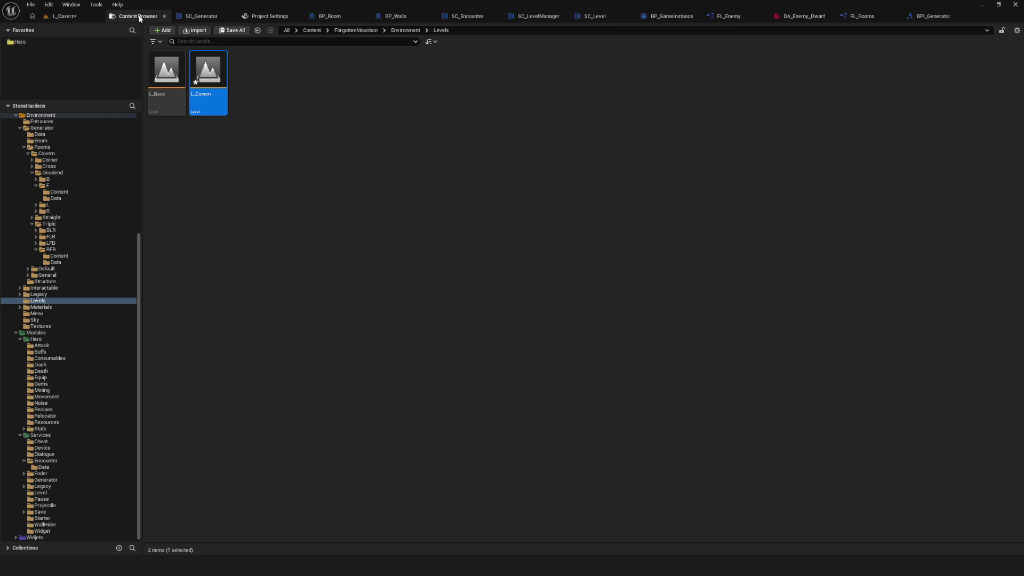
Save the L_Cavern level and frame the cavern in the viewport.
{"action": "left_click", "coordinate": [62, 16]}
{"action": "left_click", "coordinate": [10, 31]}
{"action": "mouse_move", "coordinate": [457, 230]}
{"action": "left_mouse_down"}
{"action": "mouse_move", "coordinate": [446, 272]}
{"action": "mouse_move", "coordinate": [460, 203]}
{"action": "mouse_move", "coordinate": [463, 230]}
{"action": "left_mouse_up"}
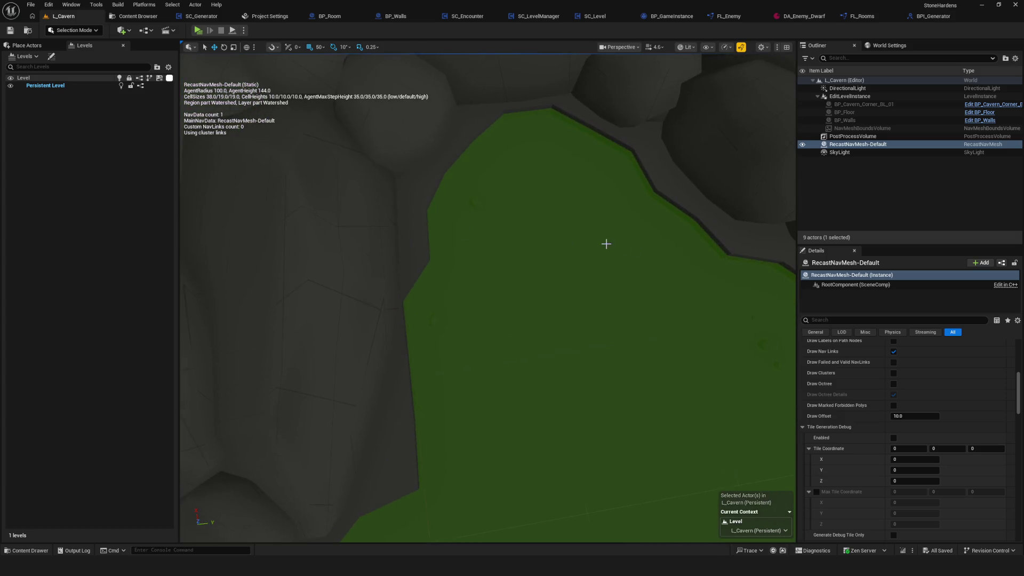
{"action": "left_click_drag", "start_coordinate": [592, 242], "coordinate": [582, 256]}
Confirm RecastNavMesh-Default's Runtime Generation is set to Static.
{"action": "left_click", "coordinate": [853, 136]}
{"action": "left_click", "coordinate": [875, 144]}
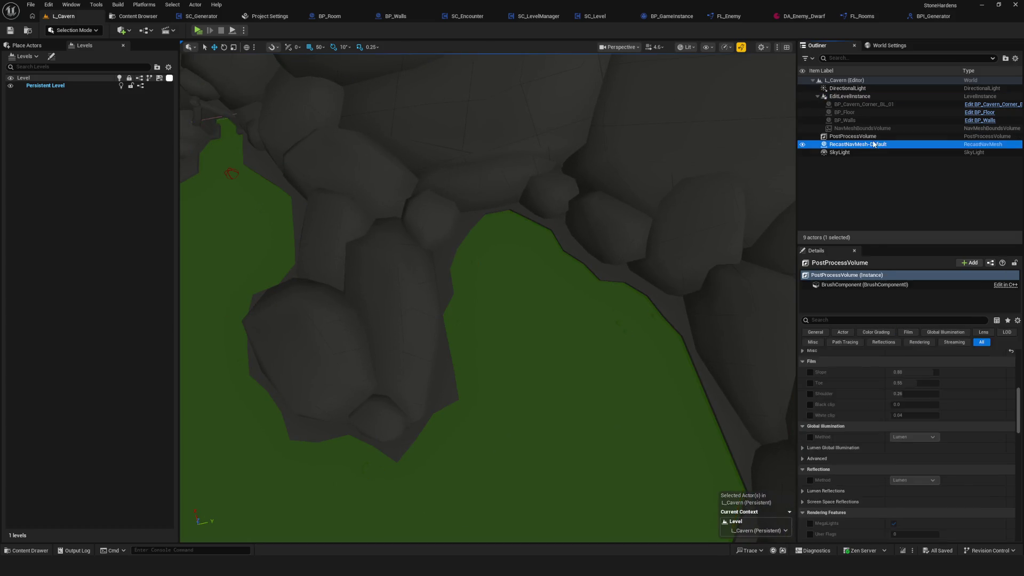
{"action": "left_click_drag", "start_coordinate": [1019, 373], "coordinate": [1019, 525]}
{"action": "scroll", "coordinate": [972, 456], "scroll_direction": "up", "scroll_amount": 5}
{"action": "left_click", "coordinate": [914, 427]}
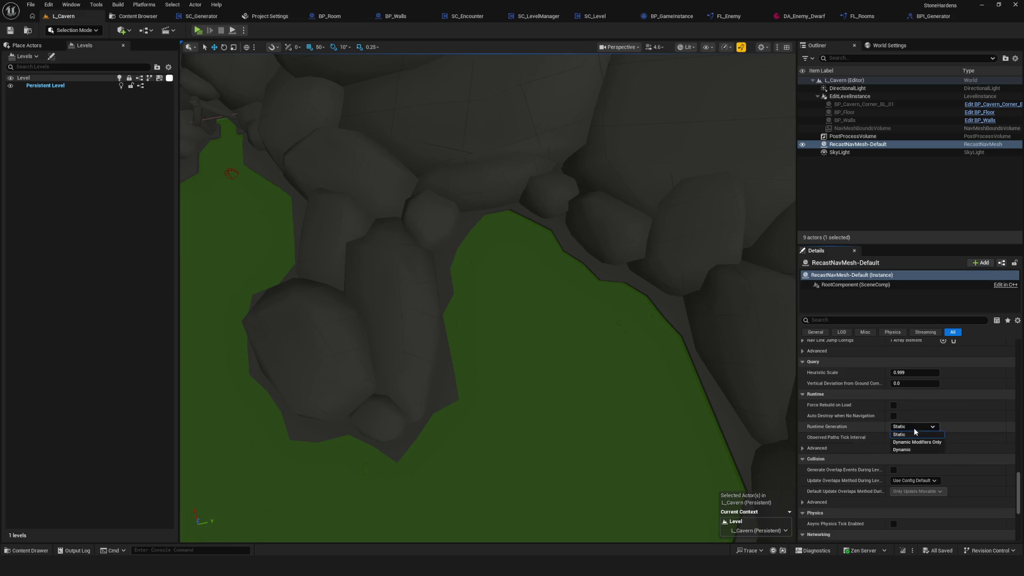
{"action": "left_click", "coordinate": [913, 434]}
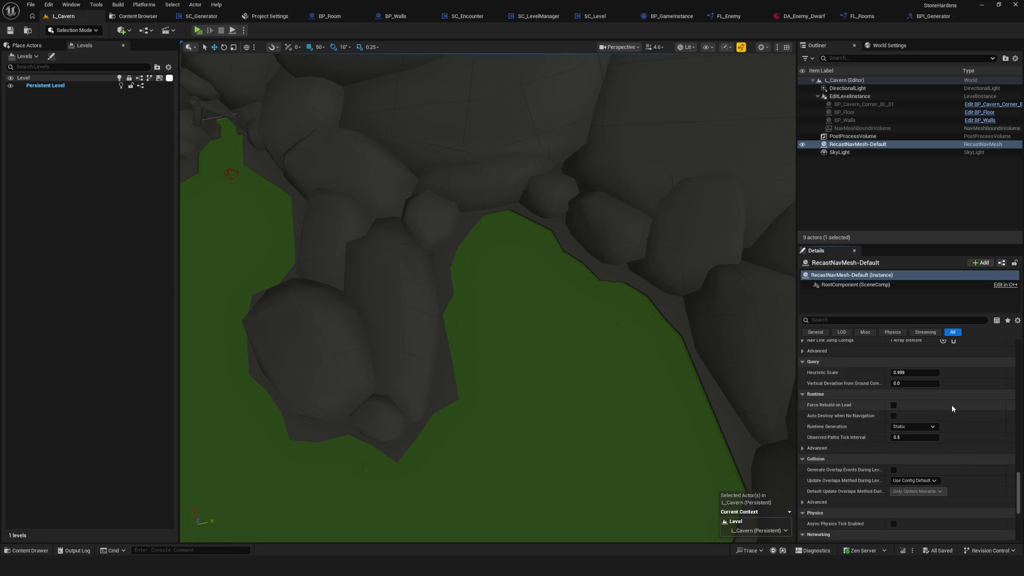
{"action": "scroll", "coordinate": [990, 430], "scroll_direction": "up", "scroll_amount": 8}
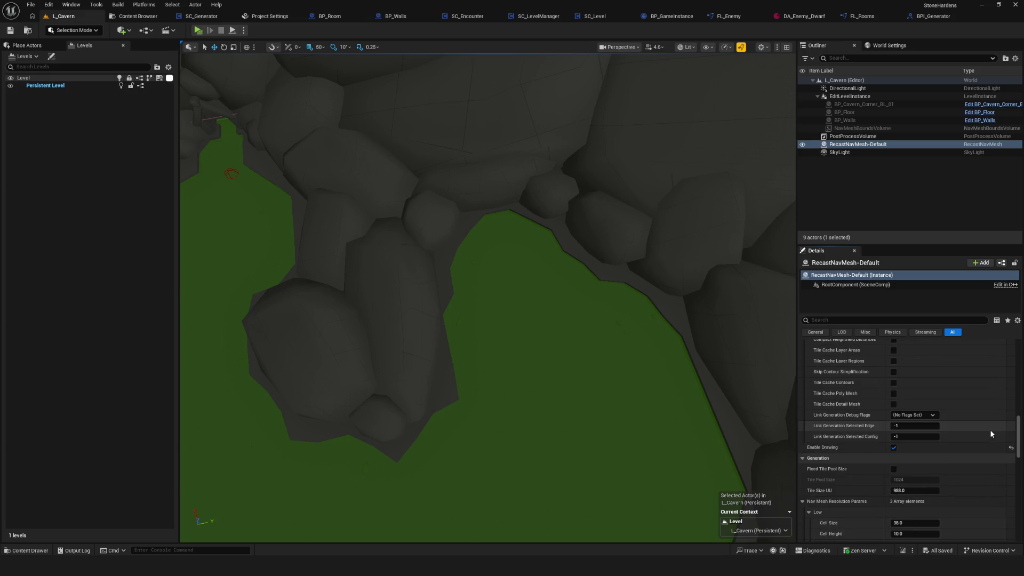
{"action": "scroll", "coordinate": [990, 430], "scroll_direction": "up", "scroll_amount": 10}
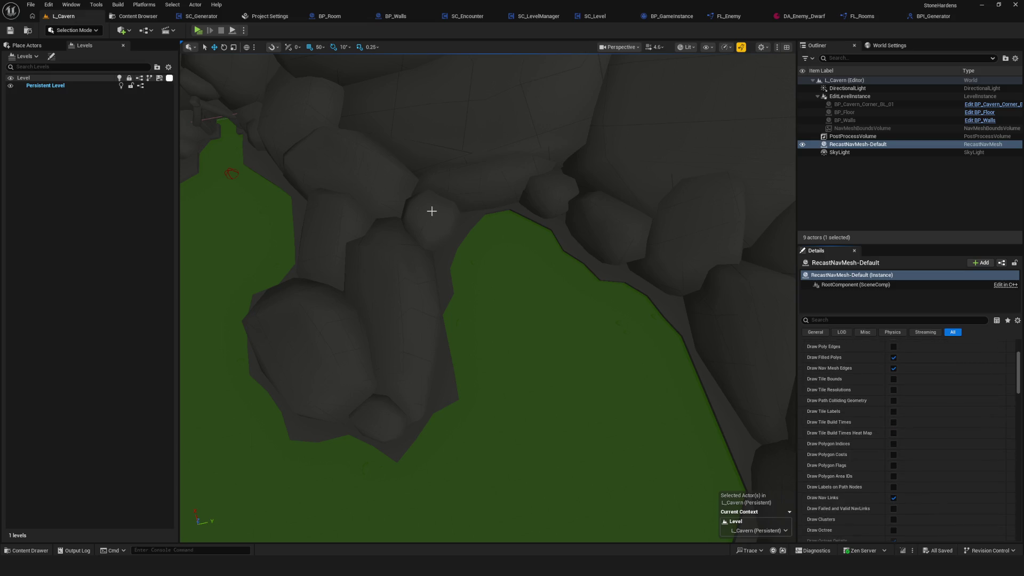
Start editing the Cavern_Corner_BL_01 level instance via EditLevelInstance.
{"action": "left_click_drag", "start_coordinate": [658, 237], "coordinate": [655, 210]}
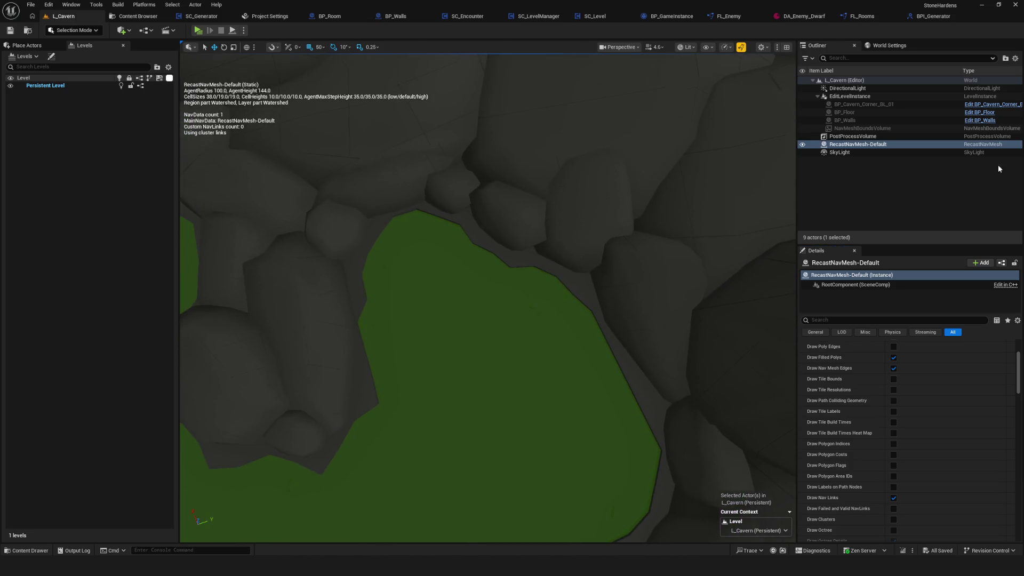
{"action": "left_click", "coordinate": [849, 96]}
{"action": "double_click", "coordinate": [496, 252]}
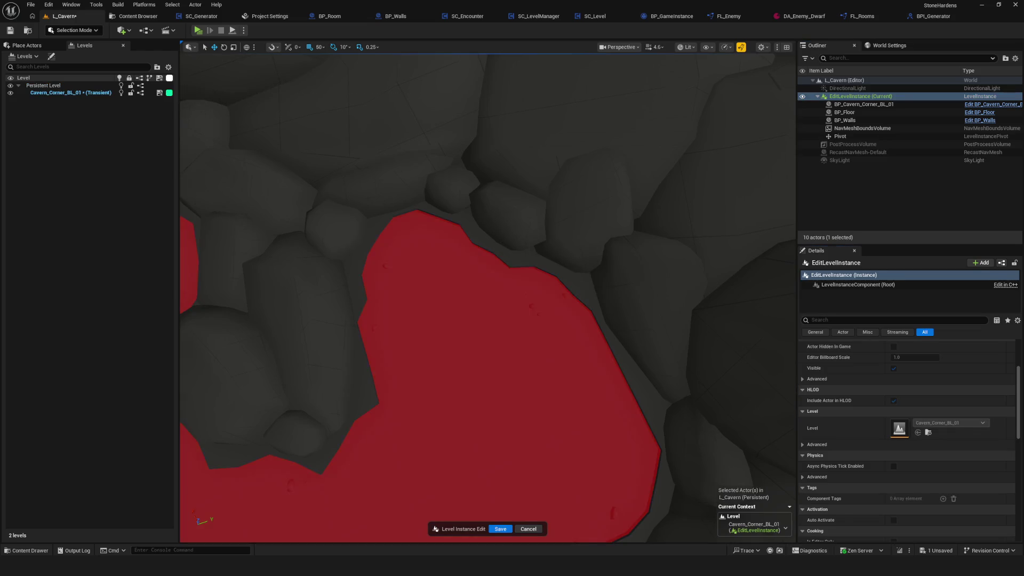
Tick Can Ever Affect Navigation on BP_Walls' NoCollisionComp and save the level instance edit.
{"action": "left_click_drag", "start_coordinate": [562, 279], "coordinate": [562, 273]}
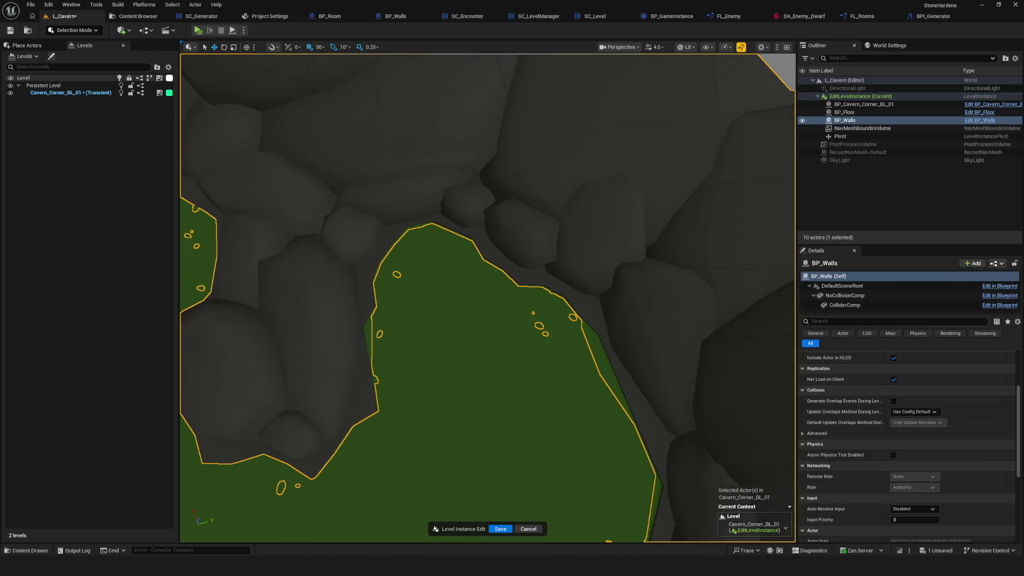
{"action": "key", "text": "Left"}
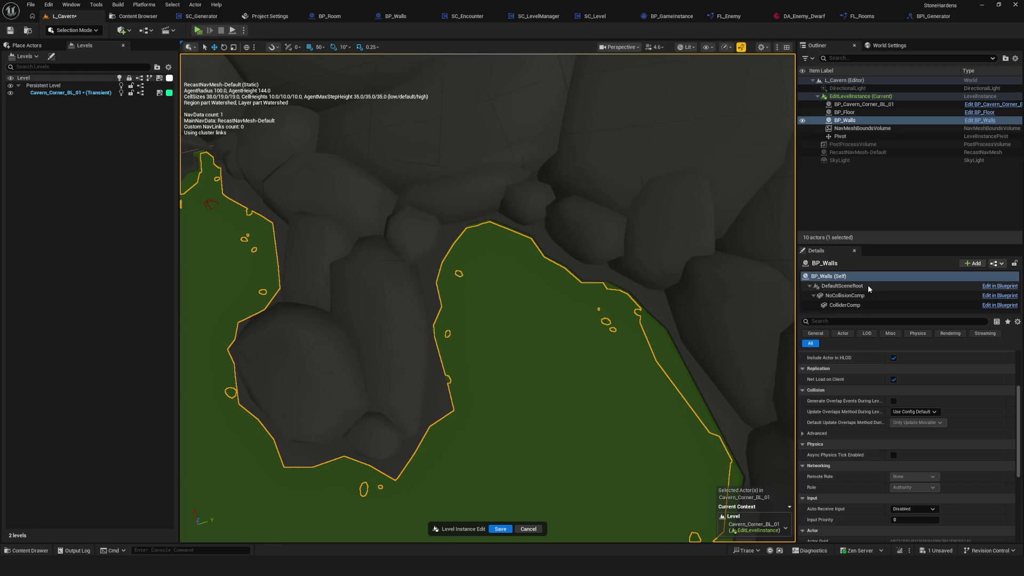
{"action": "key", "text": "Left"}
{"action": "key", "text": "Up"}
{"action": "key", "text": "Right"}
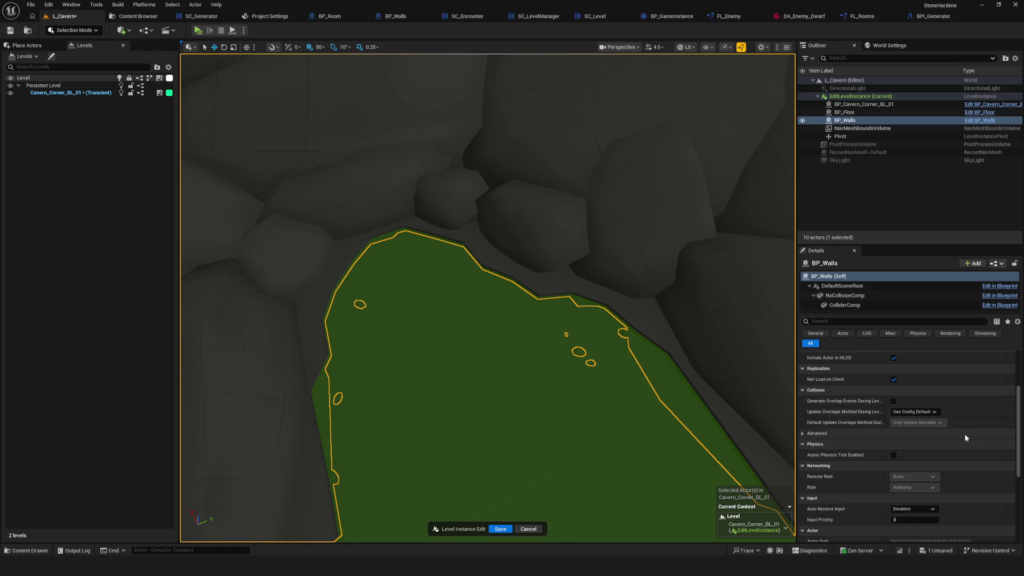
{"action": "scroll", "coordinate": [960, 429], "scroll_direction": "down", "scroll_amount": 5}
{"action": "type", "text": "ca"}
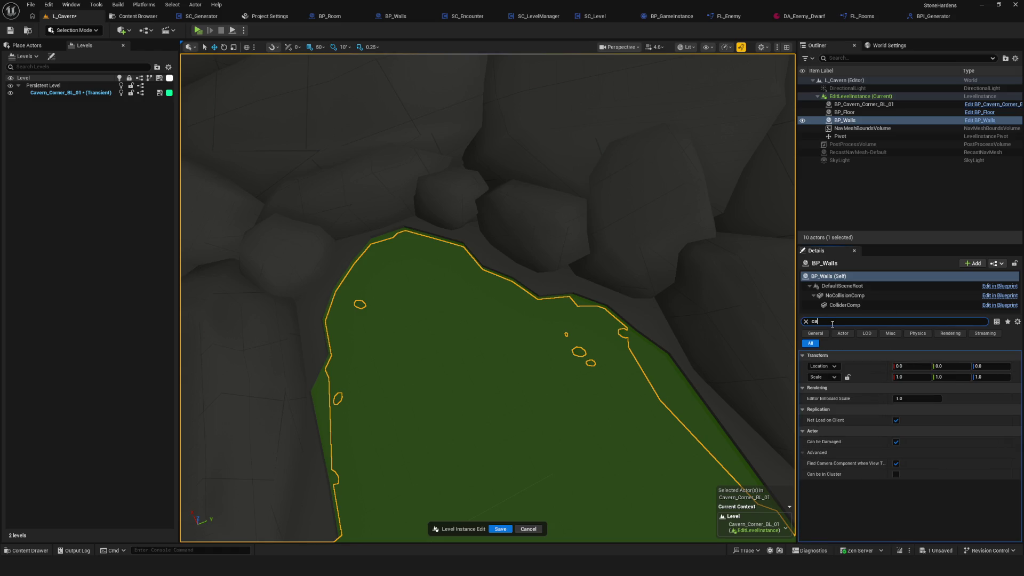
{"action": "type", "text": "n"}
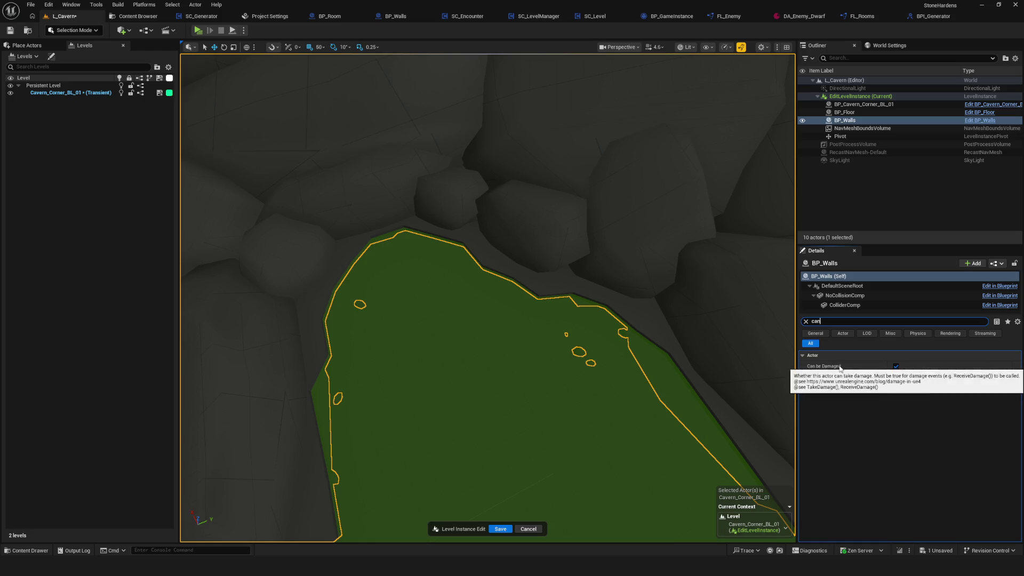
{"action": "left_click", "coordinate": [843, 286]}
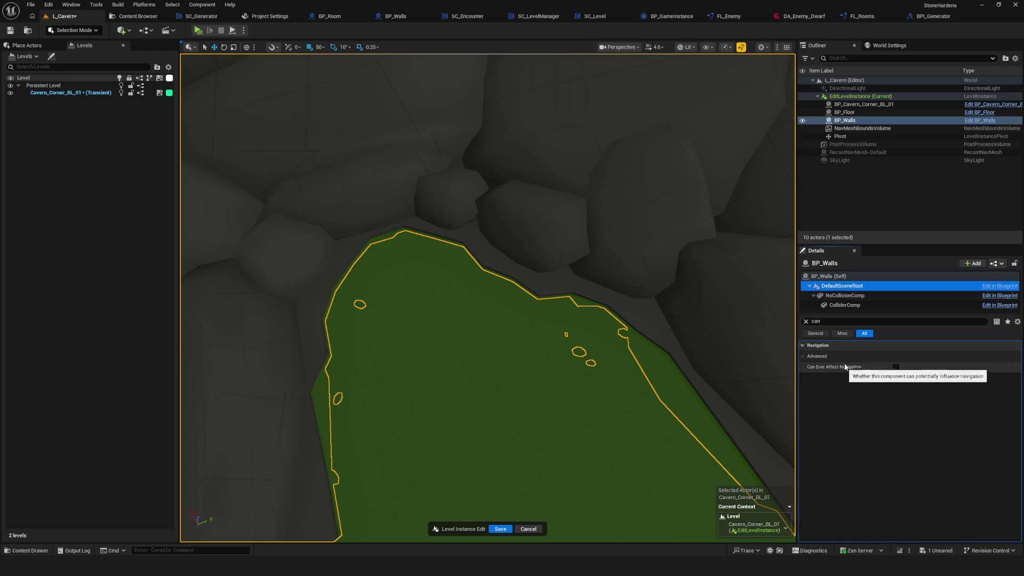
{"action": "left_click", "coordinate": [845, 297]}
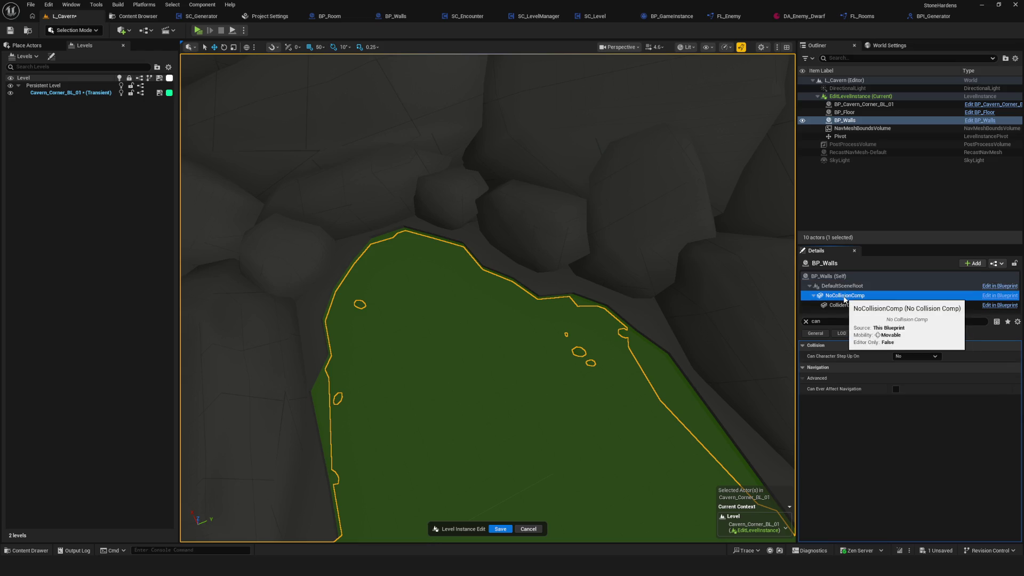
{"action": "left_click", "coordinate": [896, 390]}
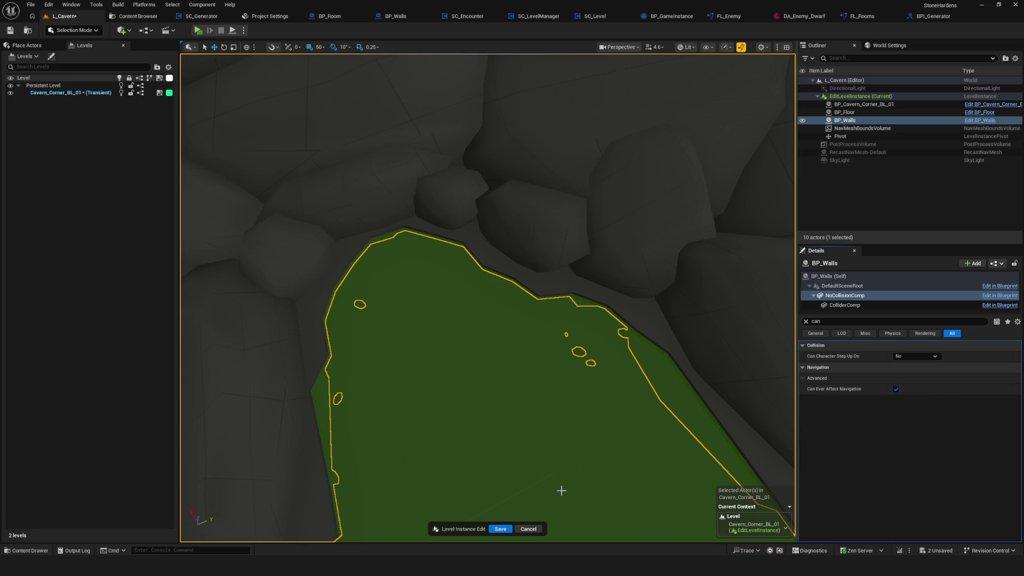
{"action": "left_click", "coordinate": [501, 530]}
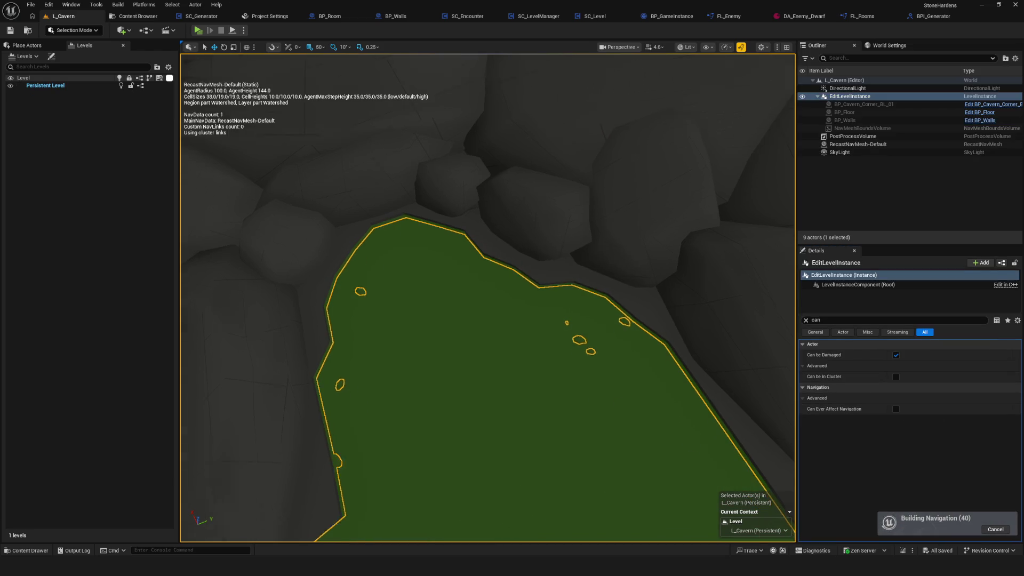
Re-enter the level instance and untick Can Ever Affect Navigation on BP_Walls' NoCollisionComp.
{"action": "scroll", "coordinate": [488, 298], "scroll_direction": "up", "scroll_amount": 10}
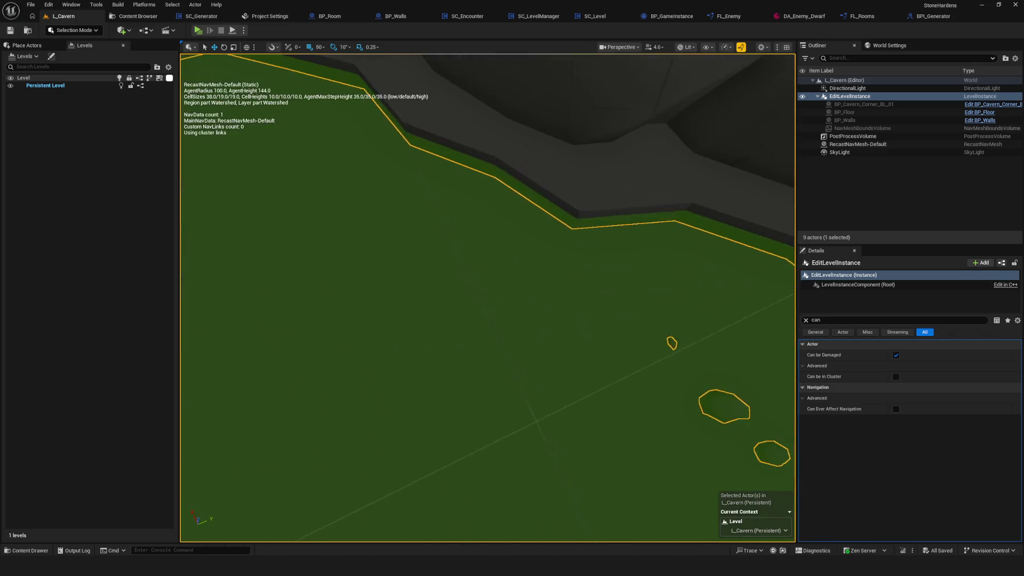
{"action": "scroll", "coordinate": [489, 298], "scroll_direction": "up", "scroll_amount": 4}
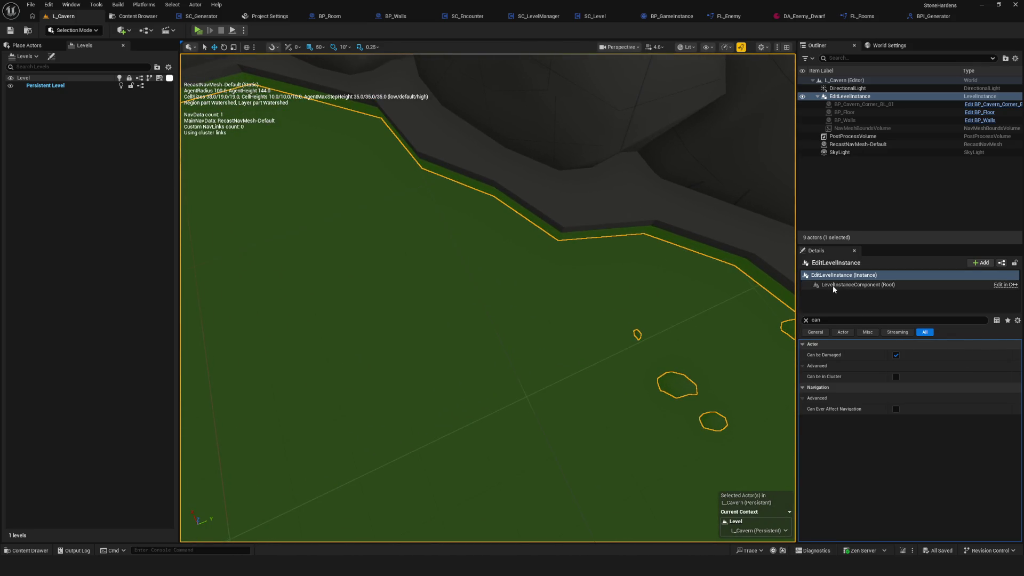
{"action": "double_click", "coordinate": [642, 313]}
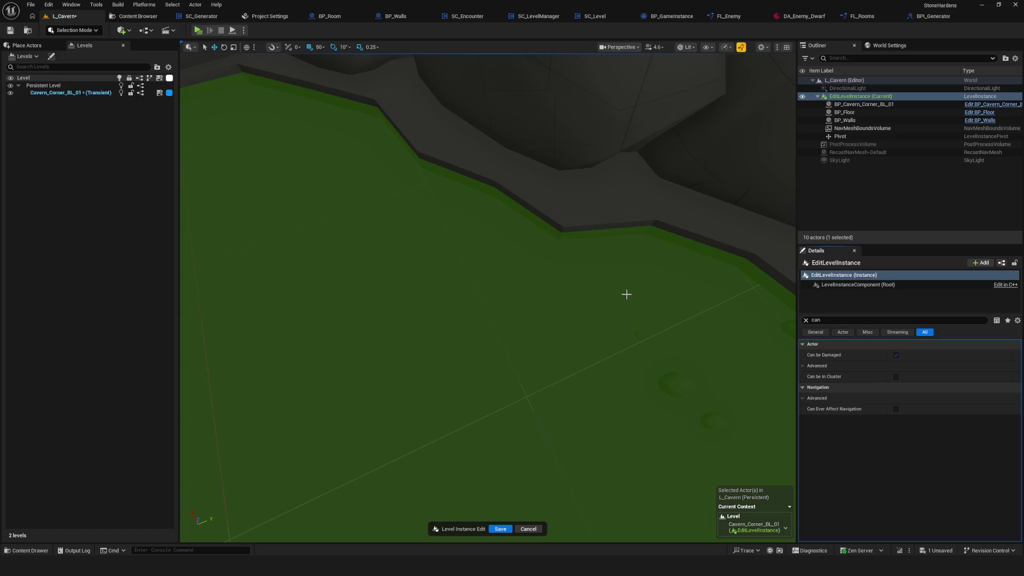
{"action": "left_click", "coordinate": [845, 120]}
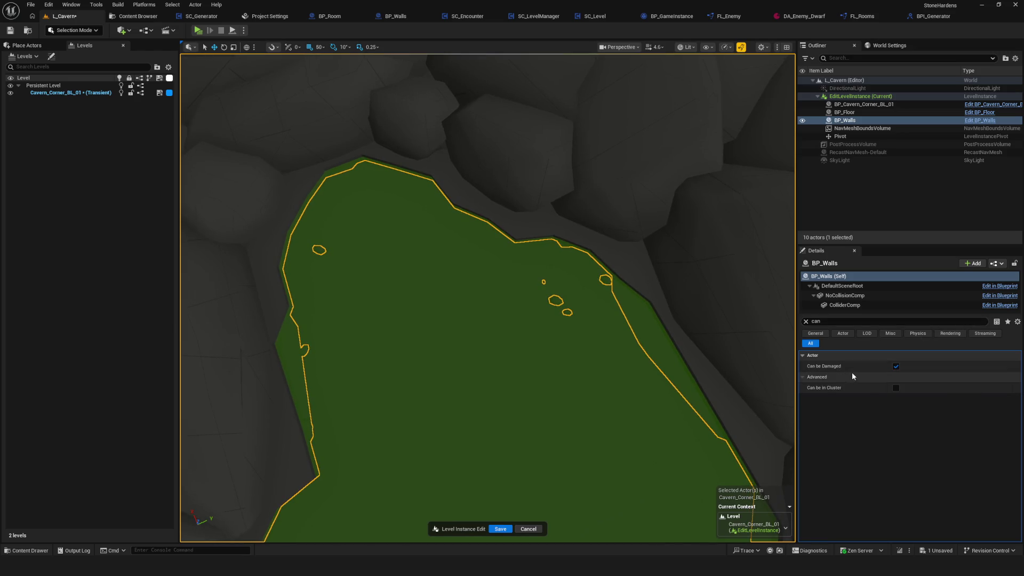
{"action": "left_click", "coordinate": [848, 296]}
{"action": "left_click", "coordinate": [897, 390]}
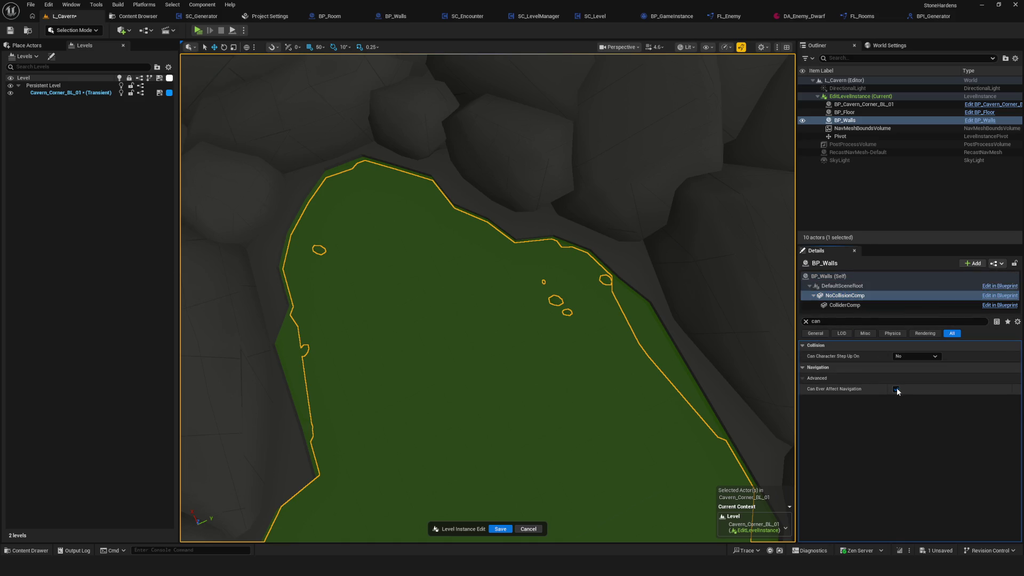
Review ColliderComp, DefaultSceneRoot and the whole BP_Walls actor's navigation settings.
{"action": "left_click", "coordinate": [844, 305]}
{"action": "left_click", "coordinate": [846, 296]}
{"action": "left_click", "coordinate": [828, 276]}
{"action": "left_click", "coordinate": [842, 286]}
{"action": "left_click", "coordinate": [846, 296]}
{"action": "left_click", "coordinate": [843, 286]}
{"action": "left_click", "coordinate": [829, 276]}
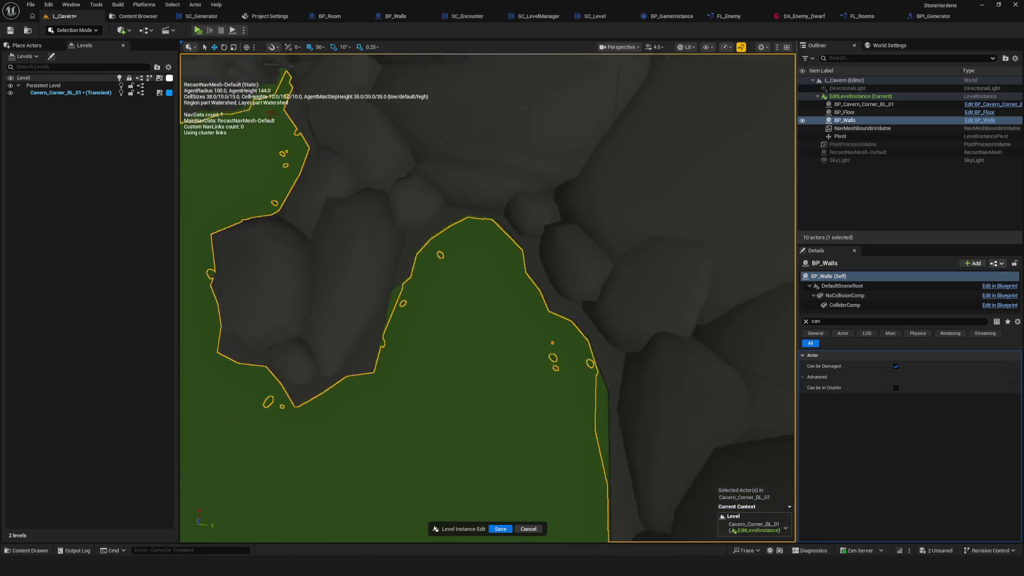
Save and exit the level instance edit, then inspect the rebuilt navmesh.
{"action": "key", "text": "ctrl+s"}
{"action": "left_click_drag", "start_coordinate": [631, 243], "coordinate": [672, 218]}
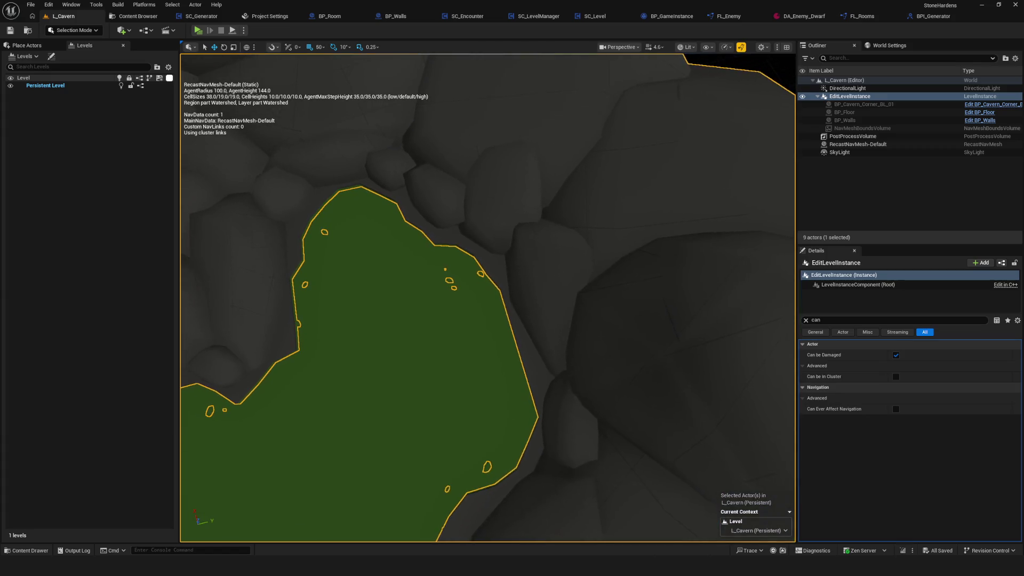
{"action": "mouse_move", "coordinate": [681, 272]}
{"action": "left_mouse_down"}
{"action": "mouse_move", "coordinate": [661, 281]}
{"action": "mouse_move", "coordinate": [424, 176]}
{"action": "left_mouse_up"}
Close all editor tabs except SC_Encounter, then switch to the L_Cavern level.
{"action": "left_click", "coordinate": [133, 16]}
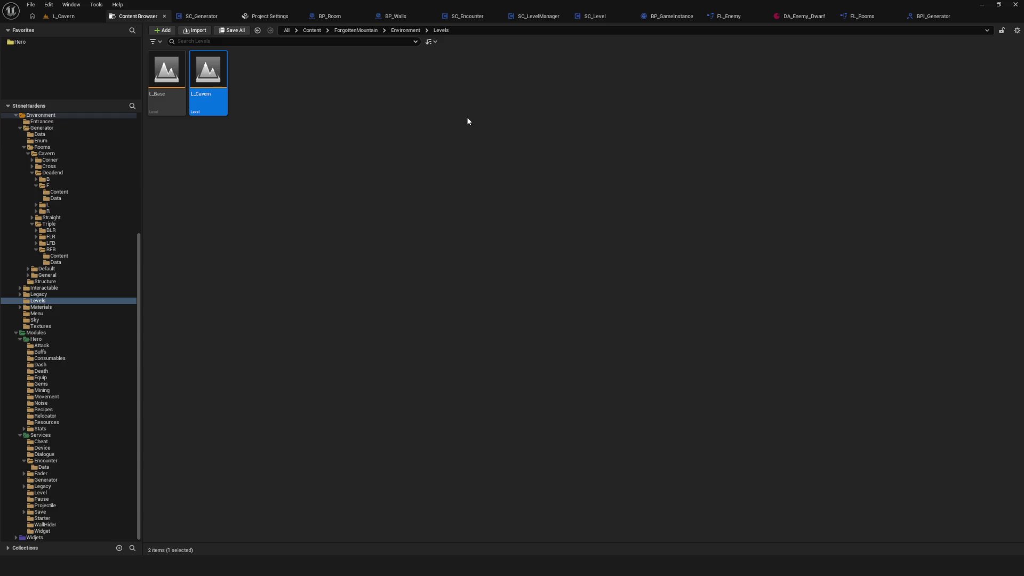
{"action": "left_click", "coordinate": [264, 18]}
{"action": "left_click", "coordinate": [277, 15]}
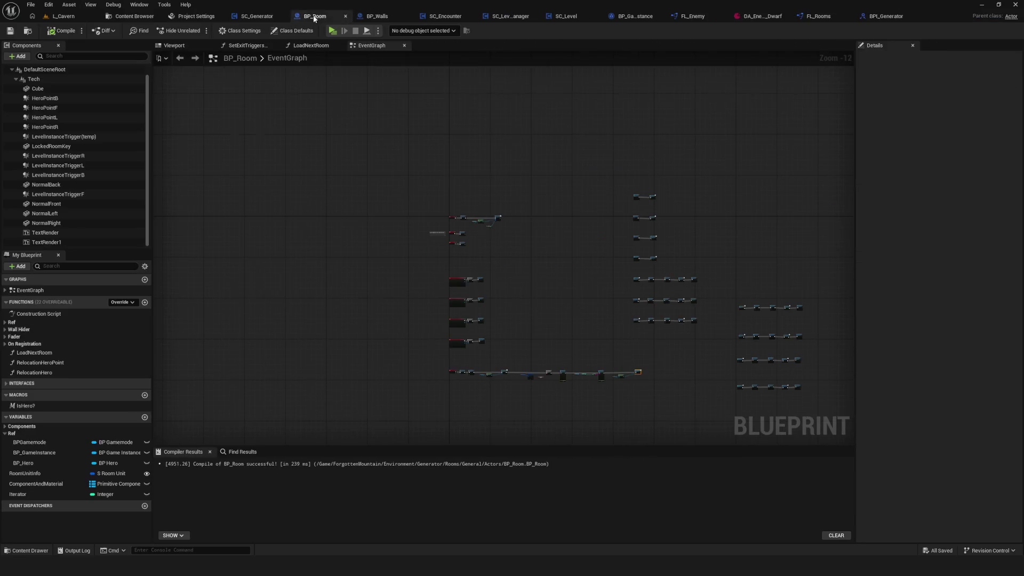
{"action": "left_click", "coordinate": [444, 16]}
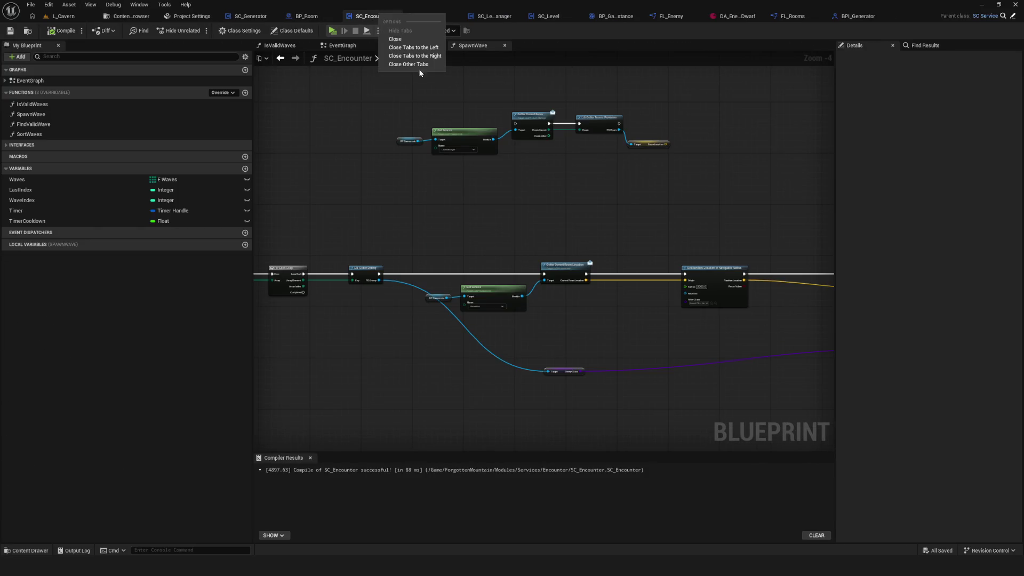
{"action": "left_click", "coordinate": [156, 16]}
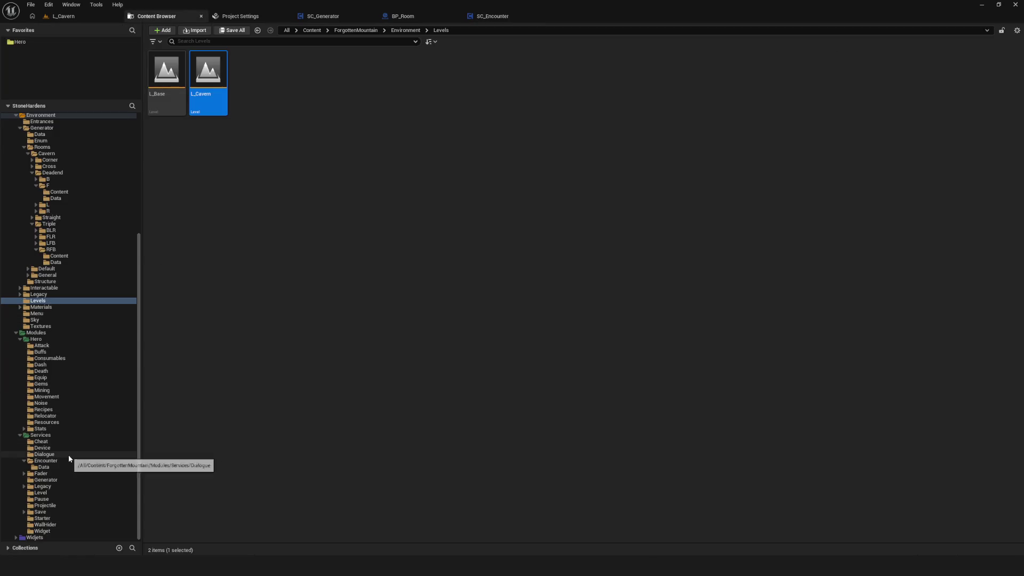
{"action": "scroll", "coordinate": [81, 309], "scroll_direction": "up", "scroll_amount": 3}
{"action": "scroll", "coordinate": [83, 303], "scroll_direction": "up", "scroll_amount": 1}
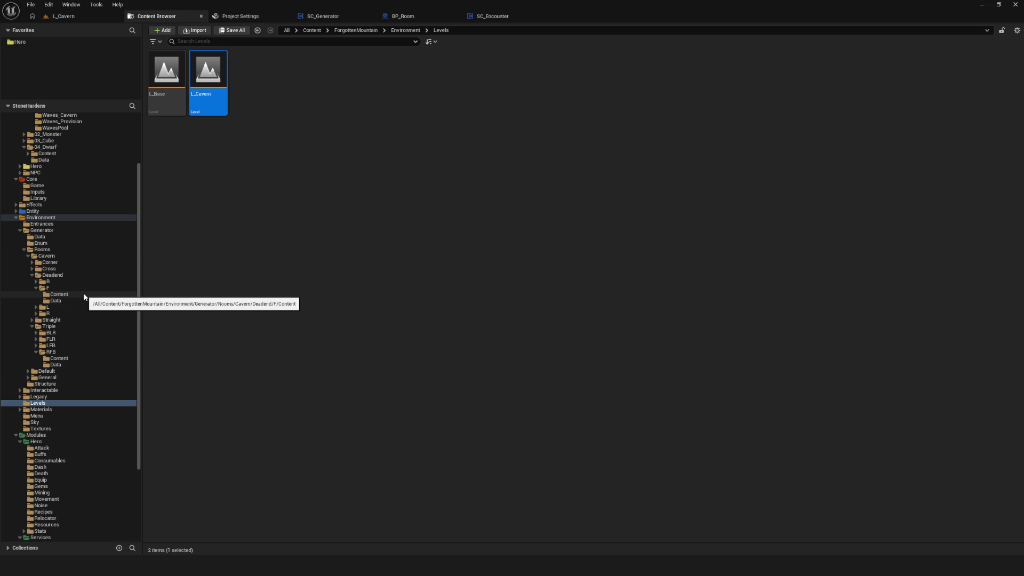
{"action": "left_click", "coordinate": [72, 18]}
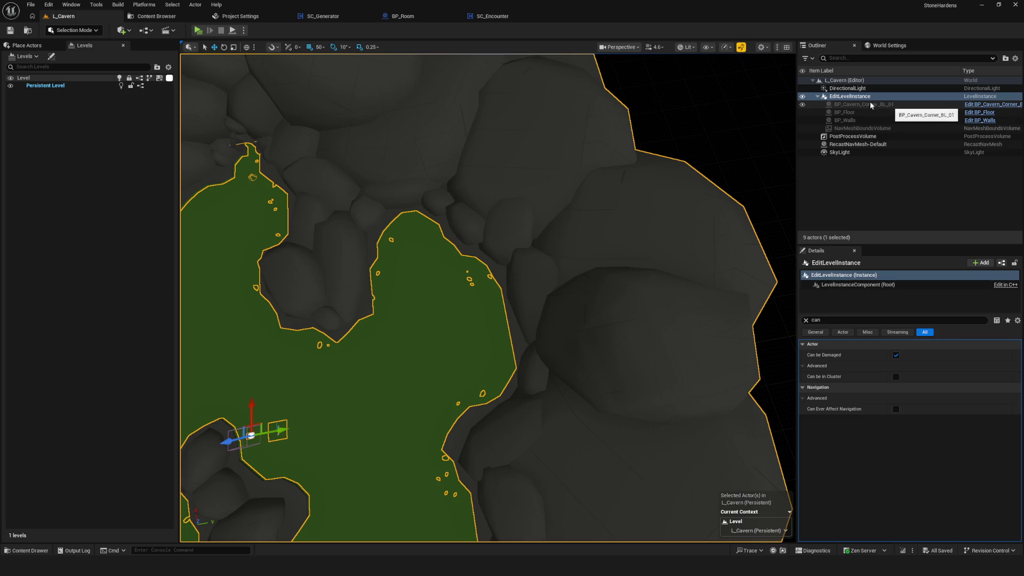
Browse to Rooms/Cavern/Corner/BL/Content and open the Cavern_Corner_BL_01 mesh.
{"action": "left_click", "coordinate": [157, 16]}
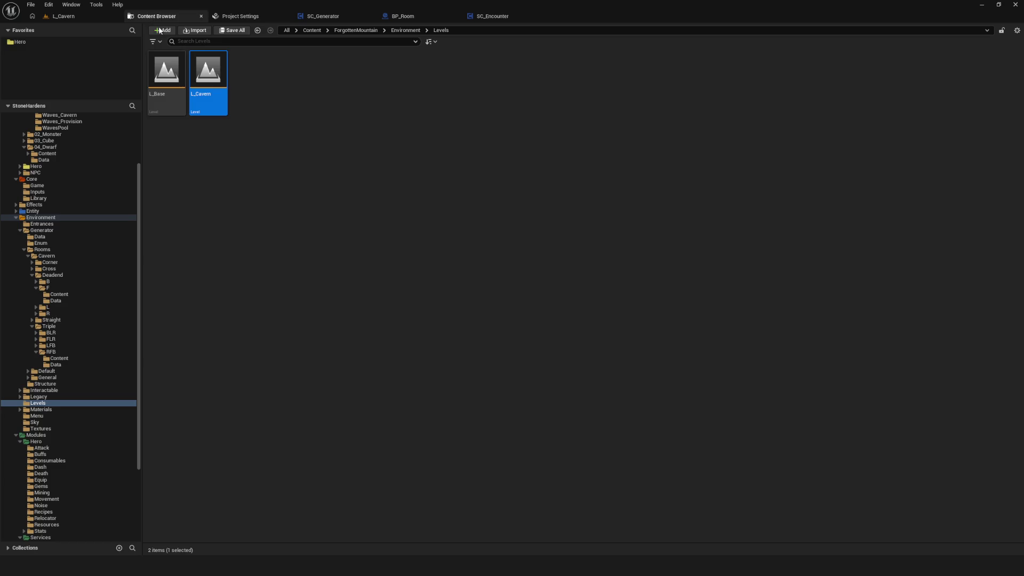
{"action": "scroll", "coordinate": [60, 251], "scroll_direction": "down", "scroll_amount": 2}
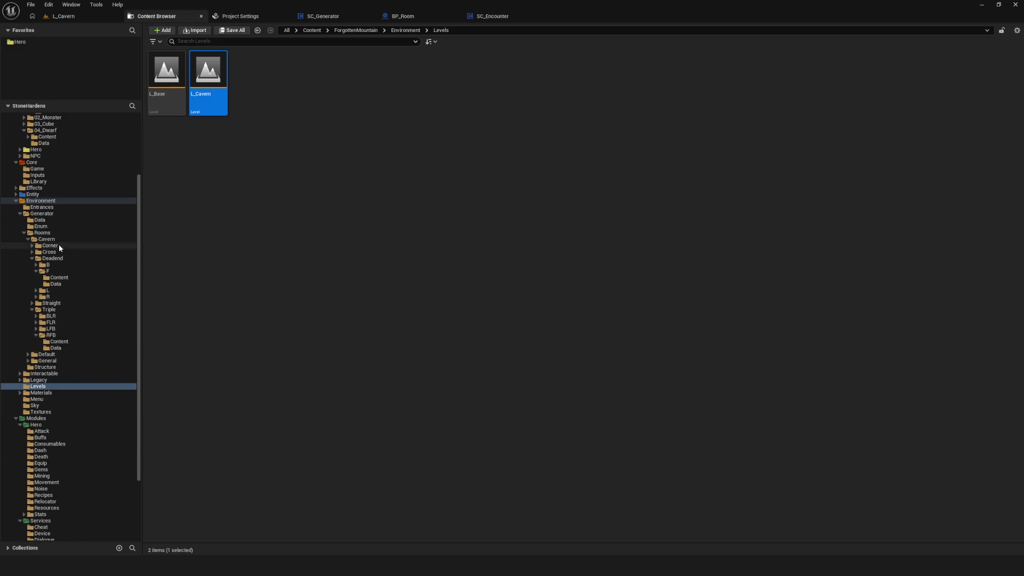
{"action": "left_click", "coordinate": [30, 246]}
{"action": "left_click", "coordinate": [84, 252]}
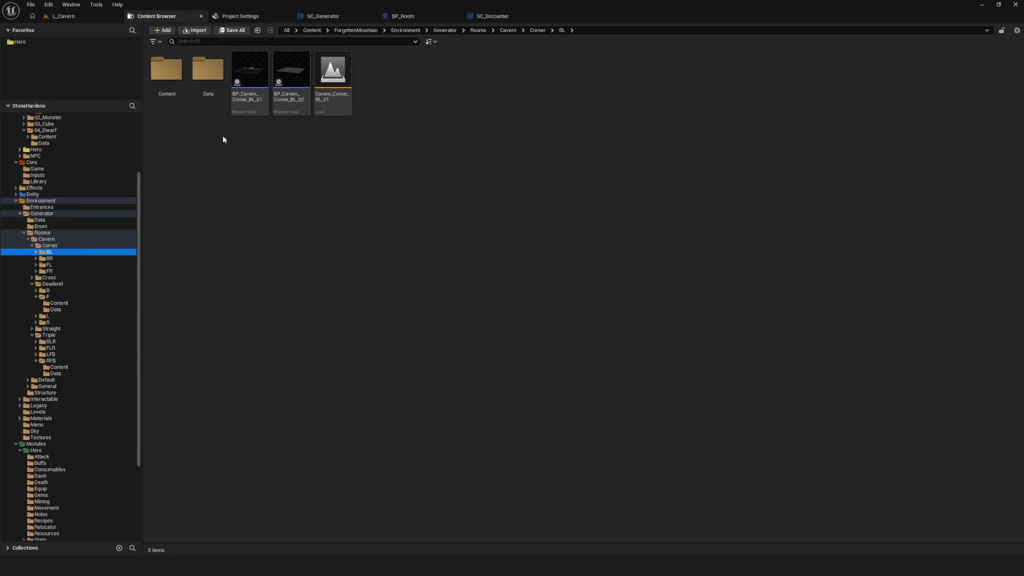
{"action": "double_click", "coordinate": [167, 69]}
{"action": "left_click", "coordinate": [166, 69]}
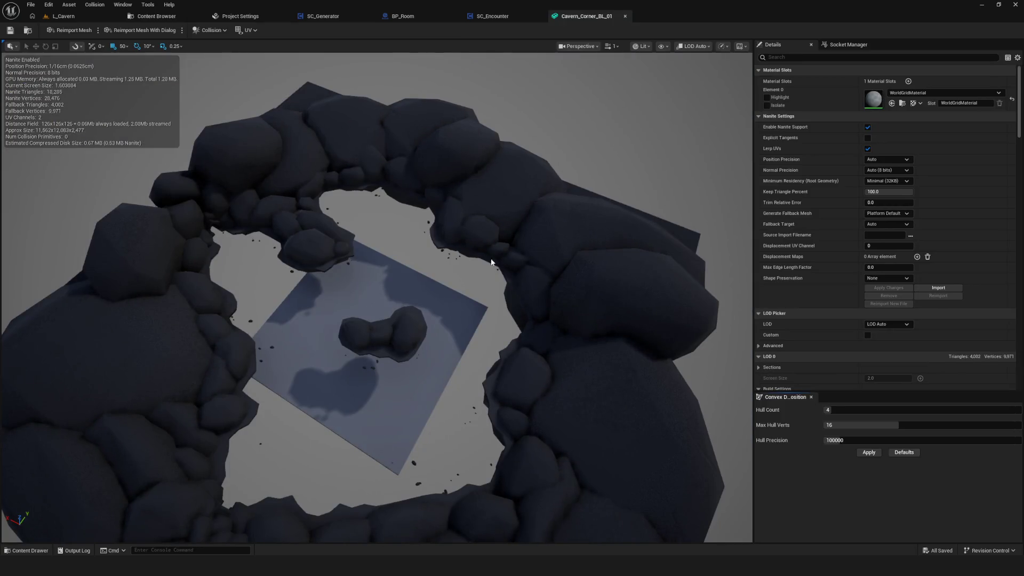
{"action": "left_click_drag", "start_coordinate": [562, 222], "coordinate": [539, 208]}
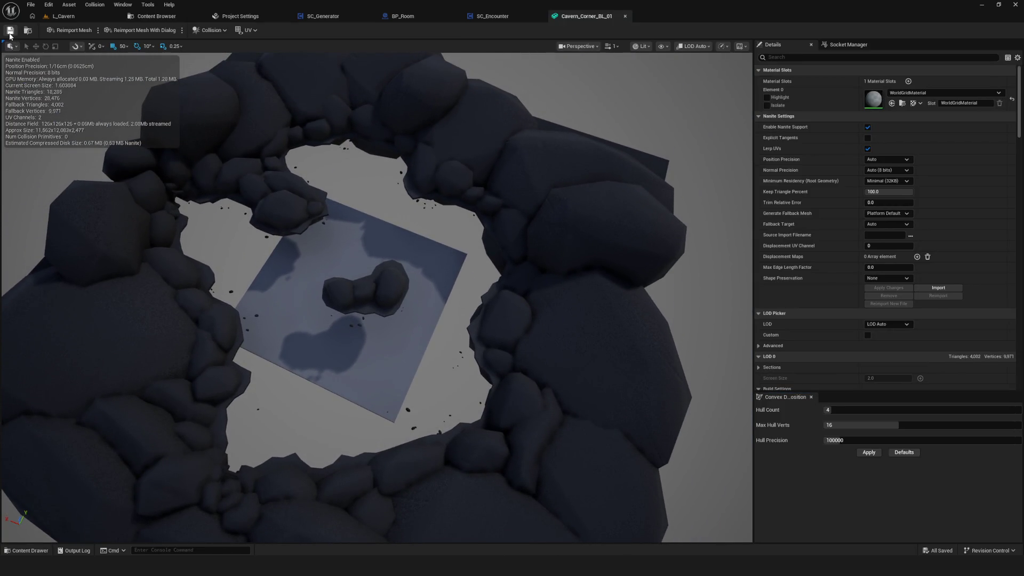
Open the Cavern_Corner_BL_01_Collider mesh and scroll to its navigation settings.
{"action": "left_click", "coordinate": [155, 16]}
{"action": "left_click", "coordinate": [208, 70]}
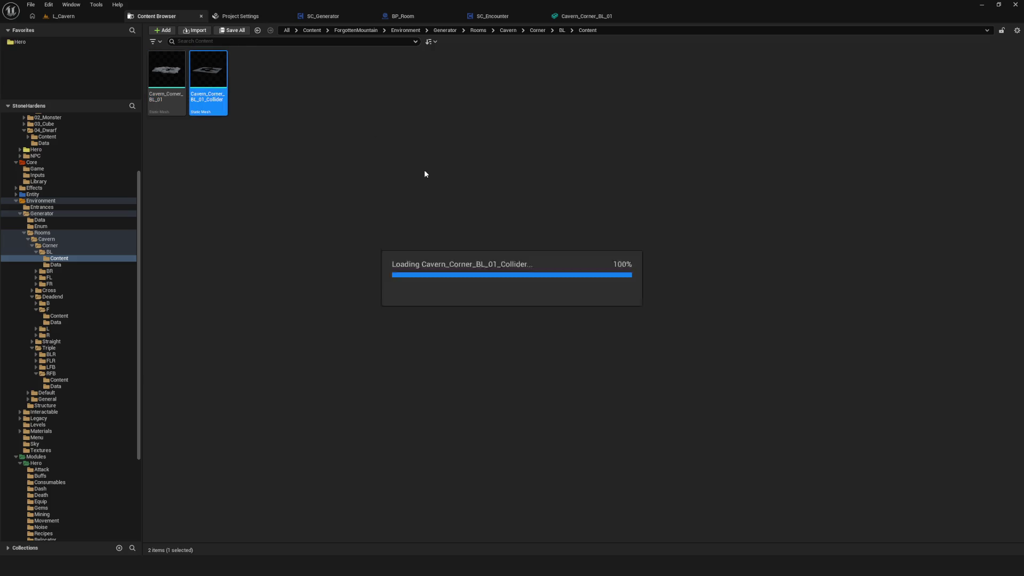
{"action": "key", "text": "Return"}
{"action": "mouse_move", "coordinate": [443, 178]}
{"action": "left_mouse_down"}
{"action": "mouse_move", "coordinate": [443, 208]}
{"action": "mouse_move", "coordinate": [491, 296]}
{"action": "mouse_move", "coordinate": [464, 297]}
{"action": "left_mouse_up"}
{"action": "scroll", "coordinate": [971, 261], "scroll_direction": "down", "scroll_amount": 10}
{"action": "scroll", "coordinate": [971, 261], "scroll_direction": "down", "scroll_amount": 10}
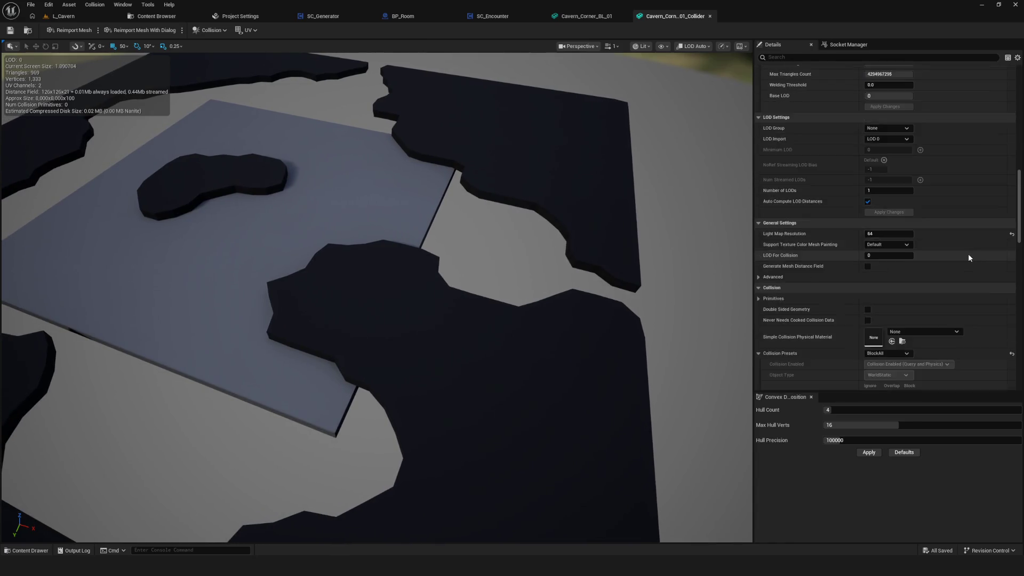
{"action": "scroll", "coordinate": [972, 261], "scroll_direction": "down", "scroll_amount": 5}
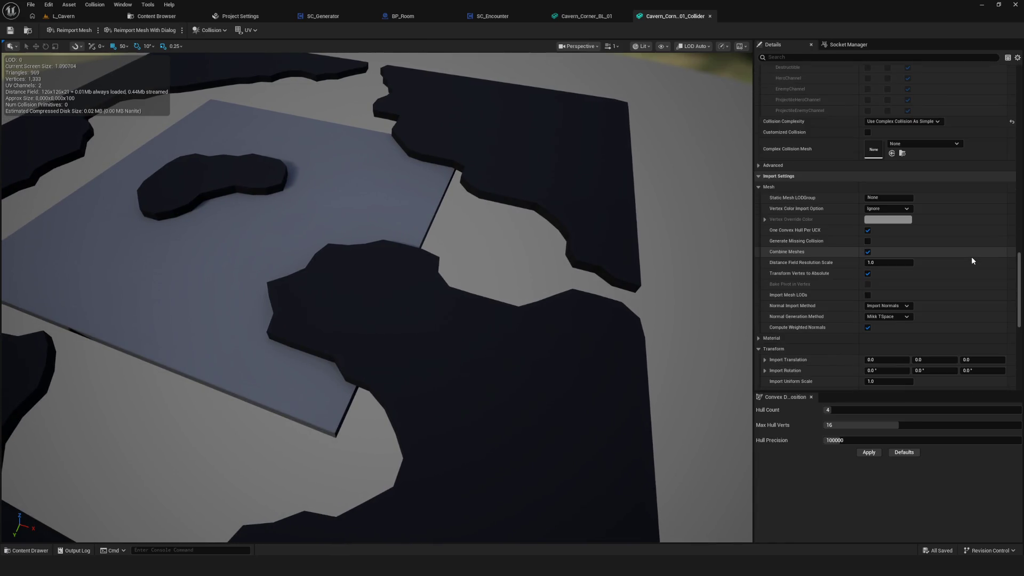
{"action": "scroll", "coordinate": [971, 260], "scroll_direction": "down", "scroll_amount": 5}
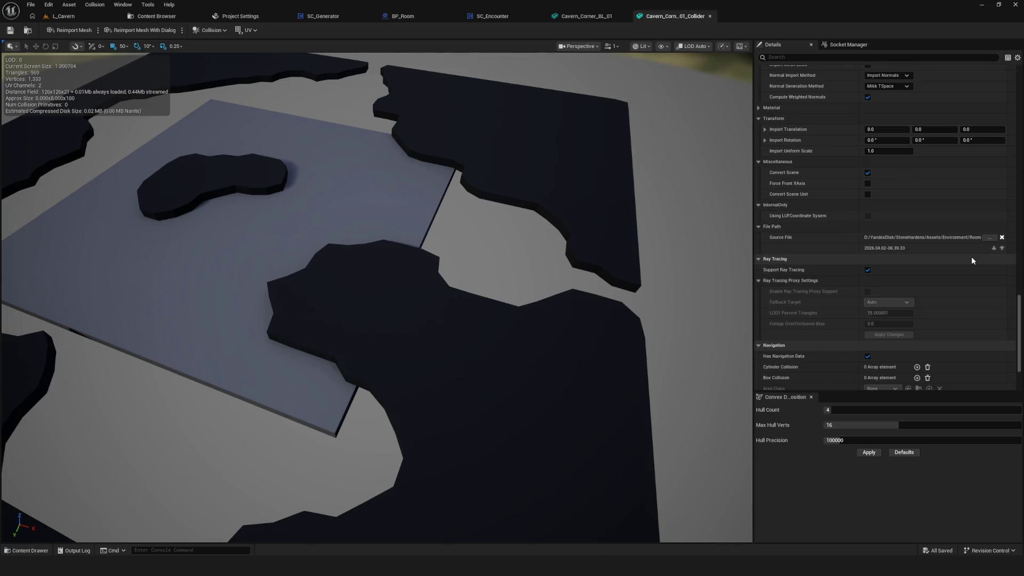
{"action": "scroll", "coordinate": [971, 260], "scroll_direction": "down", "scroll_amount": 3}
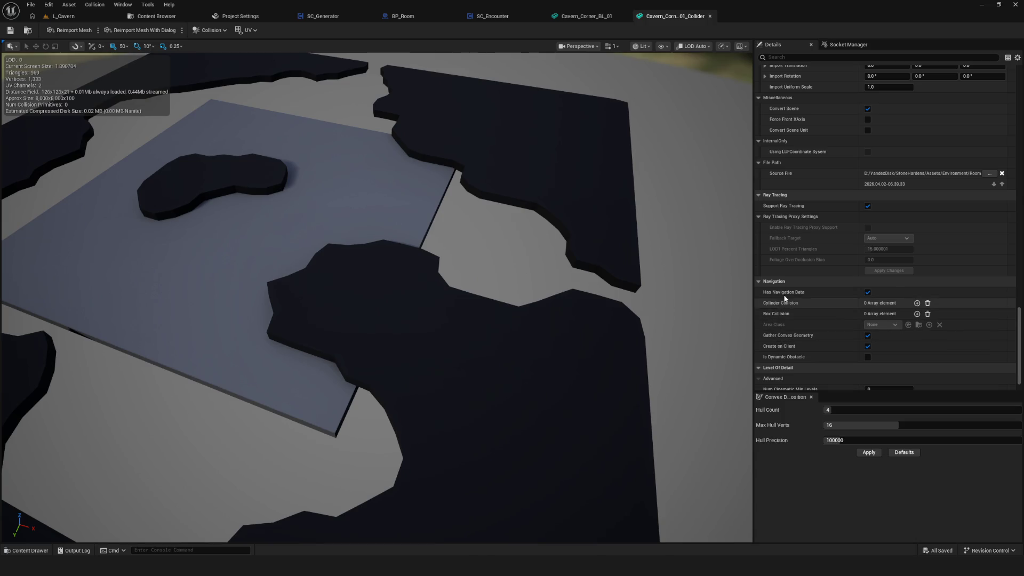
Tick Is Dynamic Obstacle, set Area Class to NavArea_Obstacle, and save the collider mesh.
{"action": "left_click", "coordinate": [868, 357]}
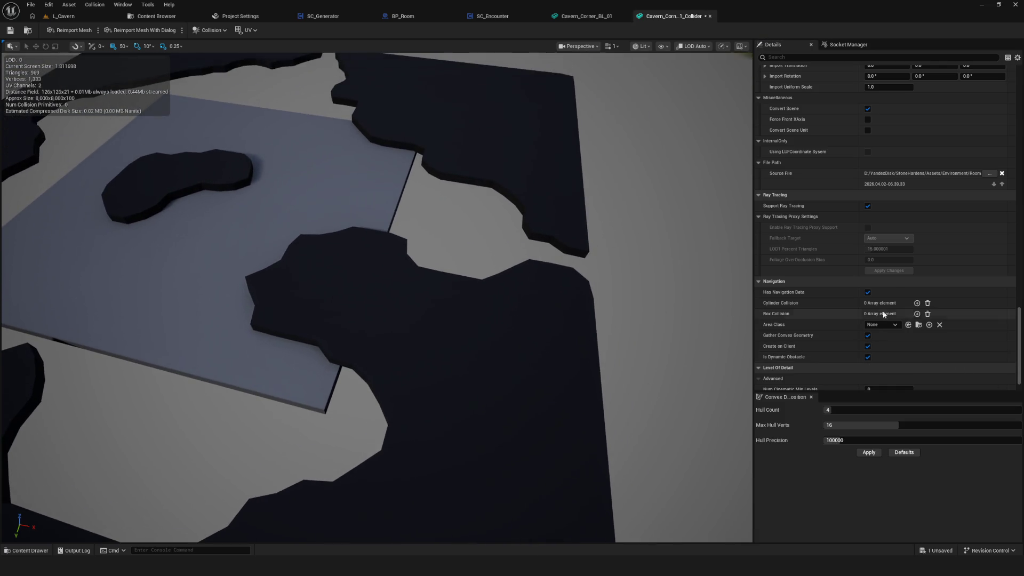
{"action": "left_click", "coordinate": [882, 325]}
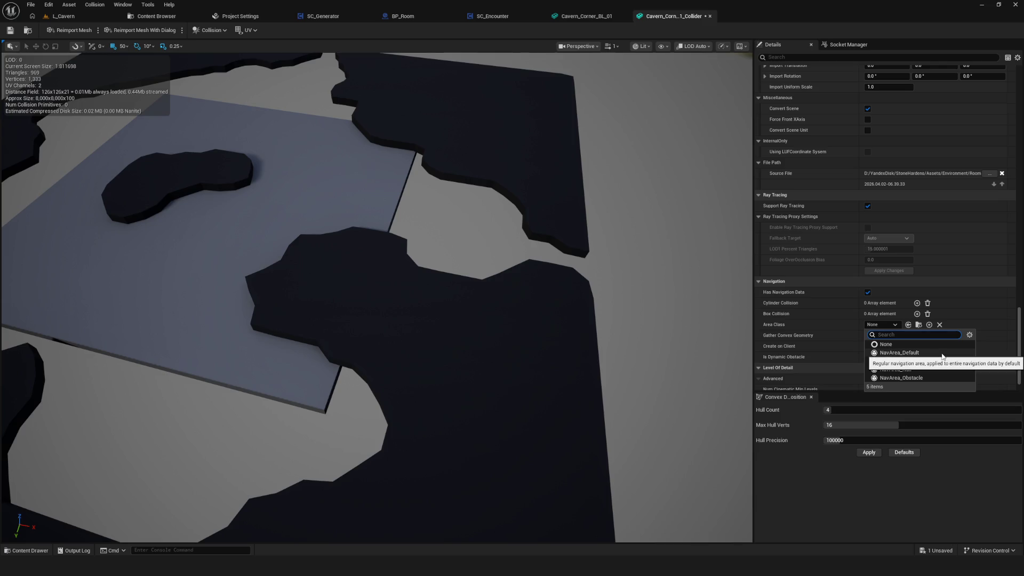
{"action": "left_click", "coordinate": [913, 378]}
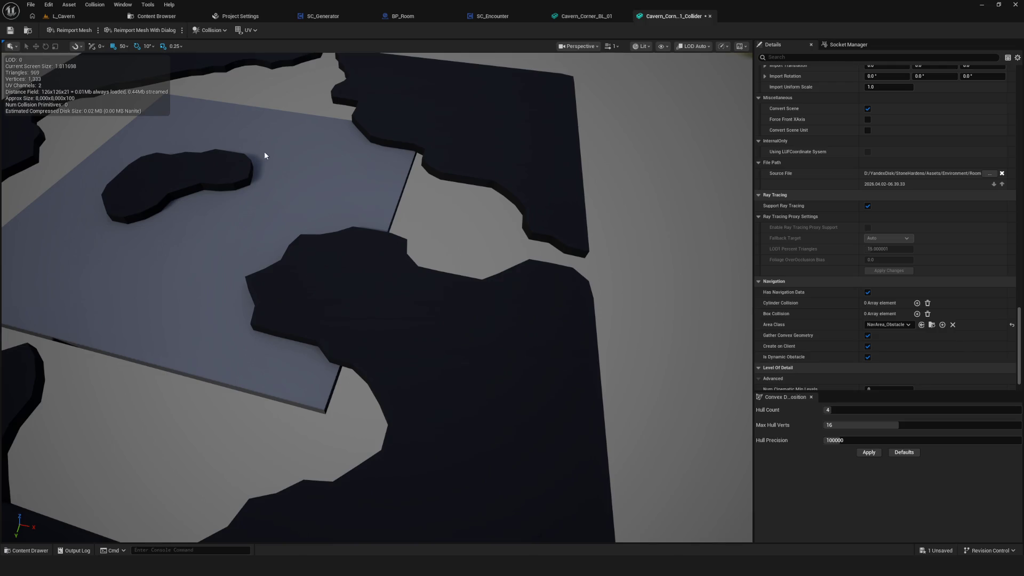
{"action": "left_click", "coordinate": [10, 30]}
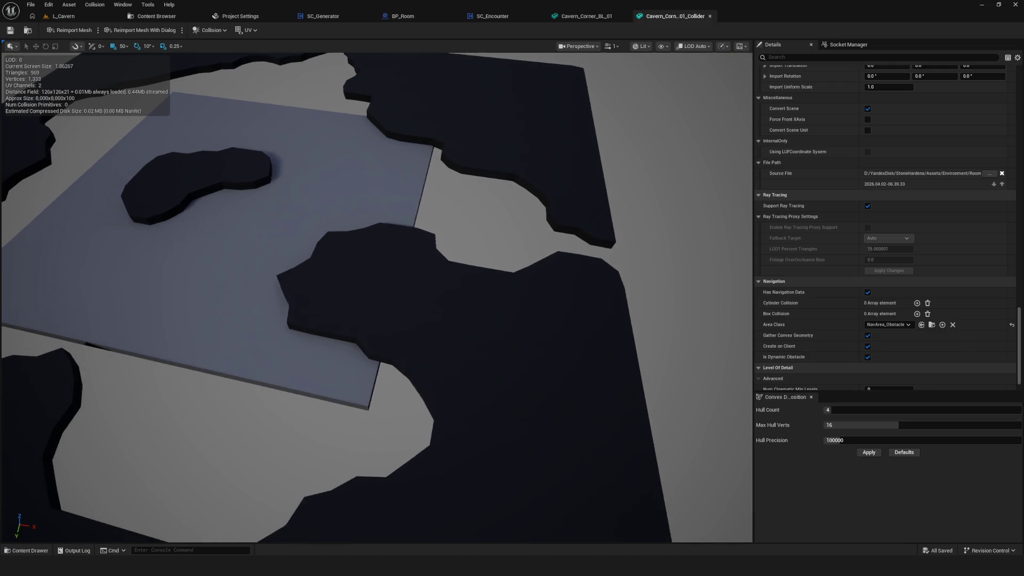
Switch back to the L_Cavern level and its navmesh.
{"action": "left_click", "coordinate": [68, 16]}
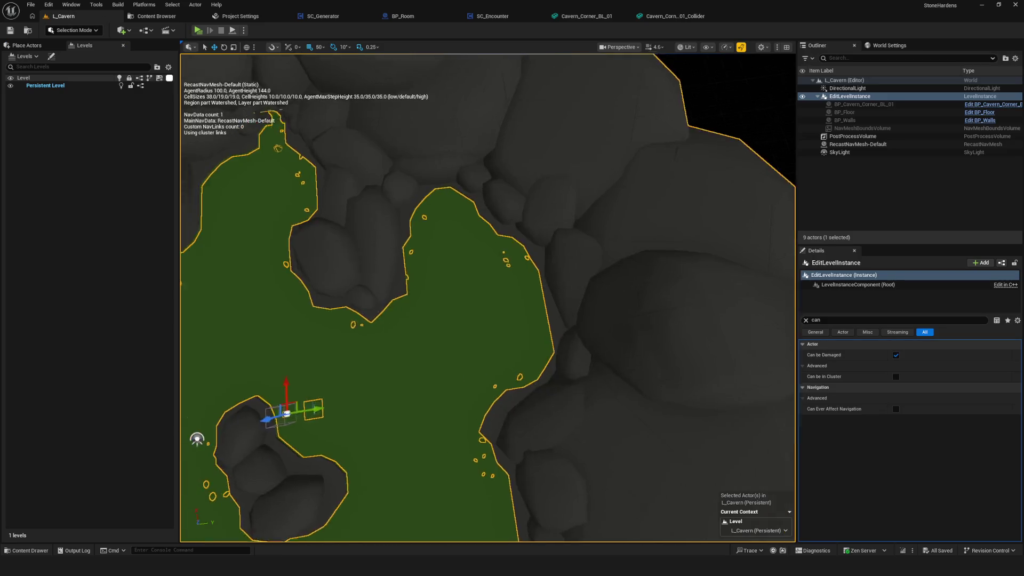
{"action": "scroll", "coordinate": [490, 222], "scroll_direction": "up", "scroll_amount": 10}
{"action": "scroll", "coordinate": [490, 223], "scroll_direction": "down", "scroll_amount": 8}
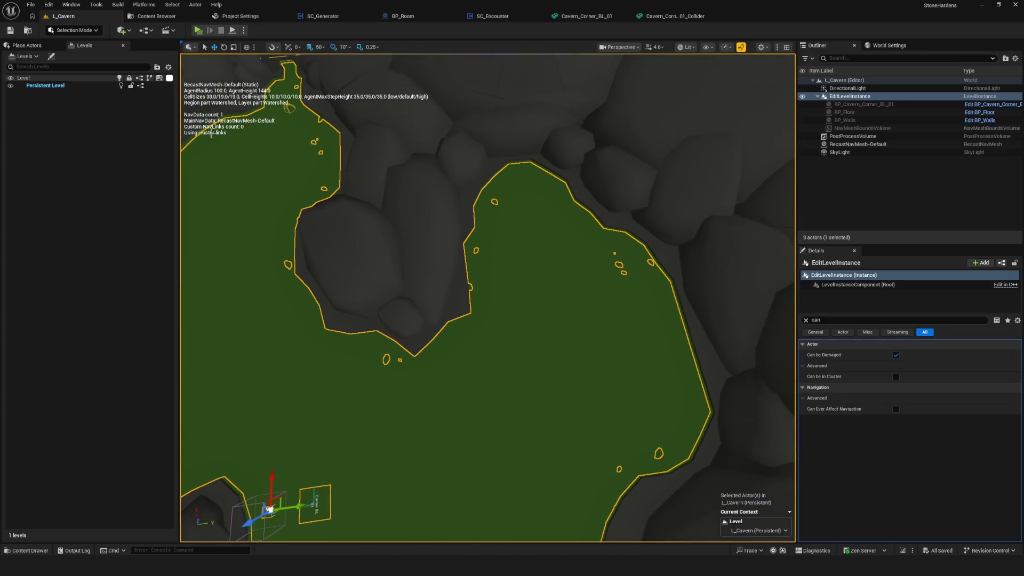
{"action": "left_click", "coordinate": [9, 34]}
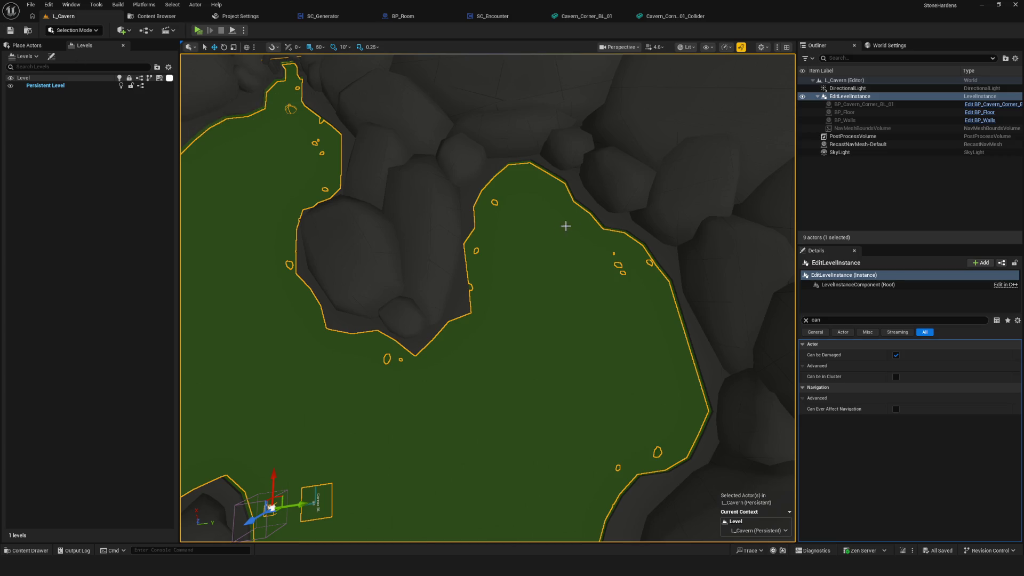
Set RecastNavMesh-Default's Runtime Generation back to Dynamic.
{"action": "scroll", "coordinate": [572, 225], "scroll_direction": "down", "scroll_amount": 4}
{"action": "scroll", "coordinate": [568, 229], "scroll_direction": "up", "scroll_amount": 6}
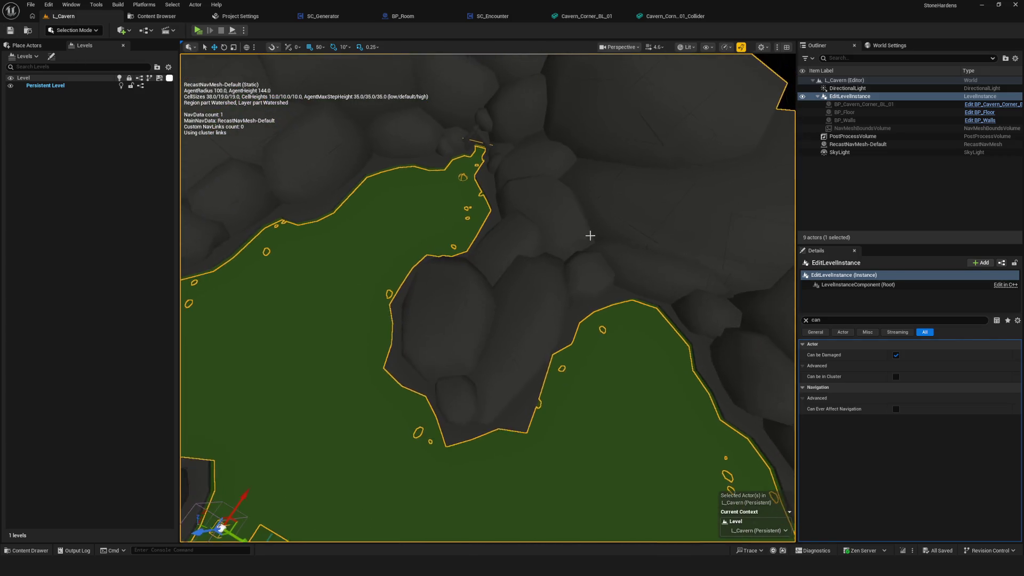
{"action": "left_click", "coordinate": [857, 145]}
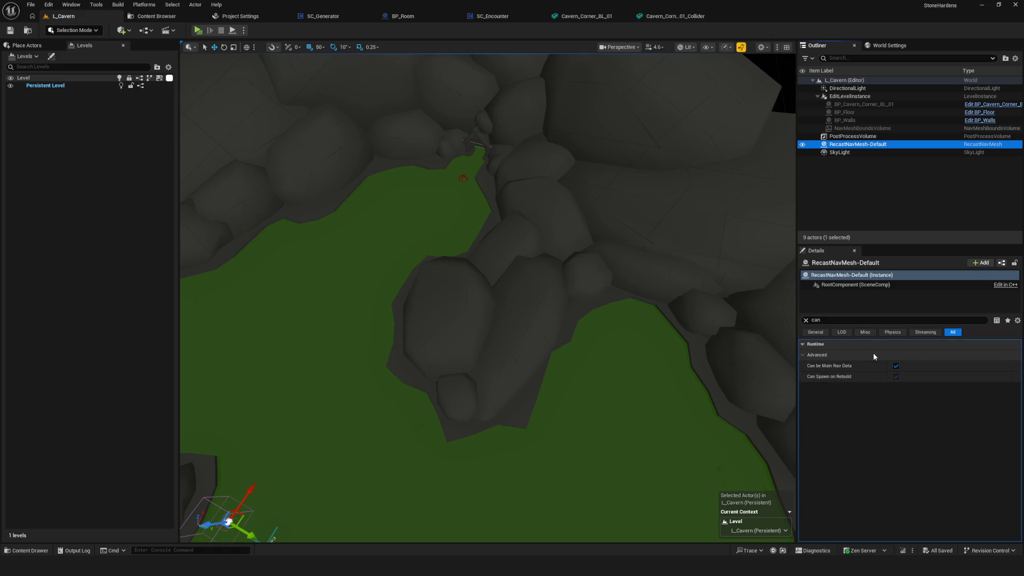
{"action": "left_click", "coordinate": [806, 320]}
{"action": "scroll", "coordinate": [944, 427], "scroll_direction": "down", "scroll_amount": 5}
{"action": "scroll", "coordinate": [960, 452], "scroll_direction": "down", "scroll_amount": 10}
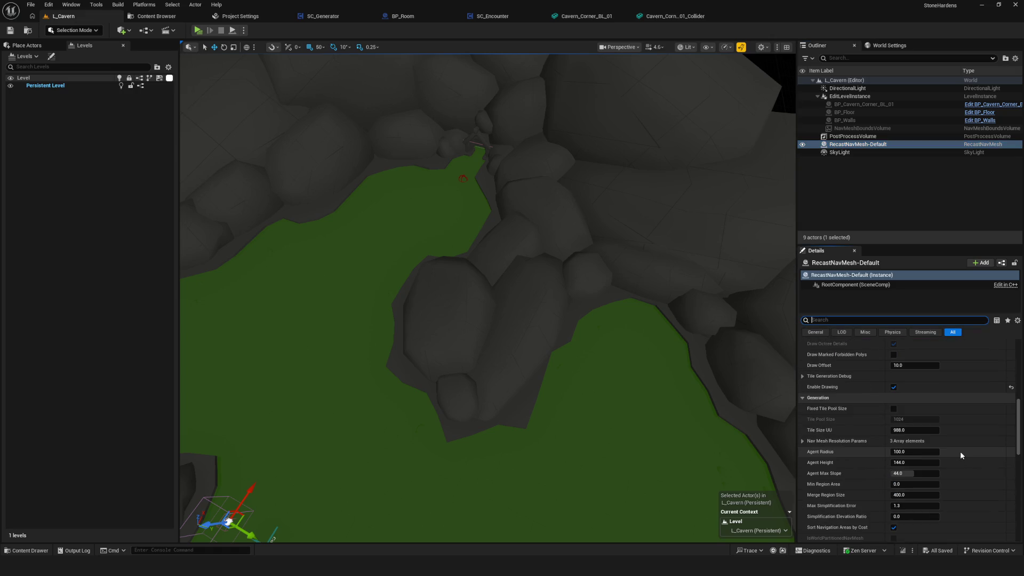
{"action": "left_click", "coordinate": [913, 415]}
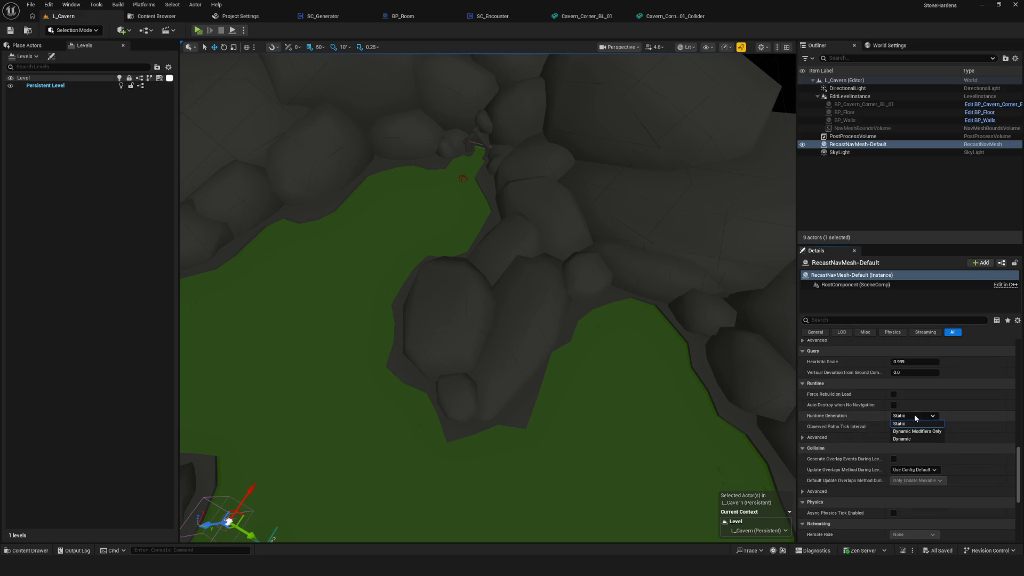
{"action": "left_click", "coordinate": [906, 438]}
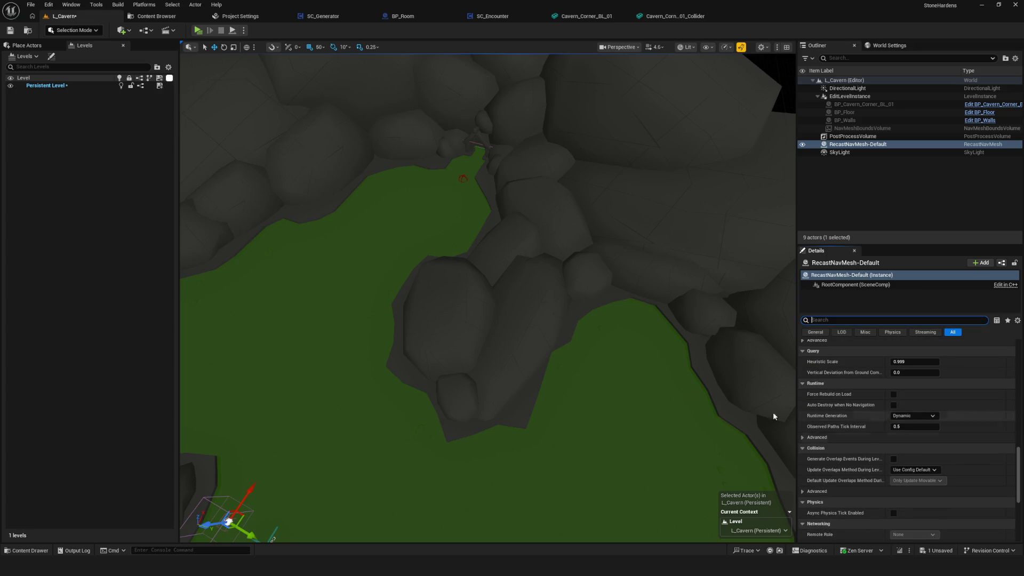
Save L_Cavern and inspect the rebuilt green navmesh, reselecting RecastNavMesh-Default.
{"action": "left_click_drag", "start_coordinate": [496, 335], "coordinate": [496, 411]}
{"action": "left_click", "coordinate": [10, 30]}
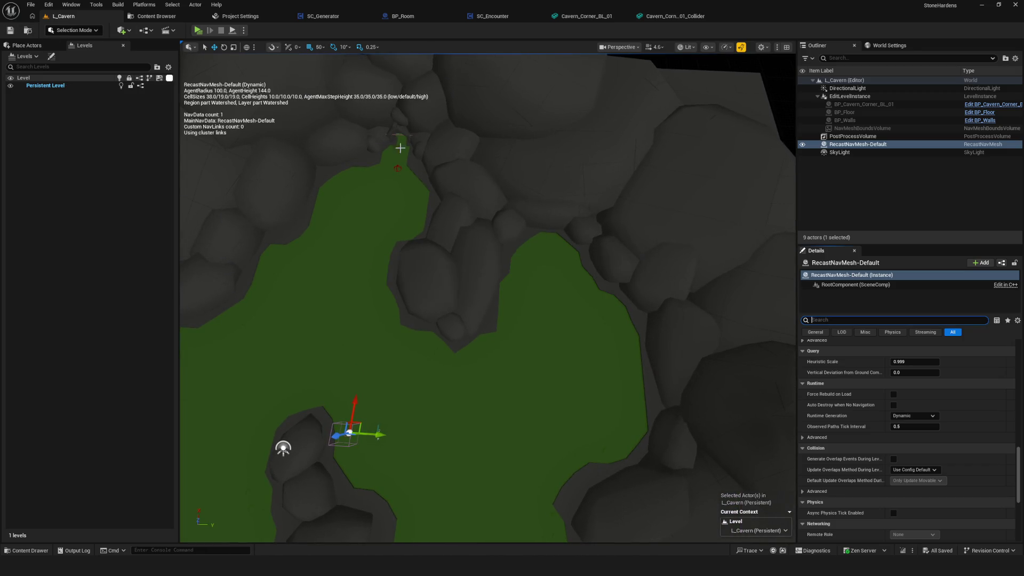
{"action": "left_click_drag", "start_coordinate": [533, 262], "coordinate": [560, 268]}
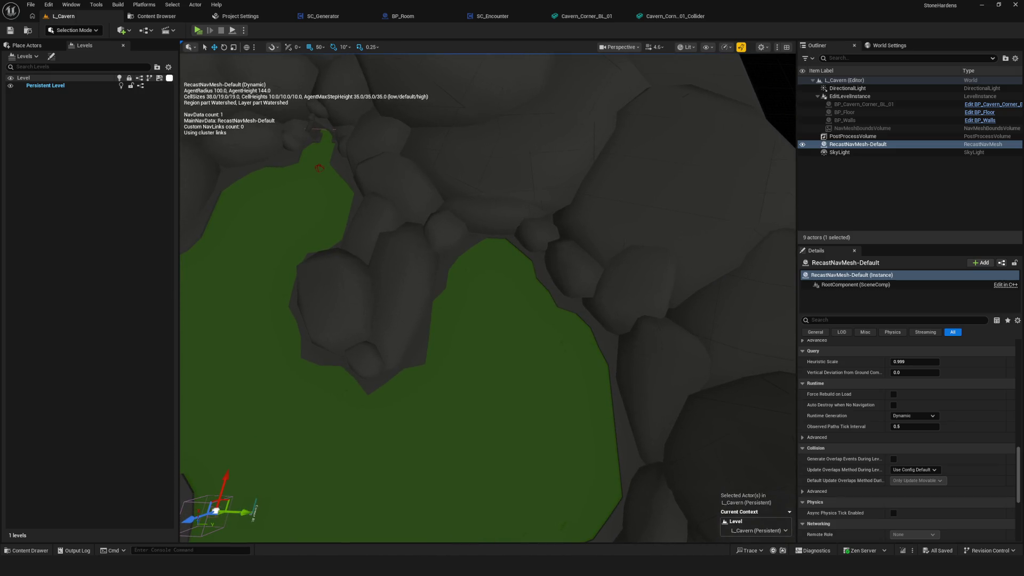
{"action": "left_click", "coordinate": [892, 144]}
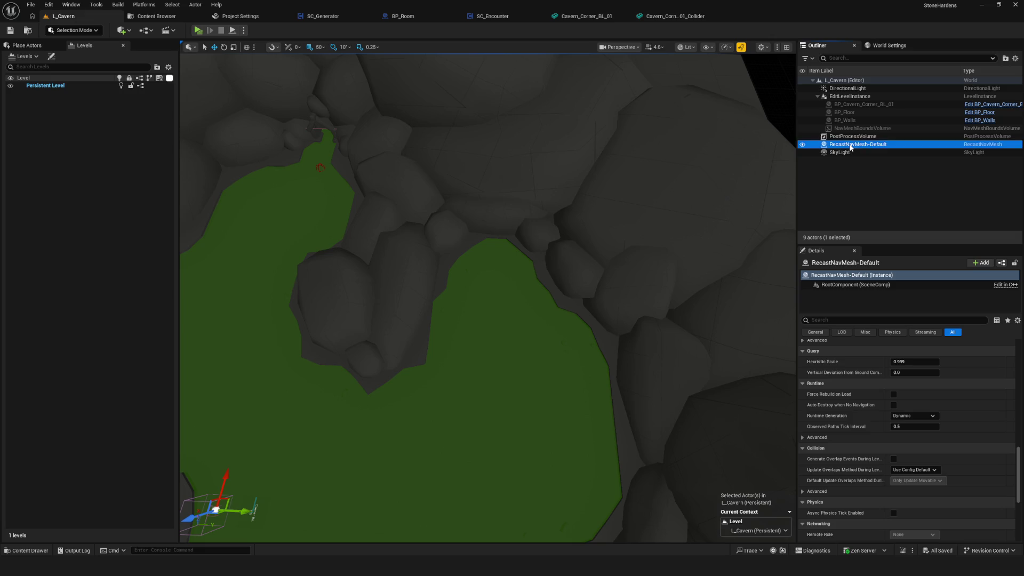
{"action": "key", "text": "Escape"}
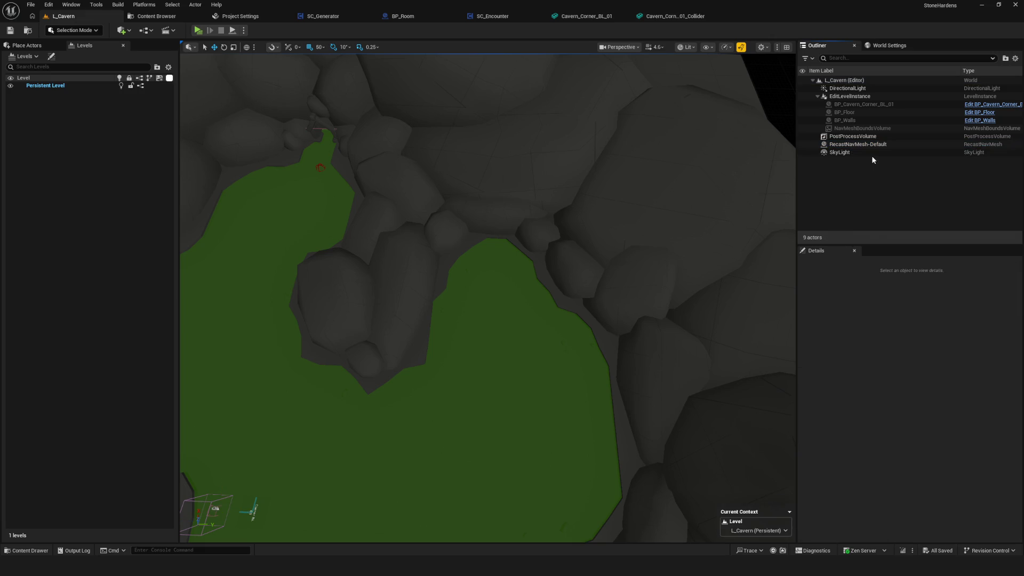
{"action": "left_click", "coordinate": [862, 145]}
{"action": "key", "text": "Escape"}
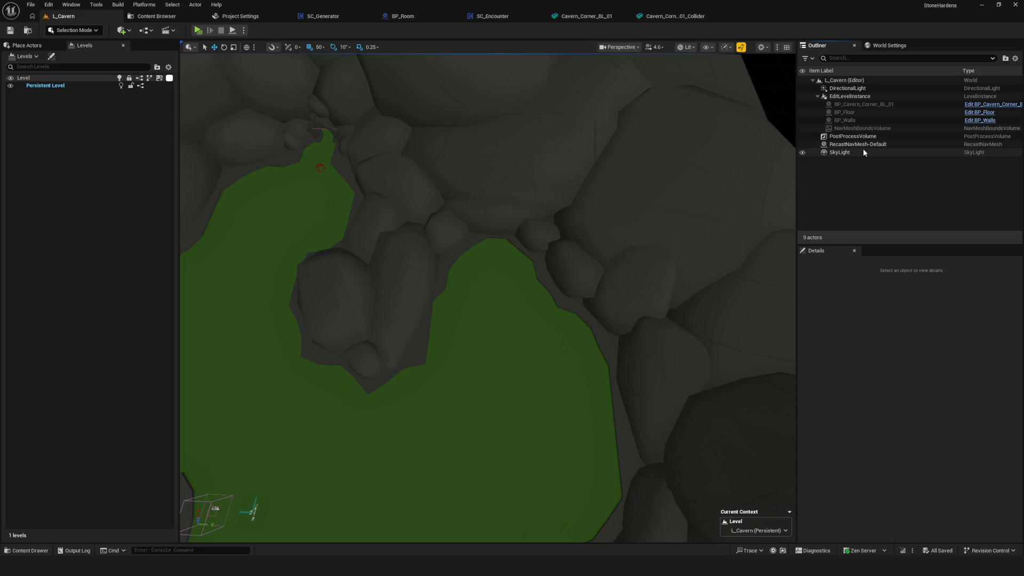
{"action": "left_click", "coordinate": [860, 145]}
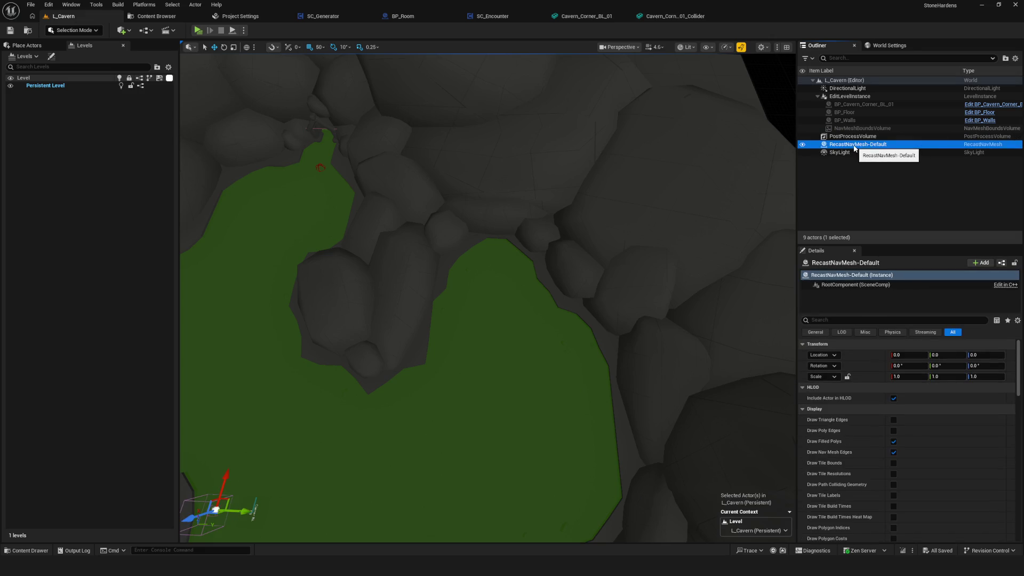
Enter edit mode on EditLevelInstance, then save the edits and exit editing.
{"action": "double_click", "coordinate": [861, 97]}
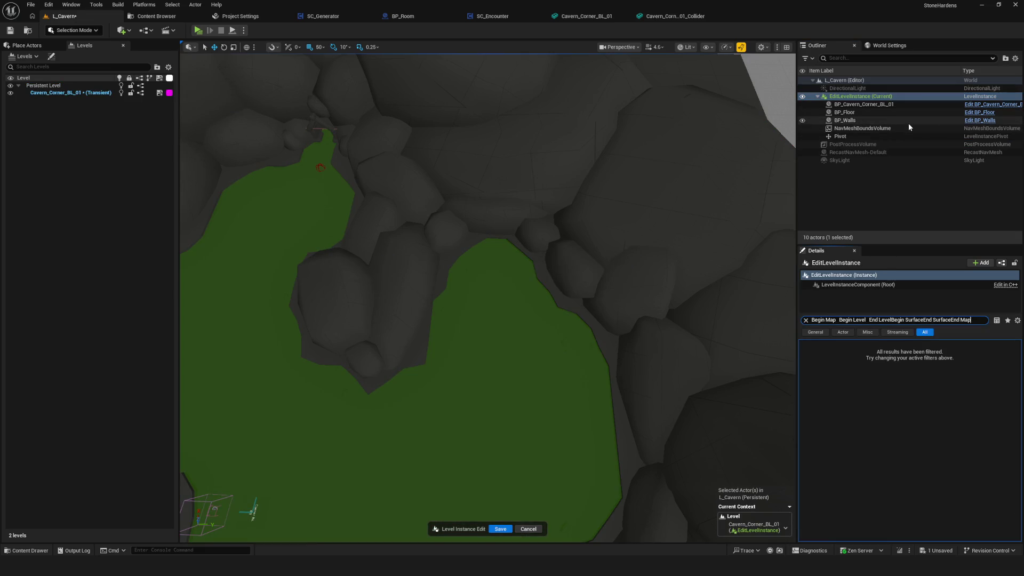
{"action": "left_click", "coordinate": [805, 320]}
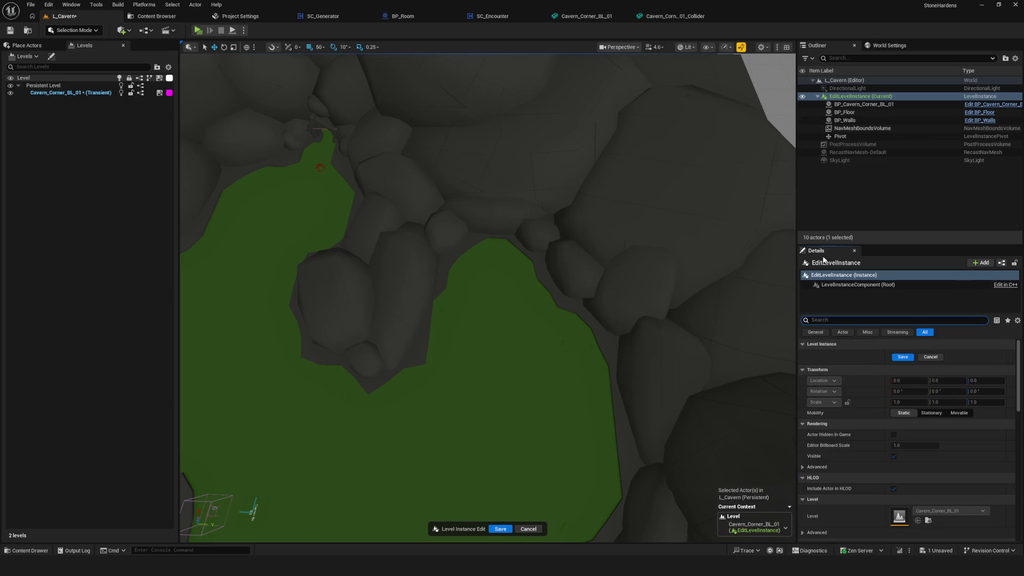
{"action": "left_click", "coordinate": [853, 202]}
{"action": "left_click", "coordinate": [848, 96]}
{"action": "left_click", "coordinate": [509, 528]}
Select RecastNavMesh-Default to view its navmesh settings.
{"action": "left_click", "coordinate": [854, 145]}
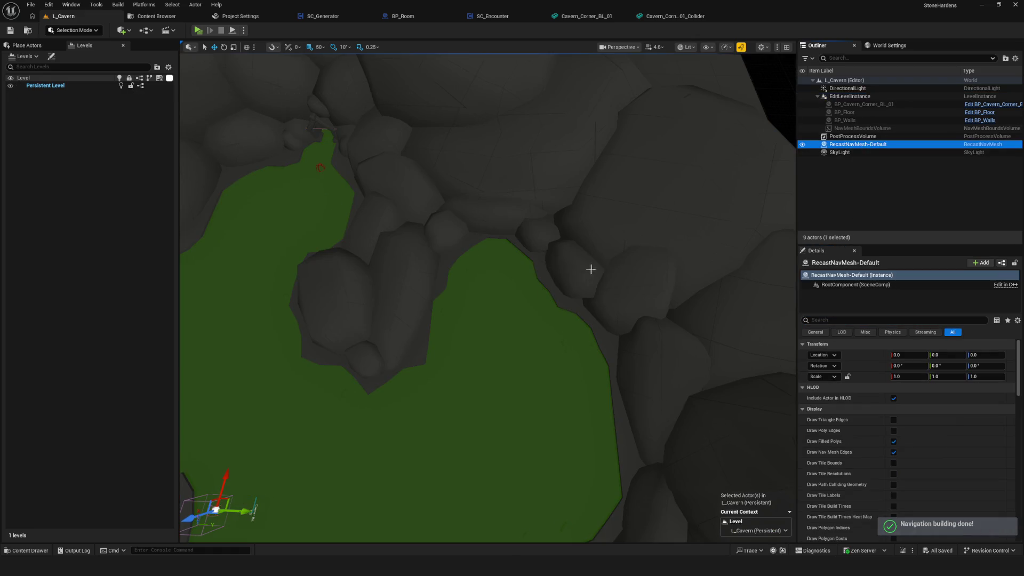
{"action": "key", "text": "Escape"}
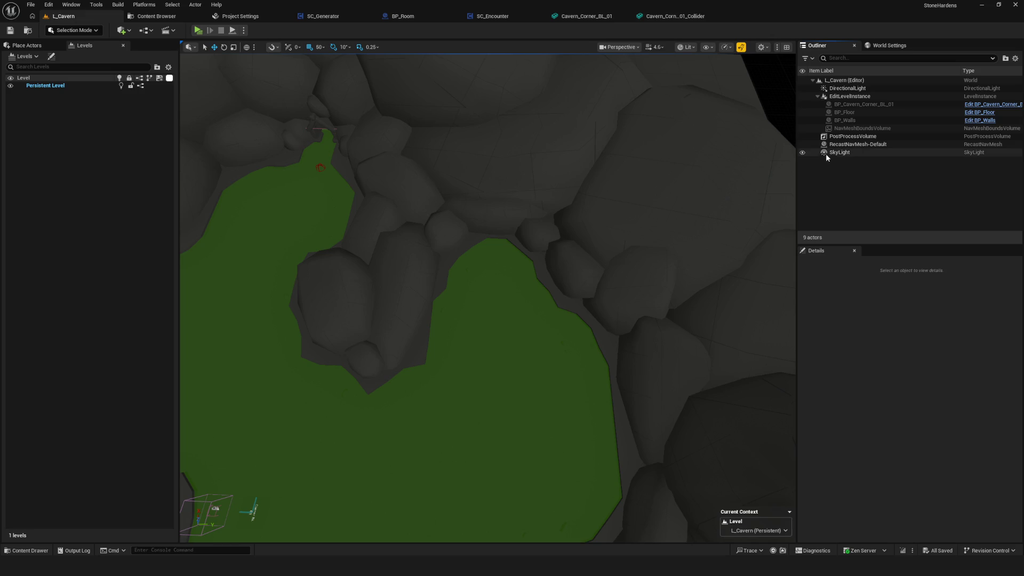
{"action": "left_click", "coordinate": [860, 144]}
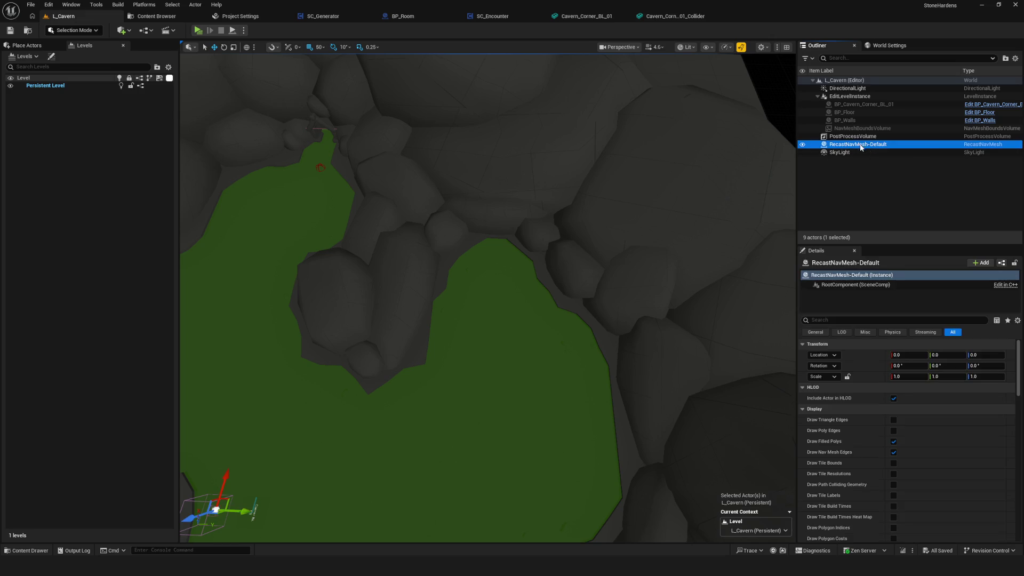
{"action": "left_click", "coordinate": [863, 146], "text": "ctrl"}
{"action": "left_click", "coordinate": [865, 149]}
{"action": "left_click", "coordinate": [864, 149], "text": "ctrl"}
{"action": "left_click", "coordinate": [864, 148]}
Select EditLevelInstance and reset its Level property to None.
{"action": "left_click", "coordinate": [818, 96]}
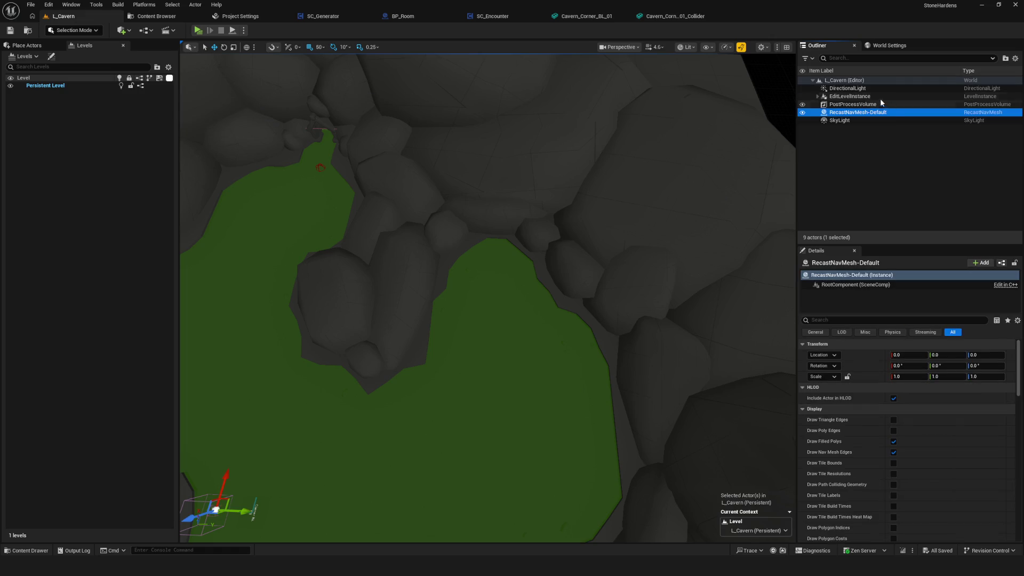
{"action": "left_click", "coordinate": [848, 96]}
{"action": "left_click", "coordinate": [1011, 517]}
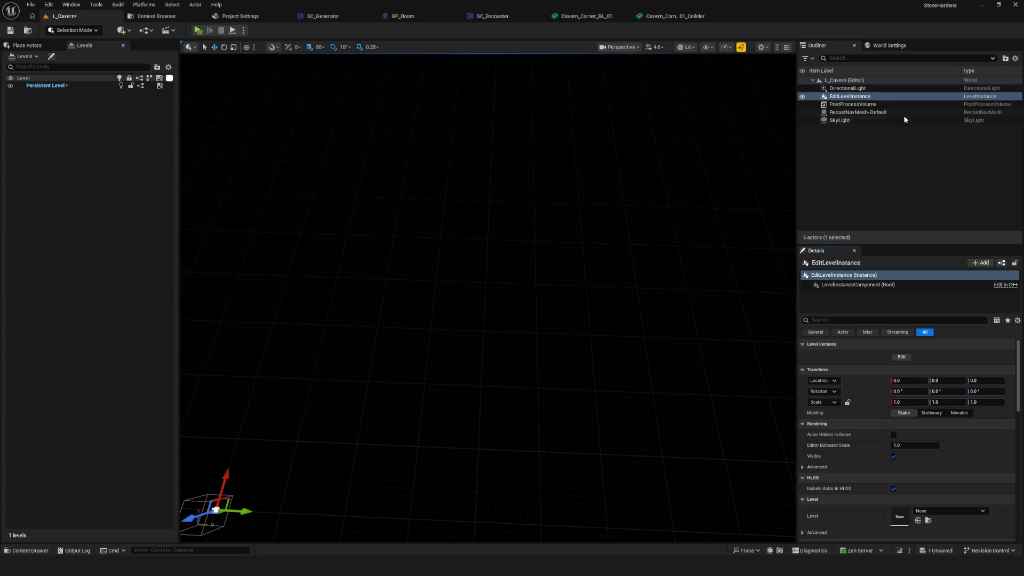
Clear the selection and save the L_Cavern level.
{"action": "left_click", "coordinate": [572, 219]}
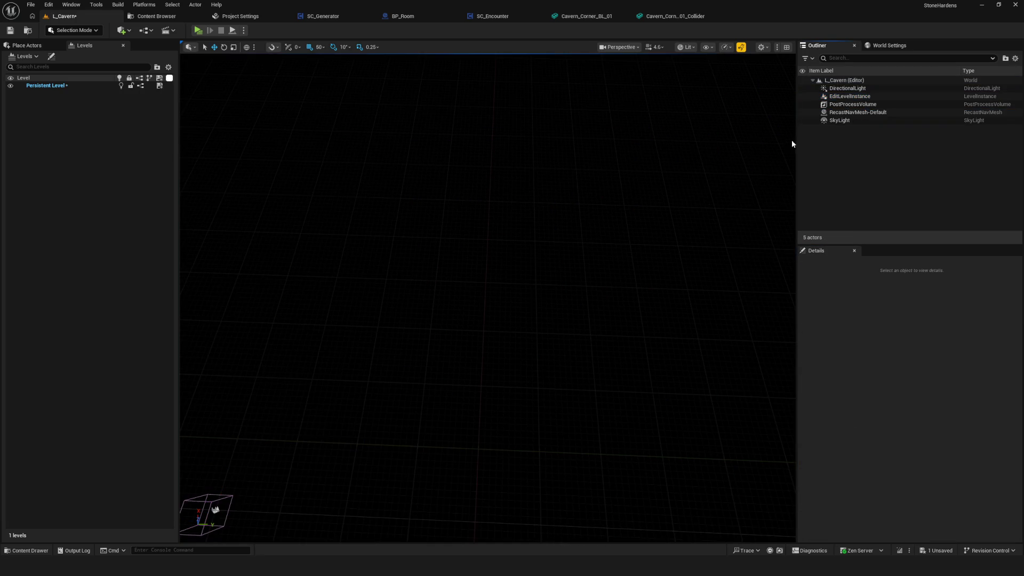
{"action": "left_click", "coordinate": [857, 112]}
{"action": "left_click", "coordinate": [574, 194]}
{"action": "left_click", "coordinate": [12, 31]}
Delete the RecastNavMesh-Default actor, then undo the deletion.
{"action": "left_click", "coordinate": [851, 113]}
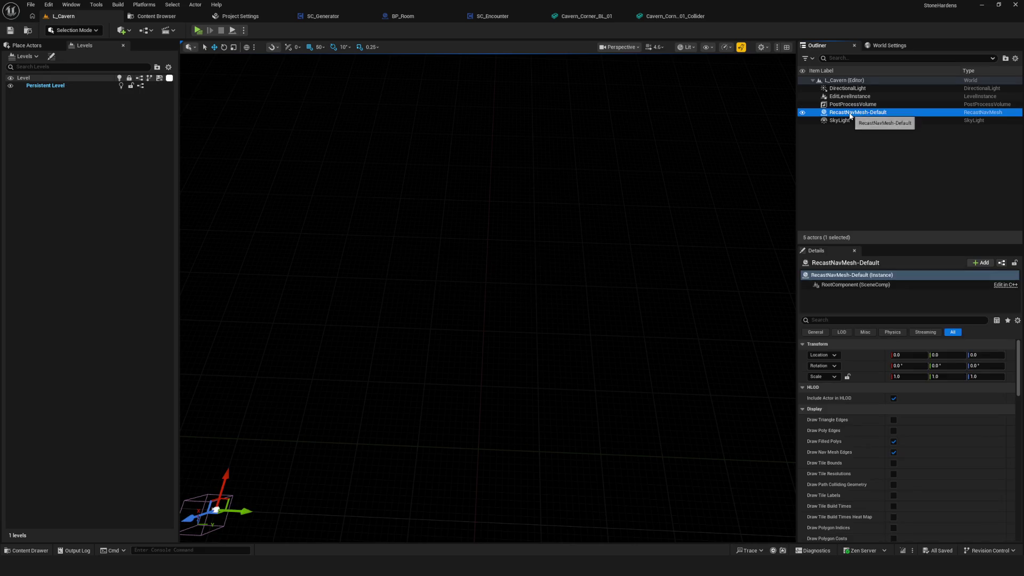
{"action": "mouse_move", "coordinate": [850, 115]}
{"action": "left_mouse_down"}
{"action": "mouse_move", "coordinate": [859, 91]}
{"action": "mouse_move", "coordinate": [847, 109]}
{"action": "mouse_move", "coordinate": [867, 114]}
{"action": "left_mouse_up"}
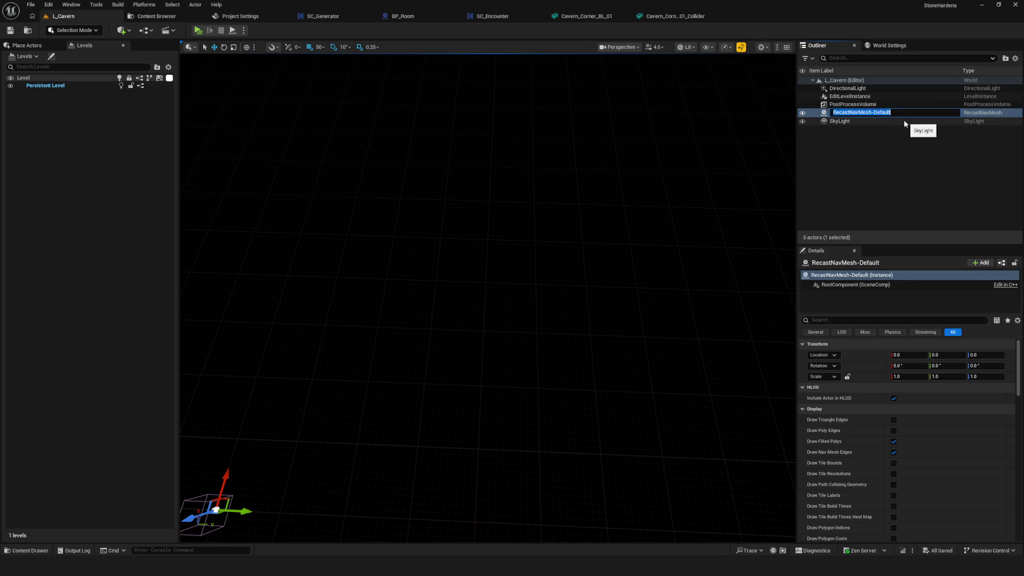
{"action": "left_click", "coordinate": [841, 142]}
{"action": "left_click", "coordinate": [863, 114]}
{"action": "left_click", "coordinate": [862, 134]}
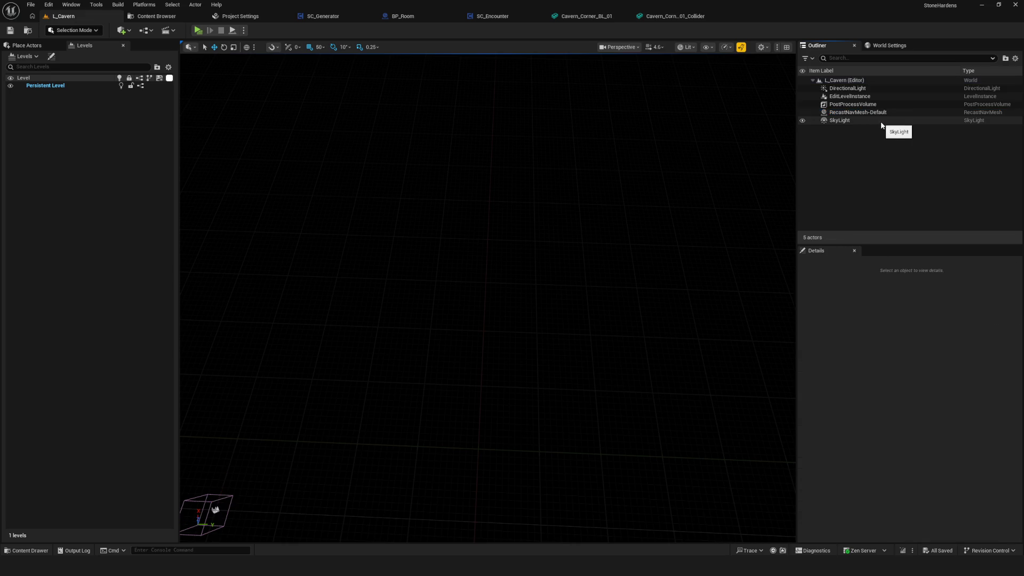
{"action": "left_click", "coordinate": [875, 113]}
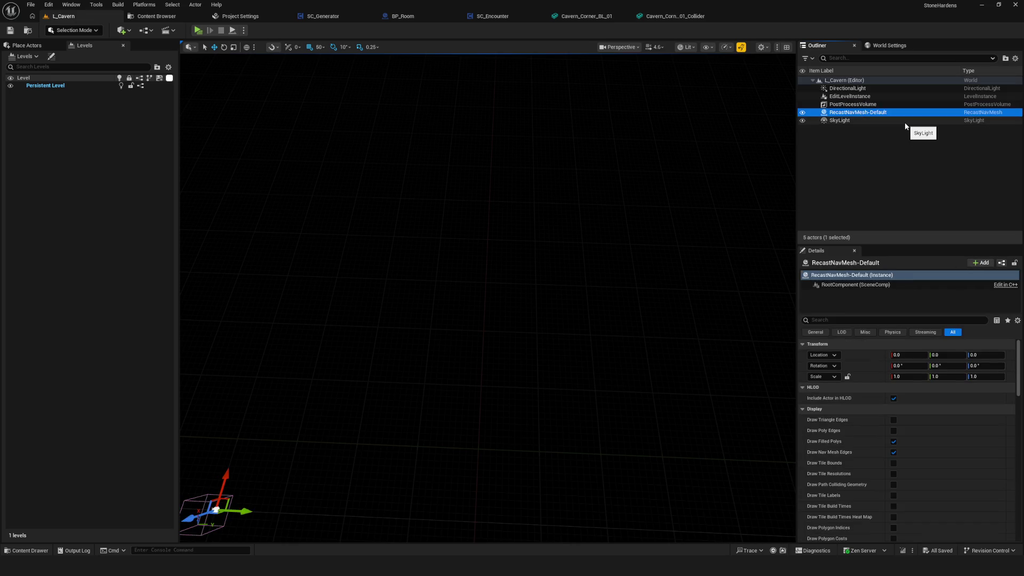
{"action": "key", "text": "Delete"}
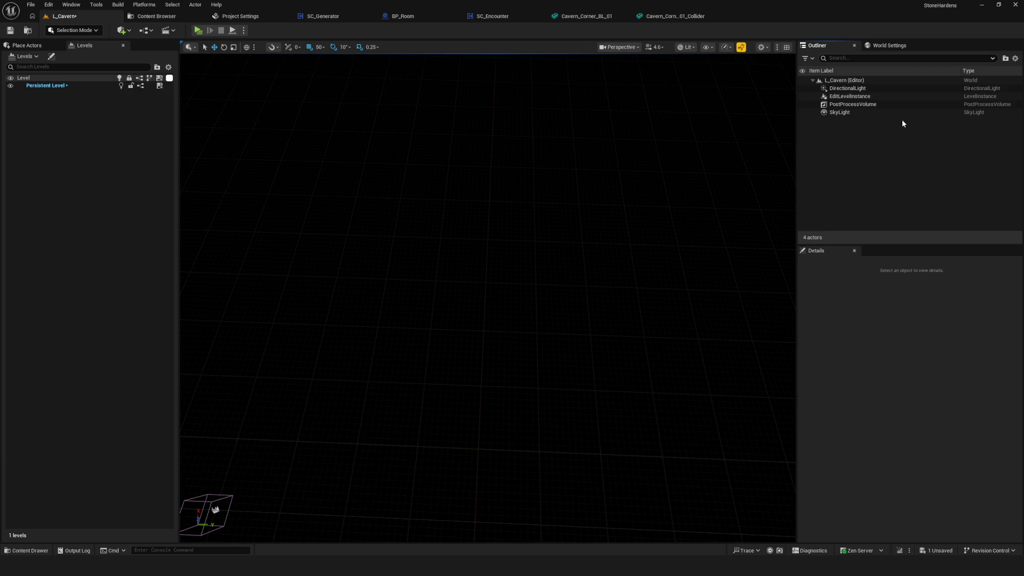
{"action": "key", "text": "ctrl+z"}
Delete RecastNavMesh-Default again and save L_Cavern.
{"action": "scroll", "coordinate": [918, 347], "scroll_direction": "down", "scroll_amount": 2}
{"action": "scroll", "coordinate": [955, 376], "scroll_direction": "down", "scroll_amount": 3}
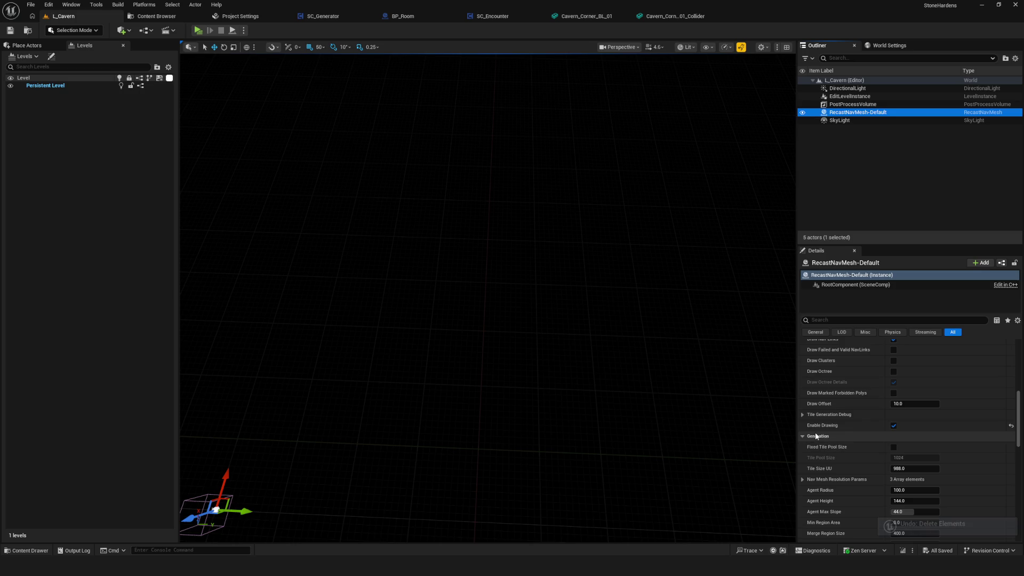
{"action": "scroll", "coordinate": [925, 440], "scroll_direction": "down", "scroll_amount": 2}
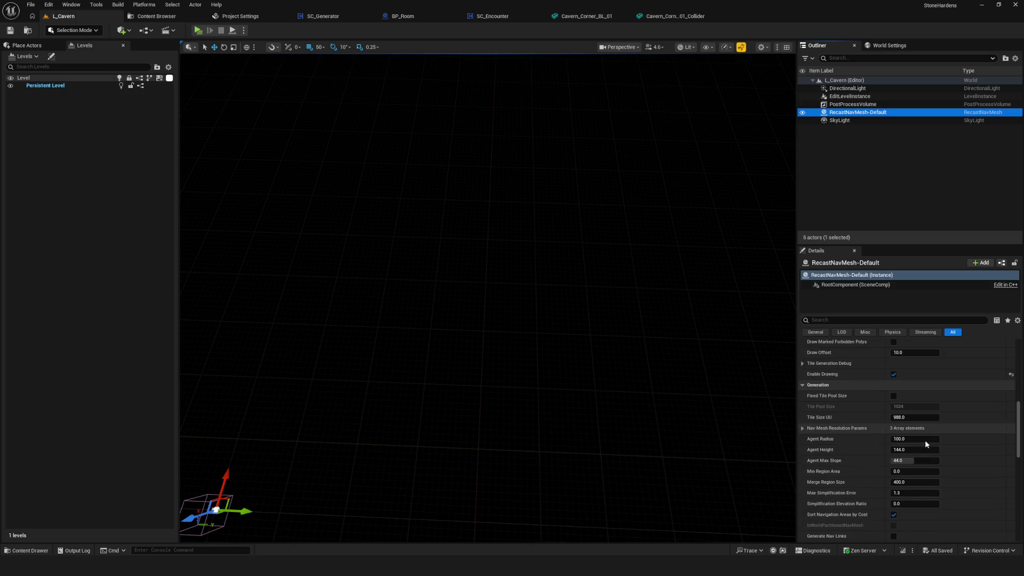
{"action": "scroll", "coordinate": [929, 432], "scroll_direction": "down", "scroll_amount": 2}
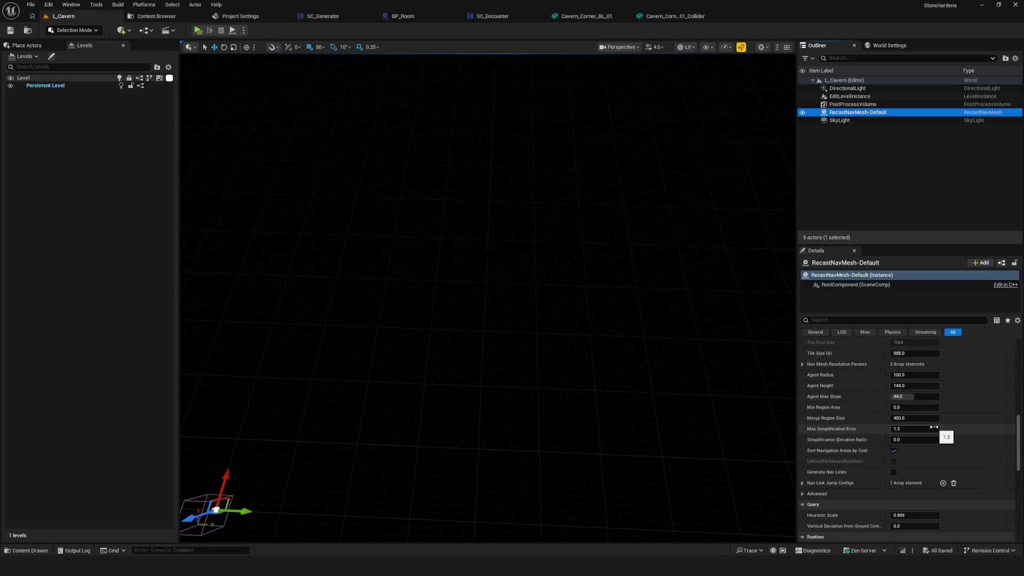
{"action": "scroll", "coordinate": [934, 426], "scroll_direction": "down", "scroll_amount": 10}
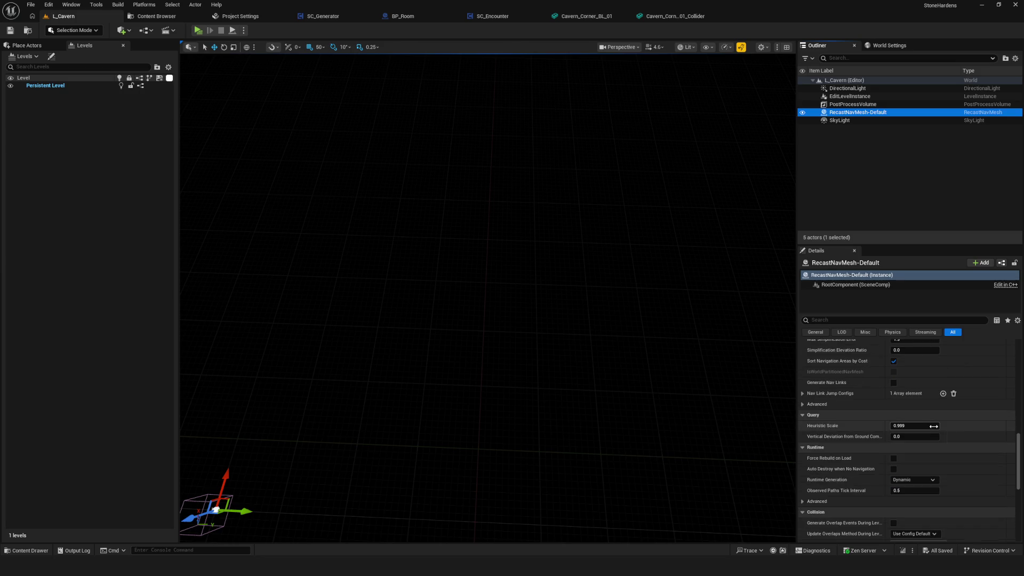
{"action": "scroll", "coordinate": [933, 425], "scroll_direction": "up", "scroll_amount": 5}
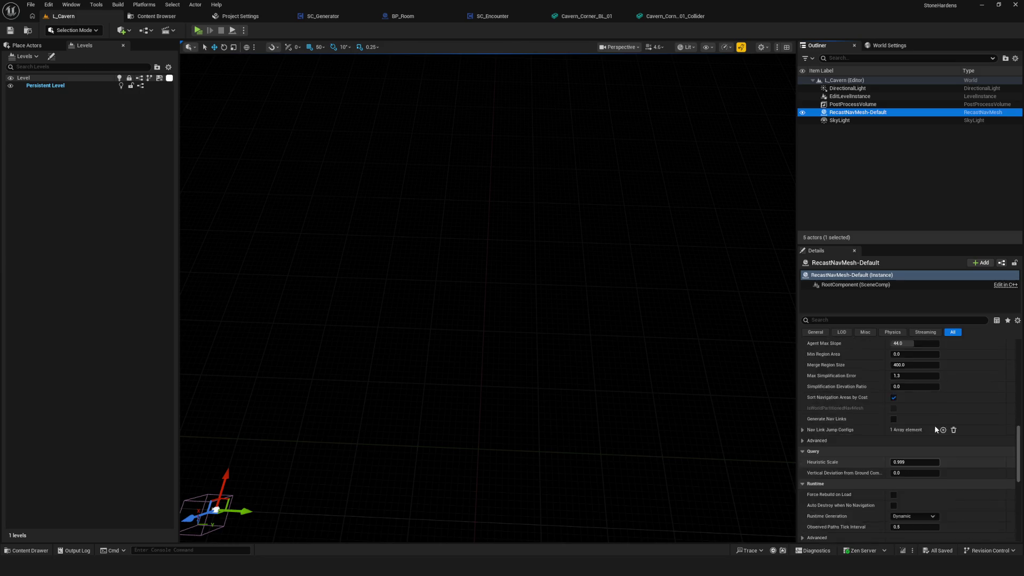
{"action": "left_click", "coordinate": [849, 112], "text": "ctrl"}
{"action": "left_click", "coordinate": [849, 112]}
{"action": "key", "text": "Delete"}
{"action": "left_click", "coordinate": [11, 30]}
Select EditLevelInstance and bring up the asset choices for its Level property.
{"action": "left_click", "coordinate": [843, 97]}
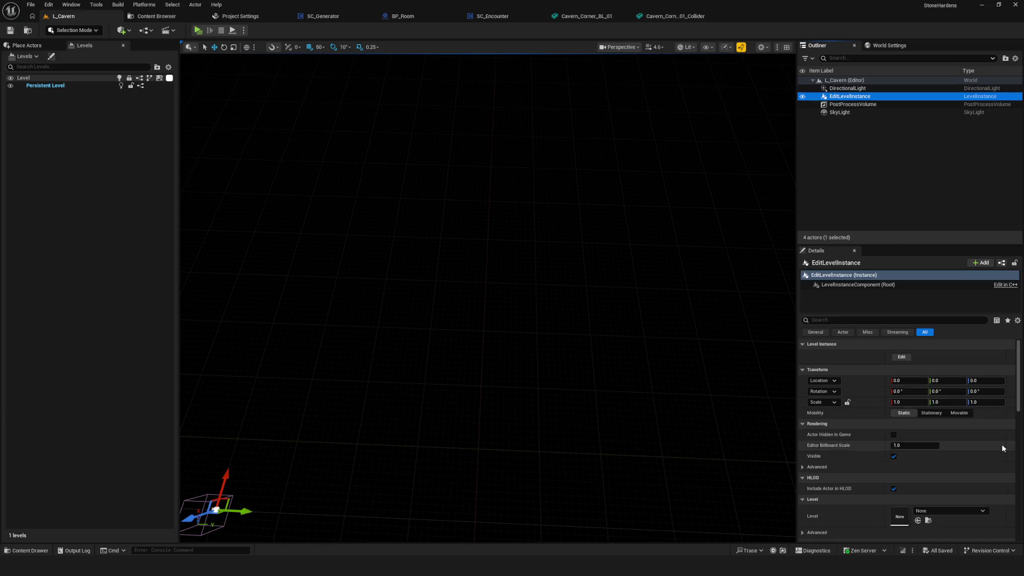
{"action": "scroll", "coordinate": [1004, 448], "scroll_direction": "down", "scroll_amount": 6}
{"action": "scroll", "coordinate": [999, 439], "scroll_direction": "up", "scroll_amount": 6}
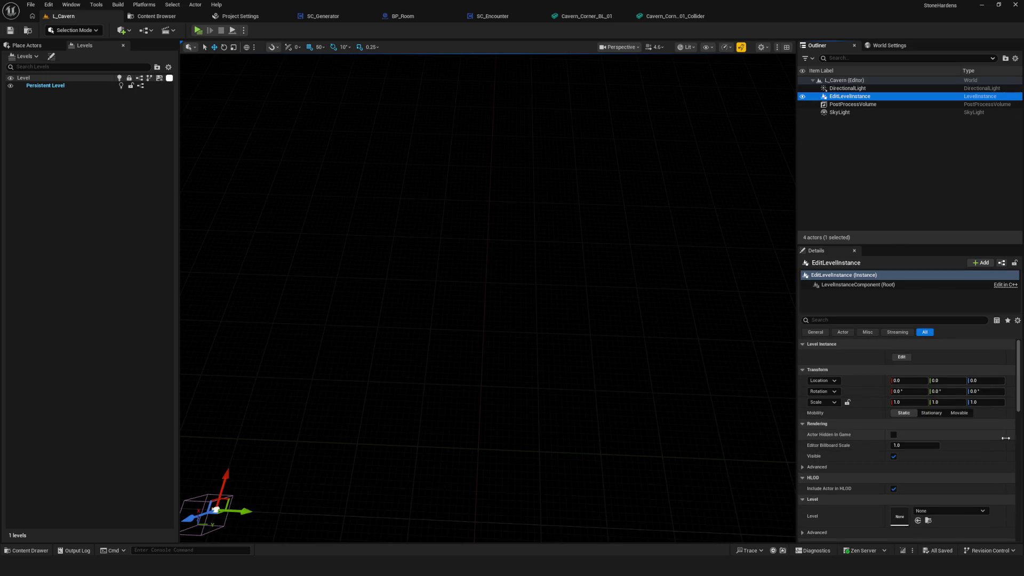
{"action": "left_click", "coordinate": [959, 514]}
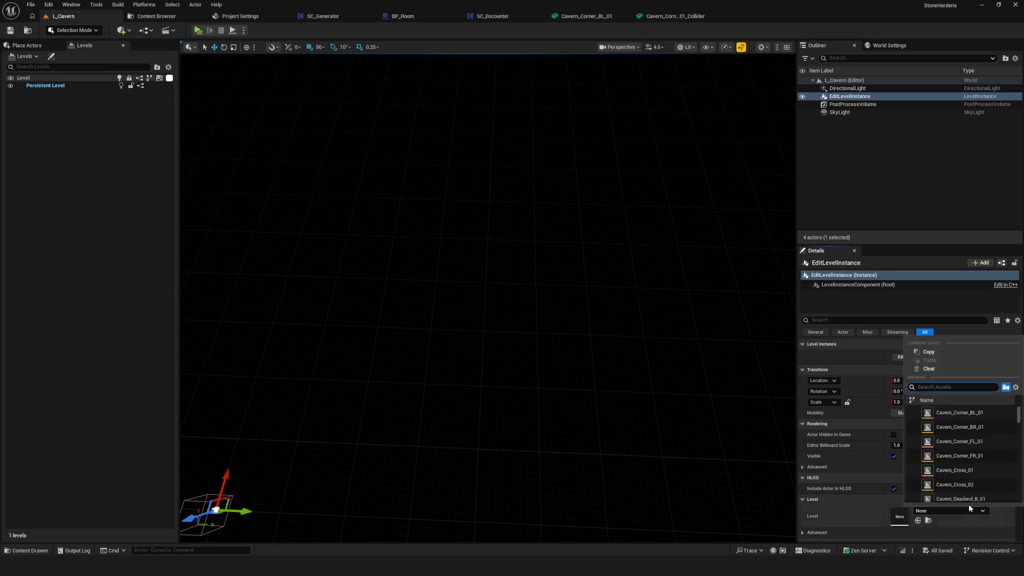
Set the level instance's Level to Cavern_Corner_BL_01 and enter its edit mode.
{"action": "left_click", "coordinate": [959, 413]}
{"action": "left_click", "coordinate": [902, 357]}
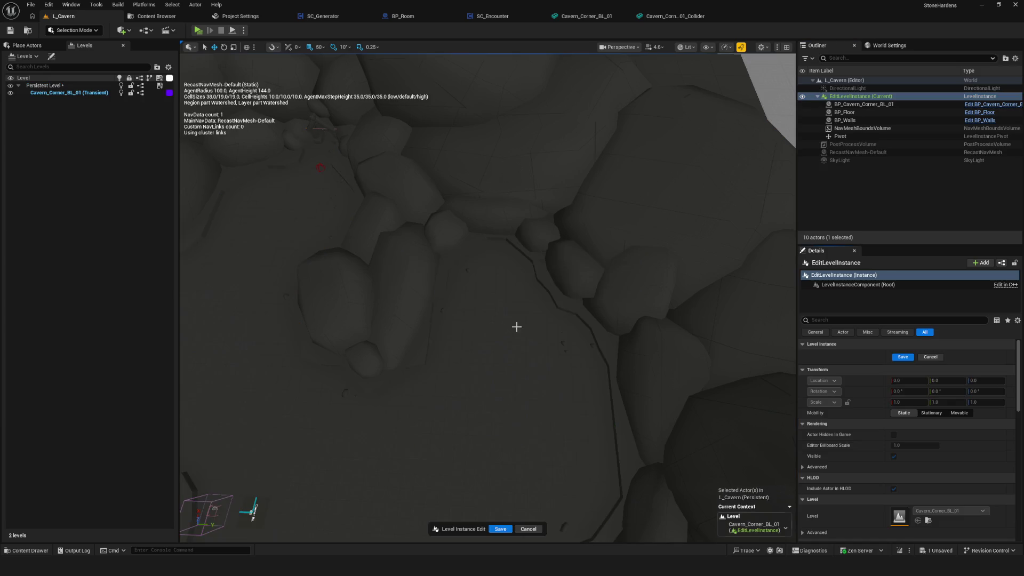
{"action": "left_click", "coordinate": [27, 45]}
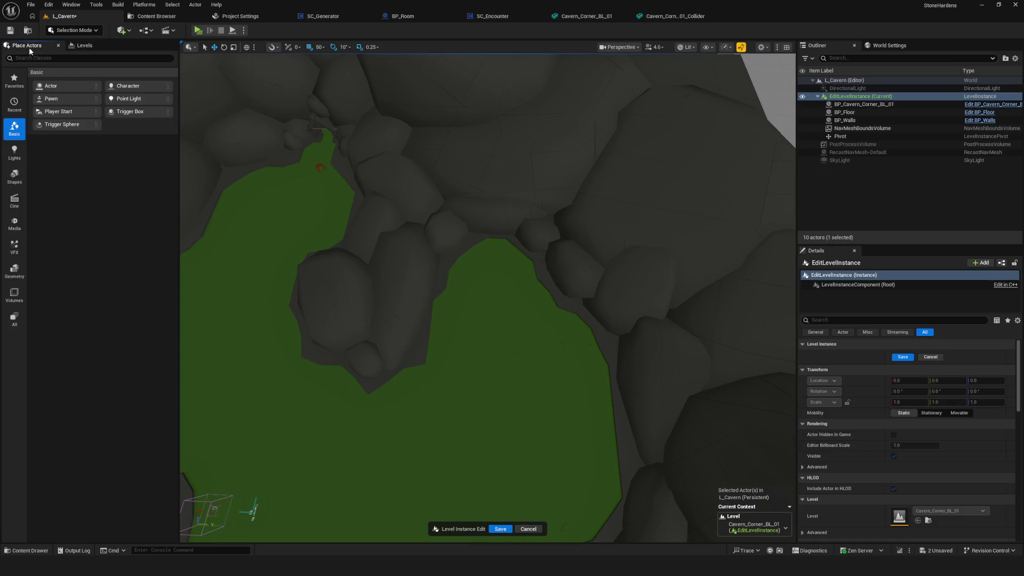
{"action": "type", "text": "recas"}
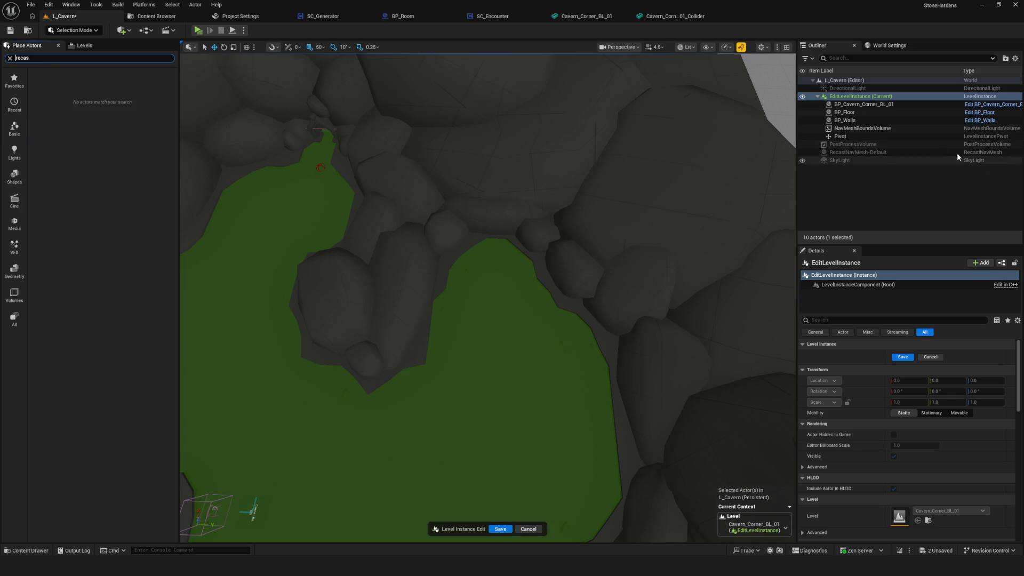
Save the L_Cavern level with the level instance deselected.
{"action": "left_click", "coordinate": [849, 171]}
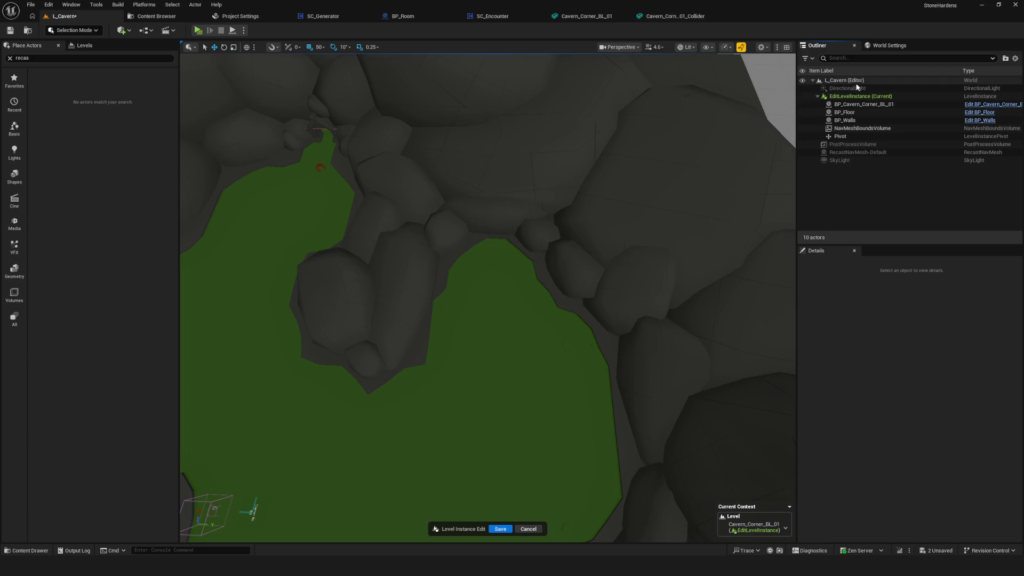
{"action": "left_click", "coordinate": [849, 97]}
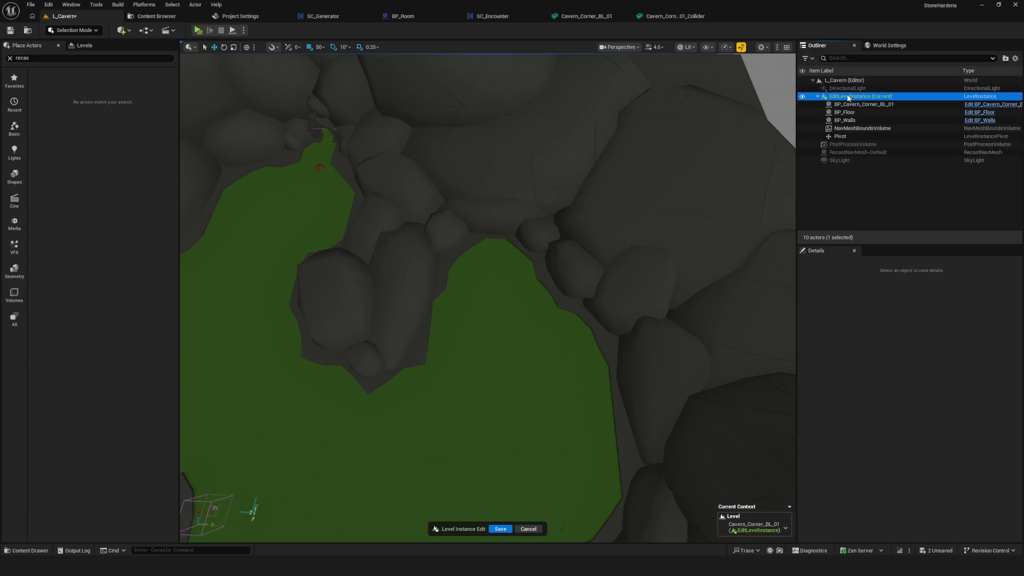
{"action": "left_click", "coordinate": [858, 167]}
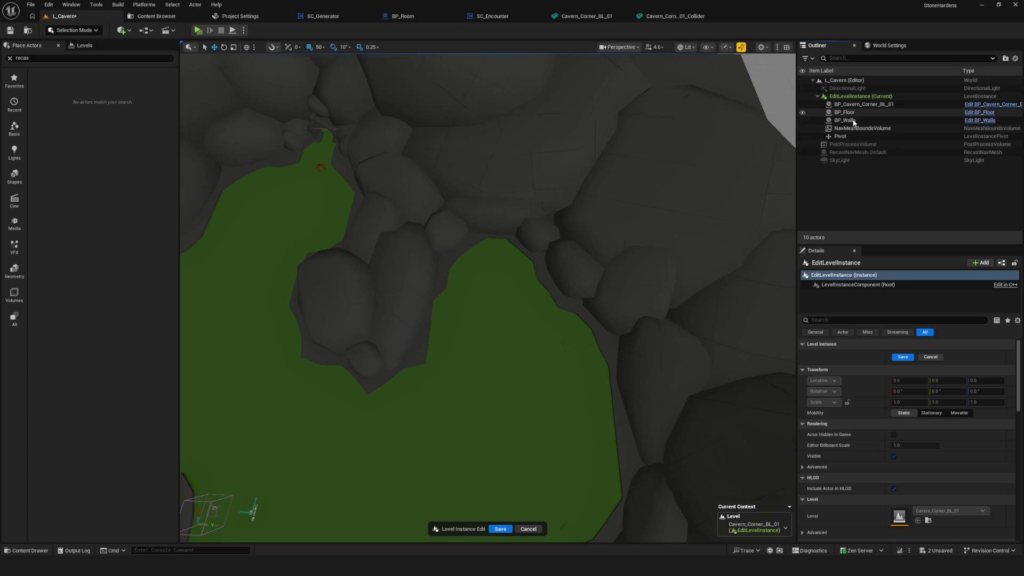
{"action": "left_click", "coordinate": [3, 32]}
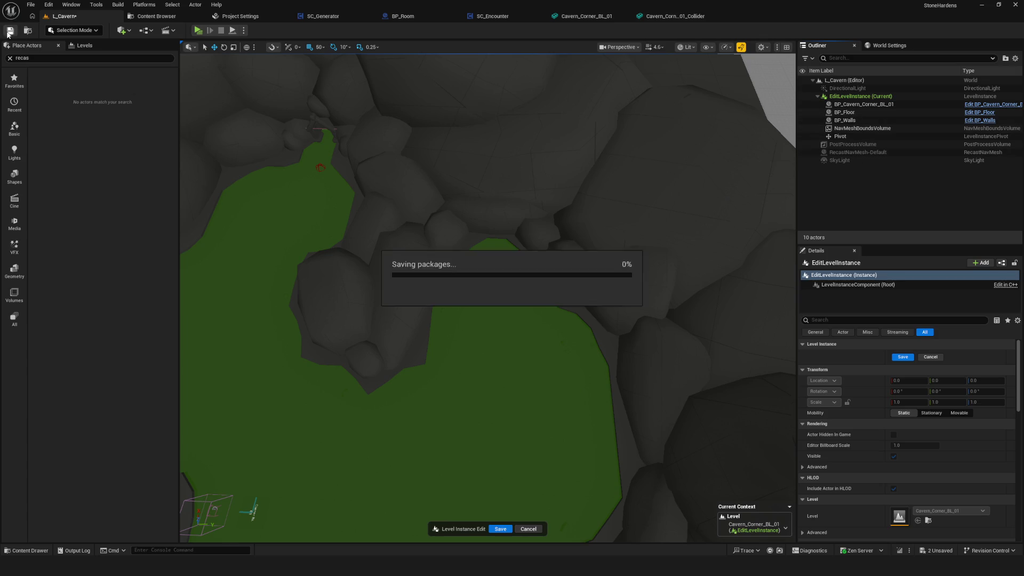
Select NavMeshBoundsVolume and scroll its Details to the Transform, HLOD and Collision sections.
{"action": "scroll", "coordinate": [647, 220], "scroll_direction": "up", "scroll_amount": 1}
{"action": "left_click", "coordinate": [907, 128]}
{"action": "scroll", "coordinate": [955, 405], "scroll_direction": "down", "scroll_amount": 5}
{"action": "scroll", "coordinate": [961, 406], "scroll_direction": "down", "scroll_amount": 5}
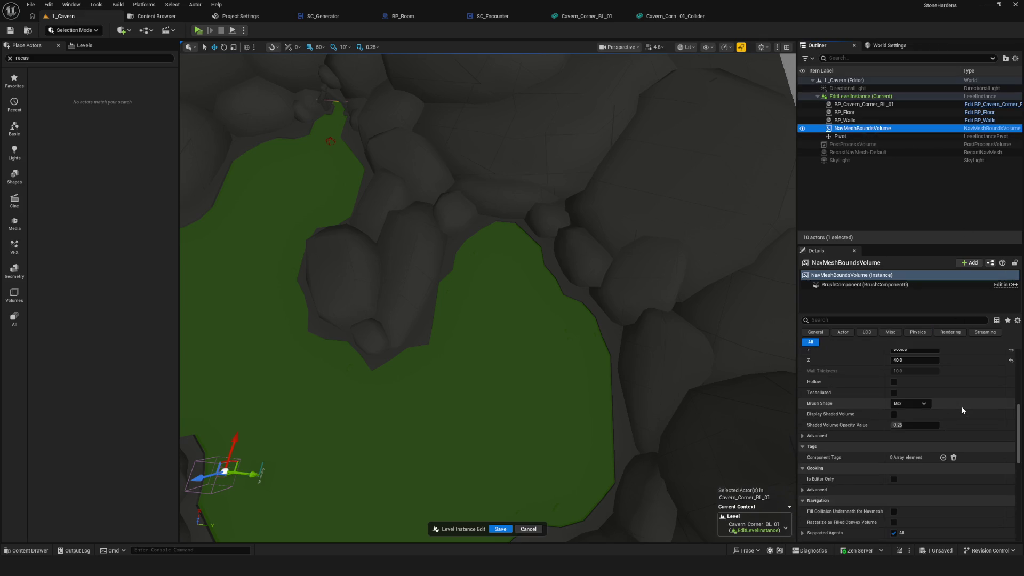
{"action": "scroll", "coordinate": [962, 405], "scroll_direction": "down", "scroll_amount": 3}
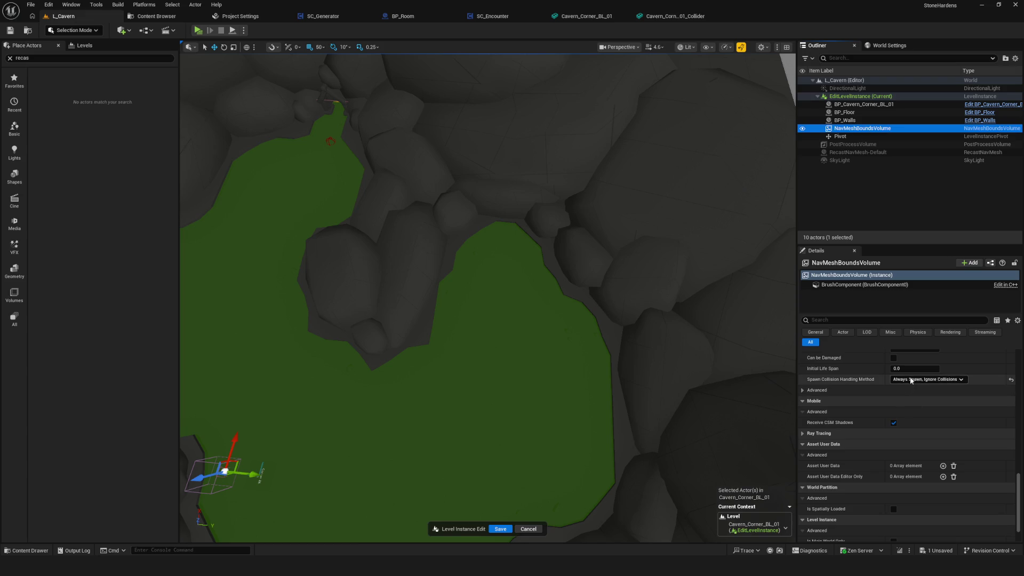
{"action": "scroll", "coordinate": [968, 409], "scroll_direction": "up", "scroll_amount": 5}
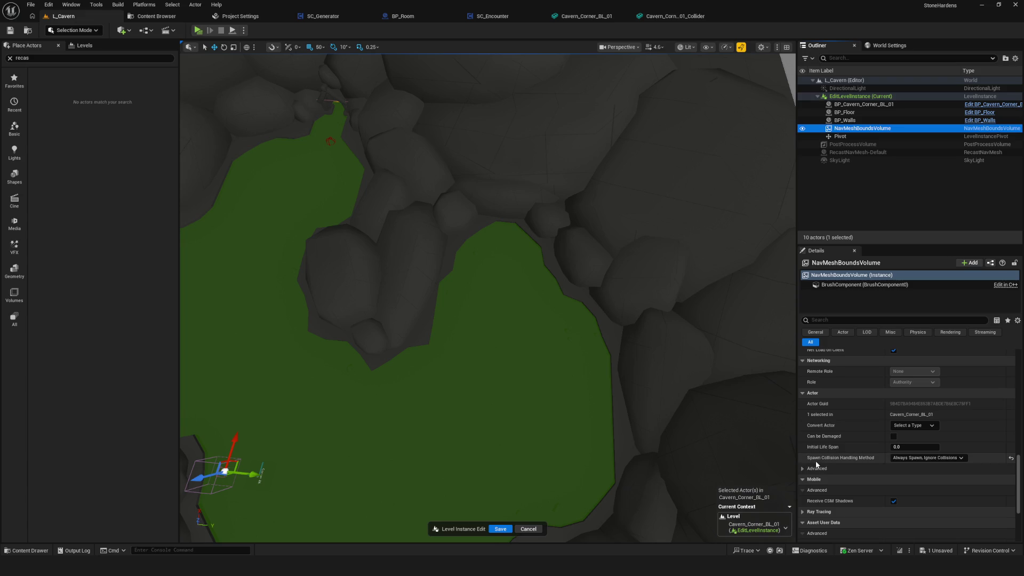
{"action": "scroll", "coordinate": [974, 421], "scroll_direction": "up", "scroll_amount": 10}
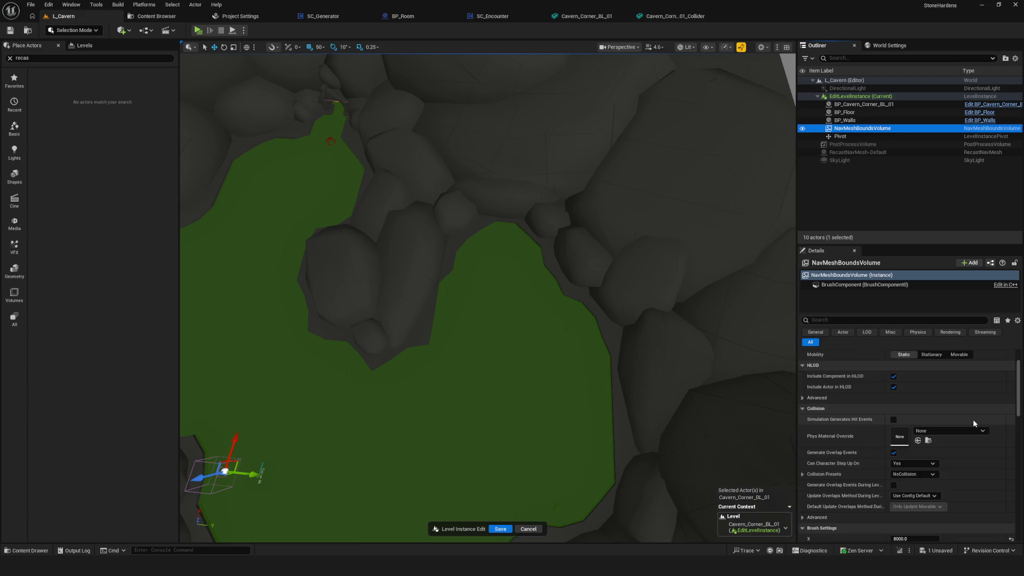
{"action": "left_click", "coordinate": [848, 165]}
Delete NavMeshBoundsVolume from the level instance, save, and commit the instance edit.
{"action": "left_click", "coordinate": [860, 128]}
{"action": "key", "text": "Delete"}
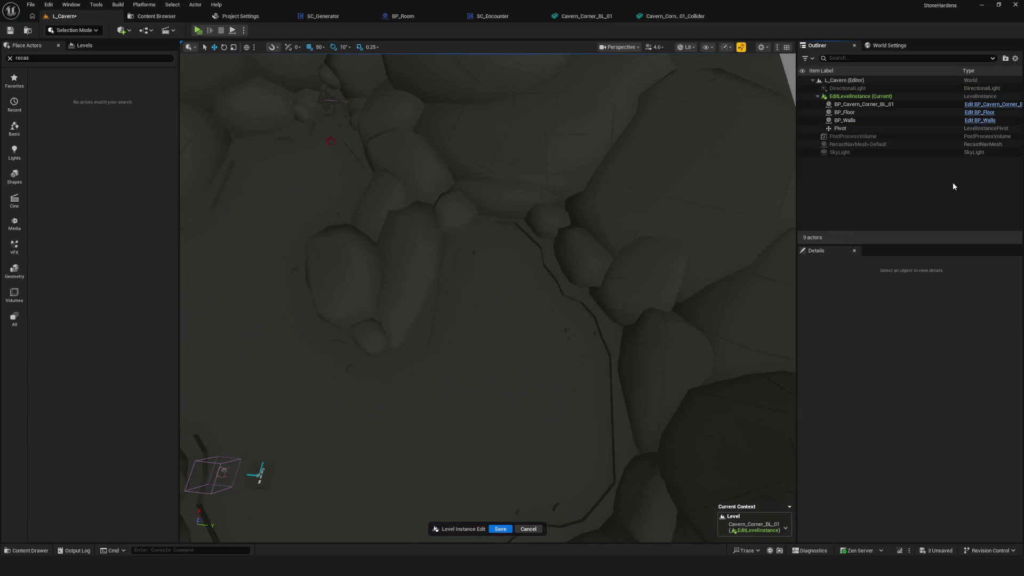
{"action": "left_click", "coordinate": [8, 31]}
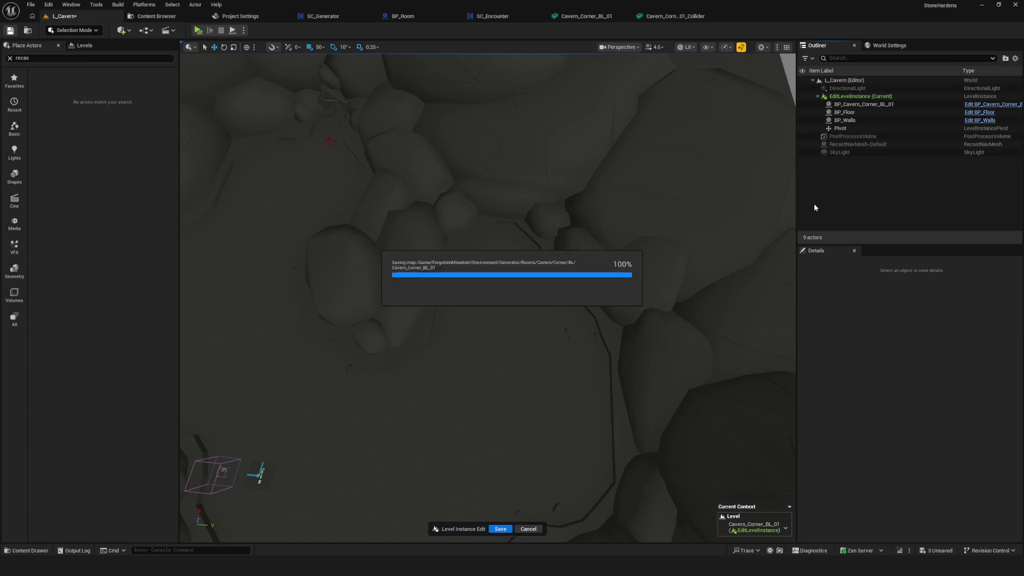
{"action": "left_click", "coordinate": [500, 529]}
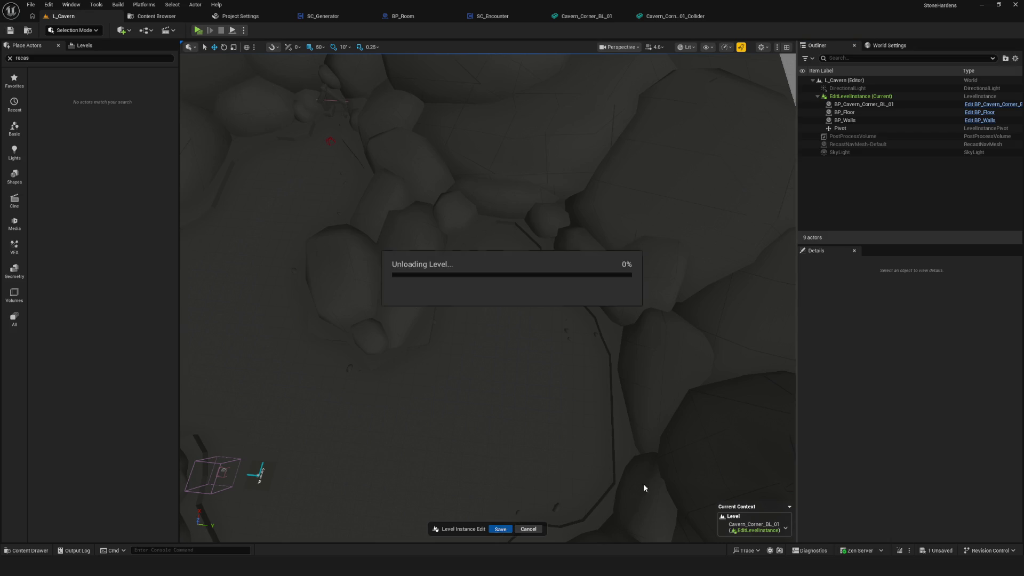
Unload the level instance's contents.
{"action": "scroll", "coordinate": [992, 458], "scroll_direction": "down", "scroll_amount": 3}
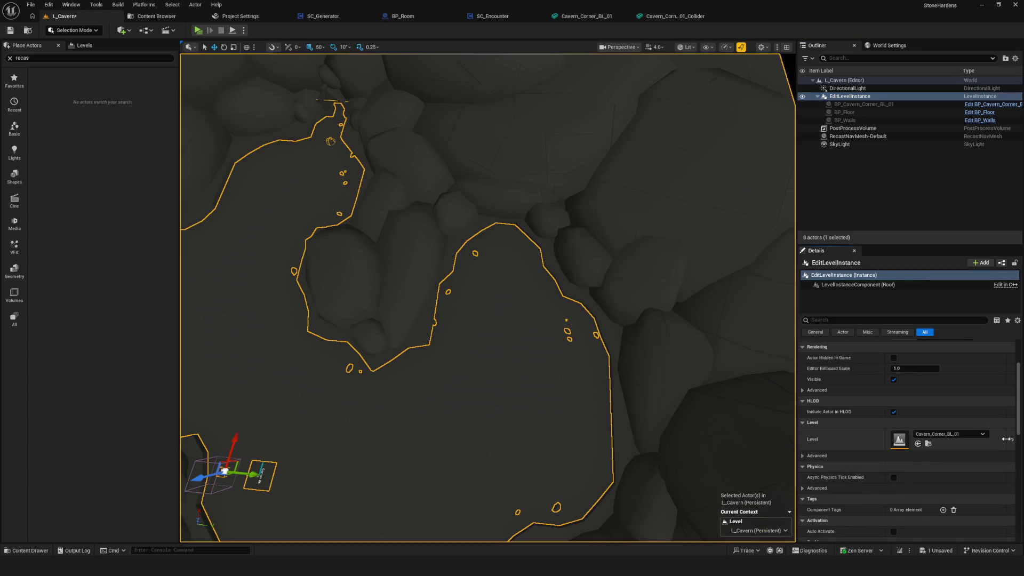
{"action": "left_click", "coordinate": [1009, 436]}
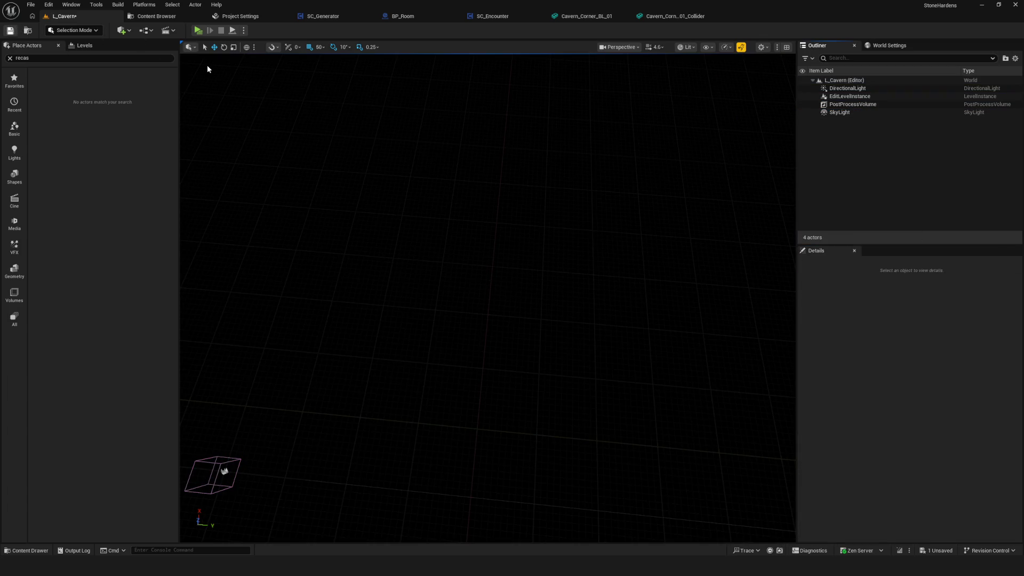
{"action": "left_click", "coordinate": [157, 16]}
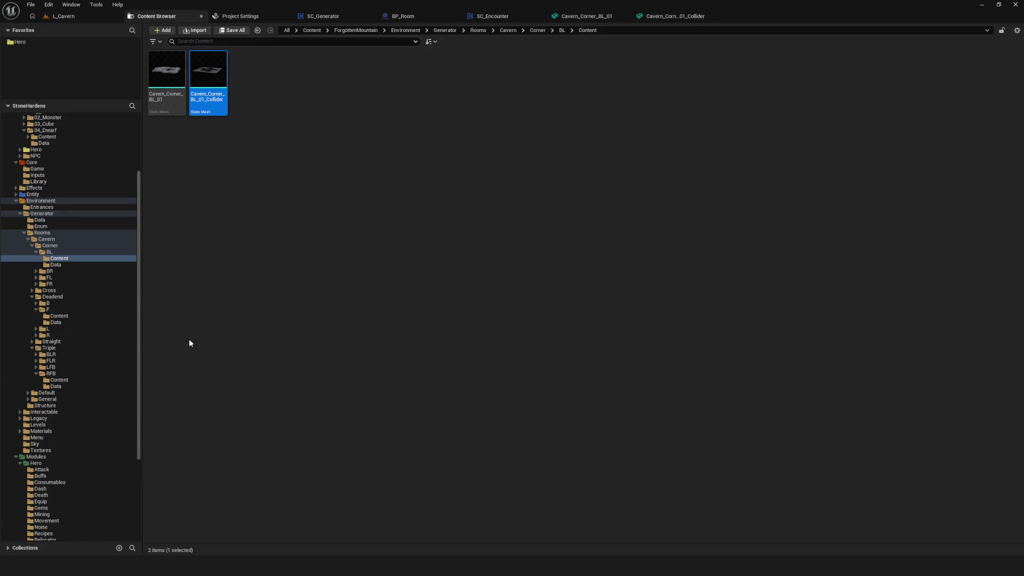
Open Cavern_Corner_BL_01 from the BL content folder and show its level viewport.
{"action": "left_click", "coordinate": [62, 252]}
{"action": "double_click", "coordinate": [336, 67]}
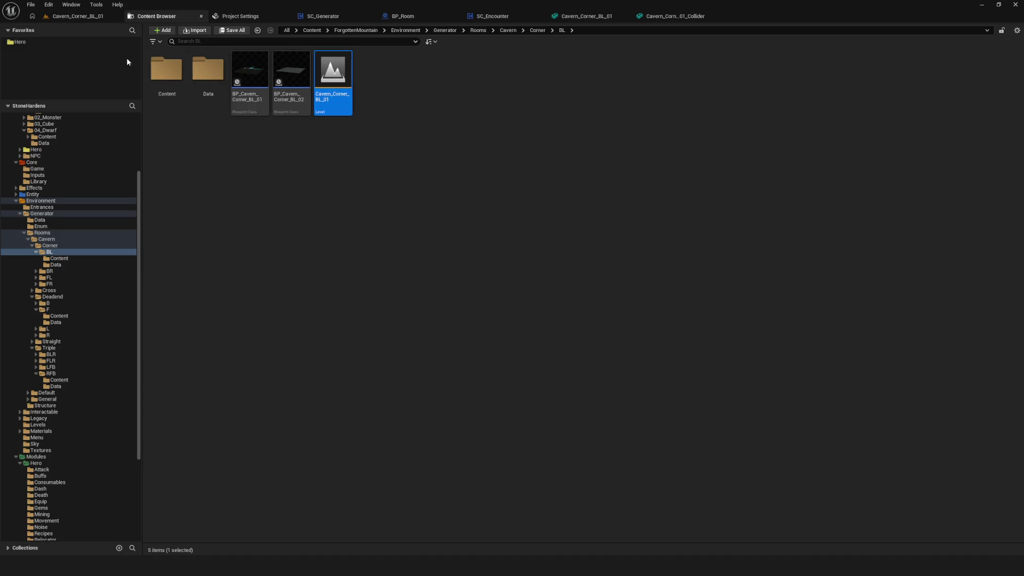
{"action": "left_click", "coordinate": [101, 19]}
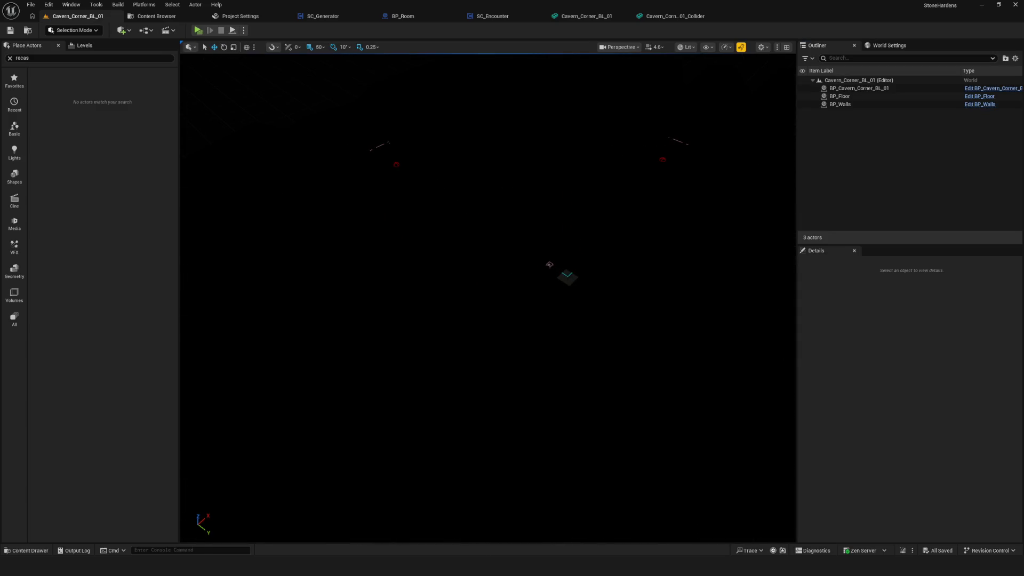
Place a Nav Mesh Bounds Volume at the centre of Cavern_Corner_BL_01.
{"action": "left_click", "coordinate": [434, 168]}
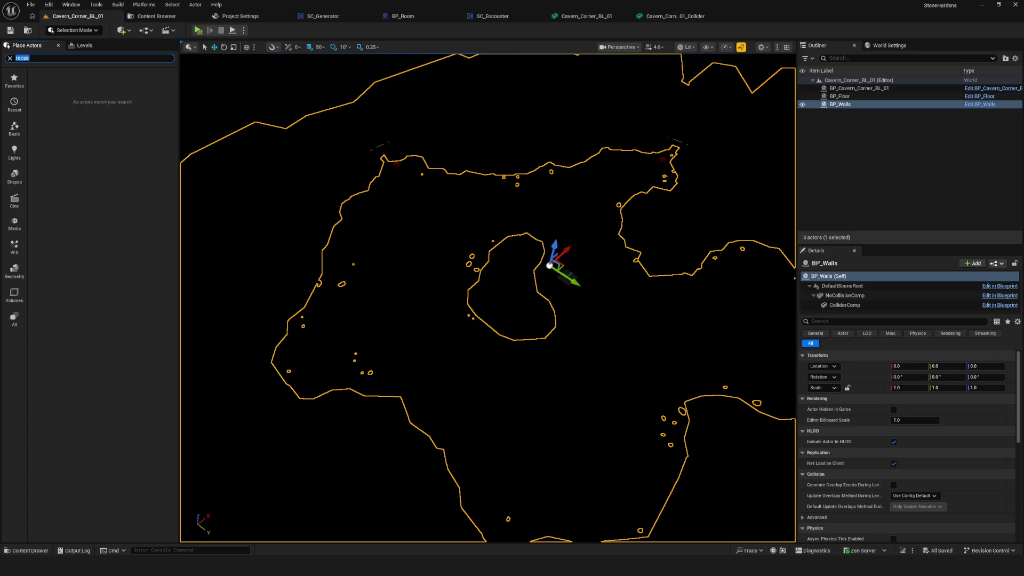
{"action": "type", "text": "nav"}
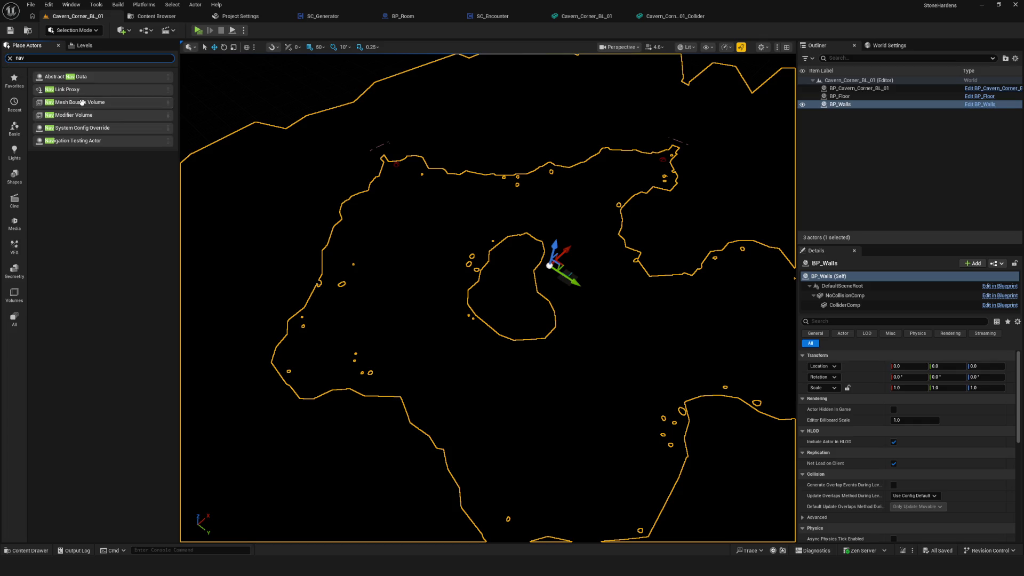
{"action": "mouse_move", "coordinate": [79, 105]}
{"action": "left_mouse_down"}
{"action": "mouse_move", "coordinate": [474, 167]}
{"action": "mouse_move", "coordinate": [581, 291]}
{"action": "left_mouse_up"}
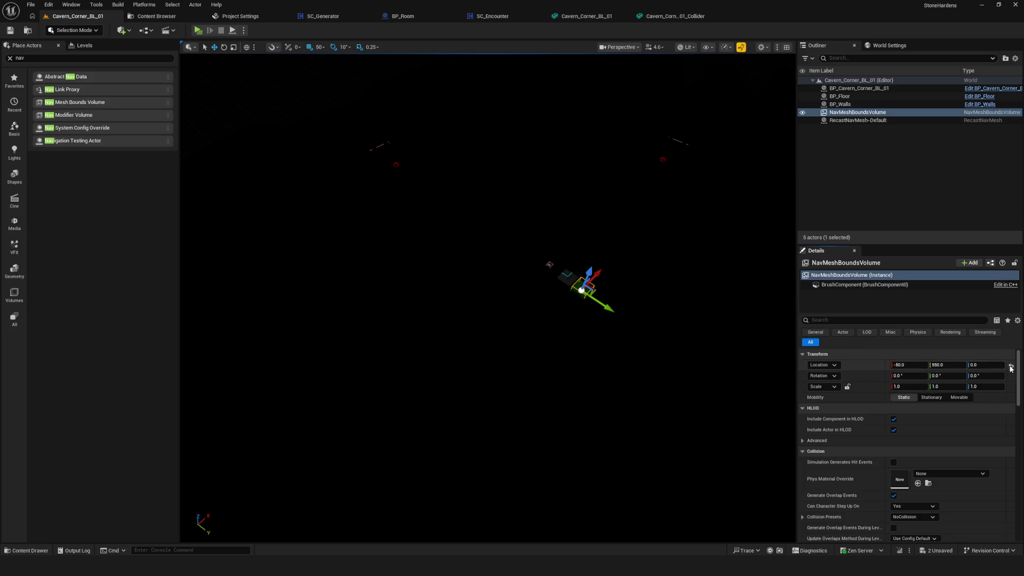
Set the volume's X brush size to 8000 and frame it in the viewport.
{"action": "scroll", "coordinate": [967, 446], "scroll_direction": "down", "scroll_amount": 5}
{"action": "left_click", "coordinate": [907, 429]}
{"action": "type", "text": "4000"}
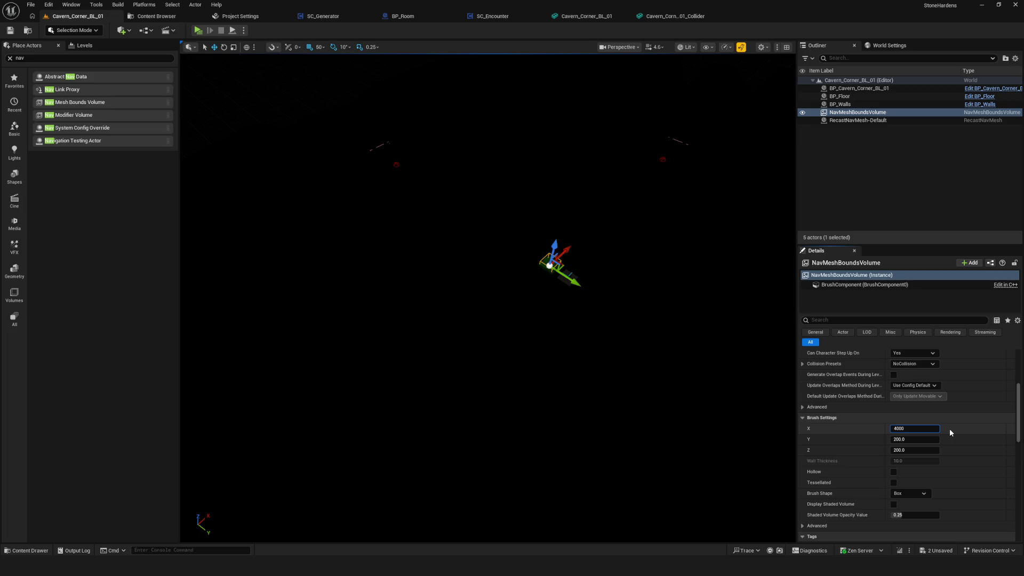
{"action": "key", "text": "Return"}
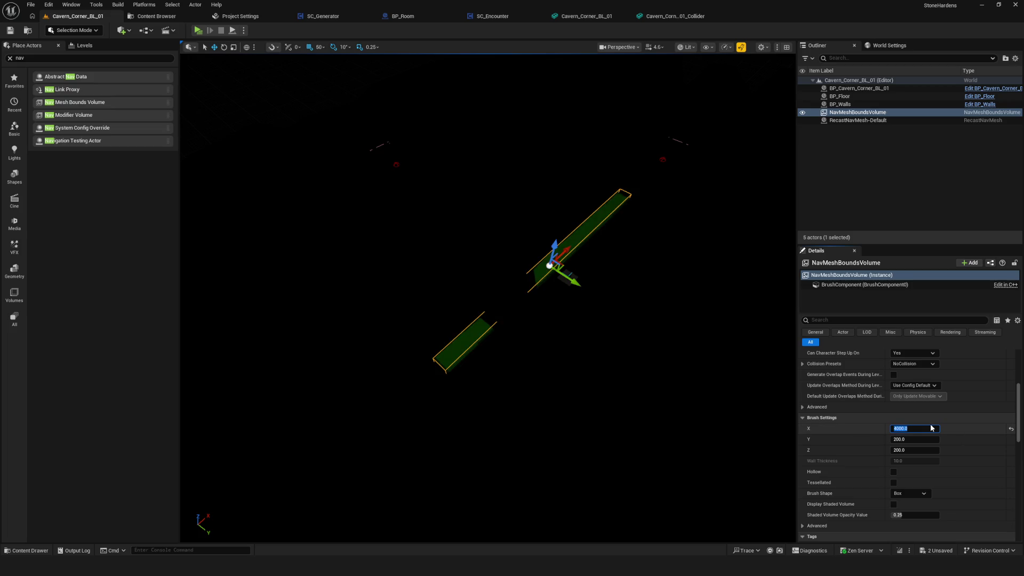
{"action": "type", "text": "8"}
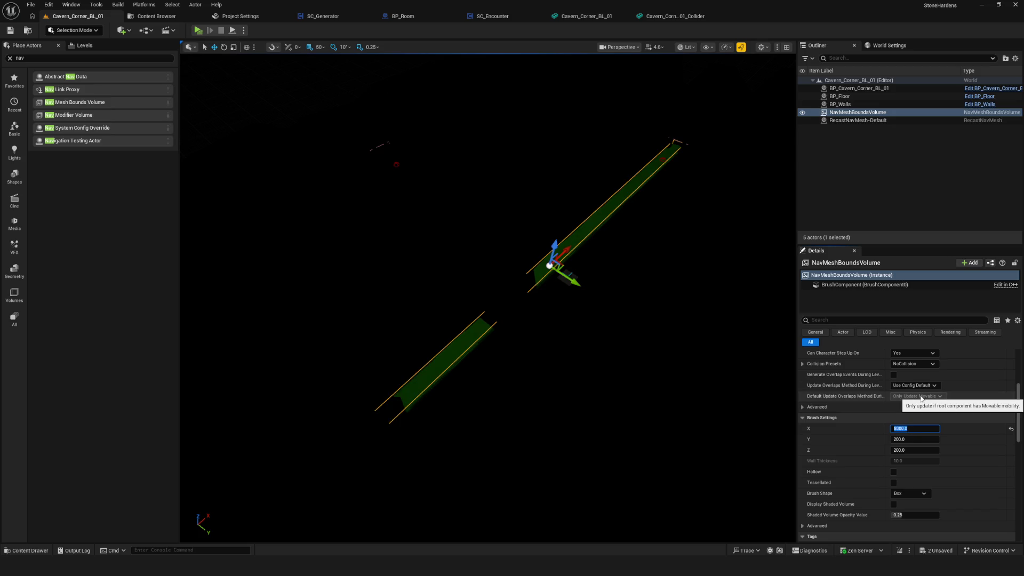
{"action": "key", "text": "Return"}
{"action": "key", "text": "f"}
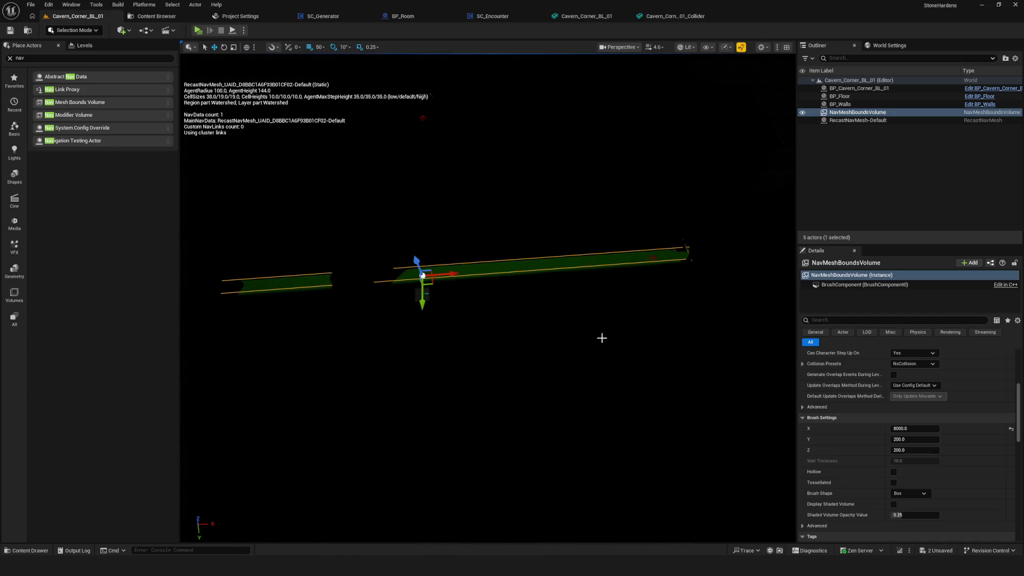
{"action": "left_click", "coordinate": [920, 430]}
Set the volume's Y brush size to 8000 and frame the view on BP_Floor.
{"action": "left_click", "coordinate": [922, 438]}
{"action": "type", "text": "8000"}
{"action": "key", "text": "Return"}
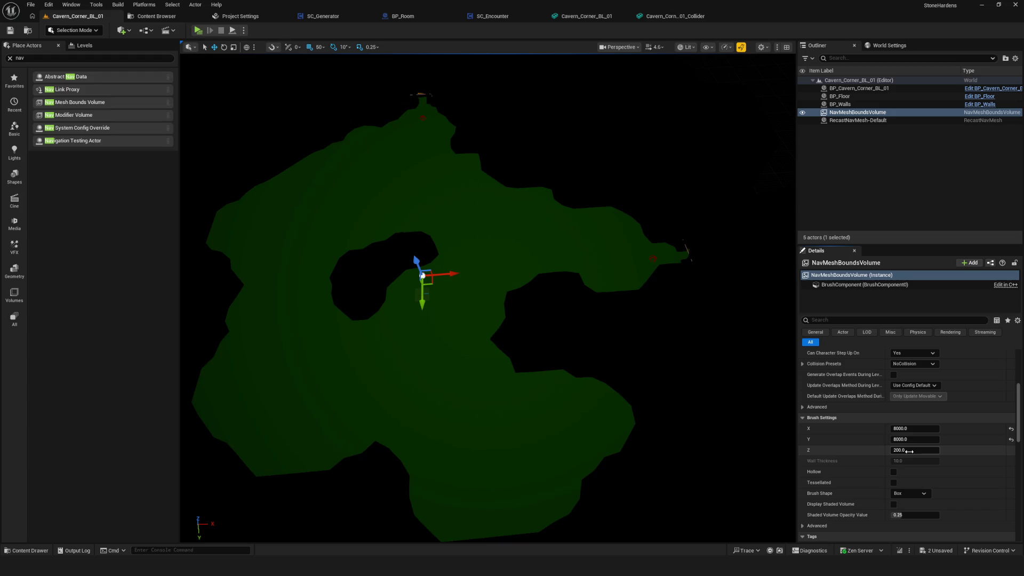
{"action": "scroll", "coordinate": [488, 299], "scroll_direction": "up", "scroll_amount": 10}
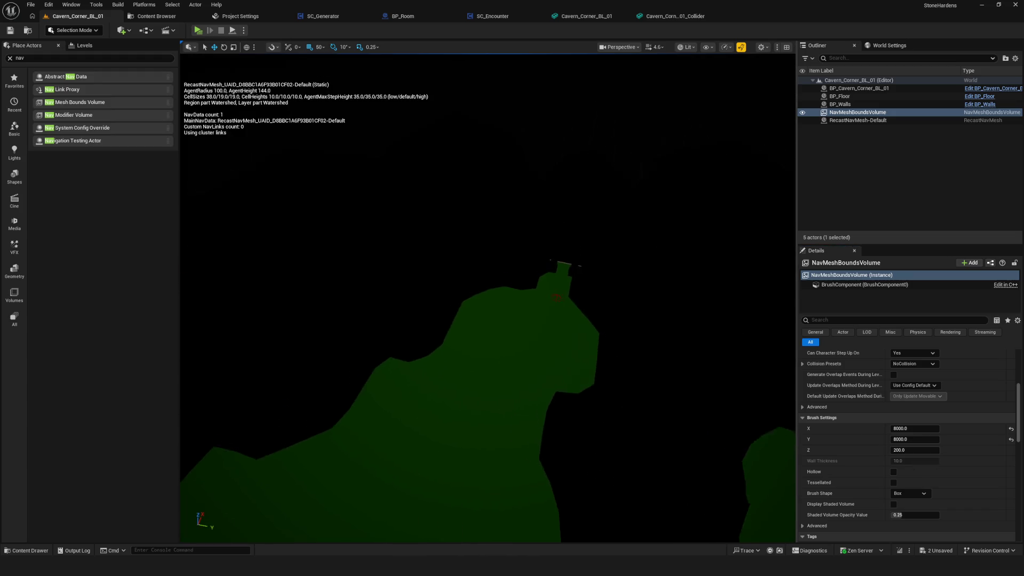
{"action": "left_click", "coordinate": [533, 363]}
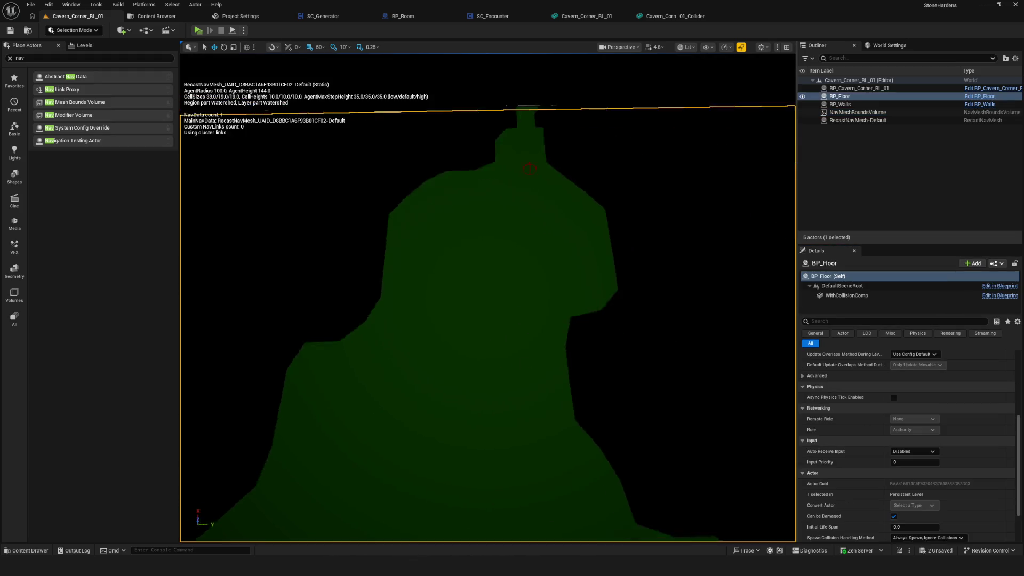
{"action": "key", "text": "f"}
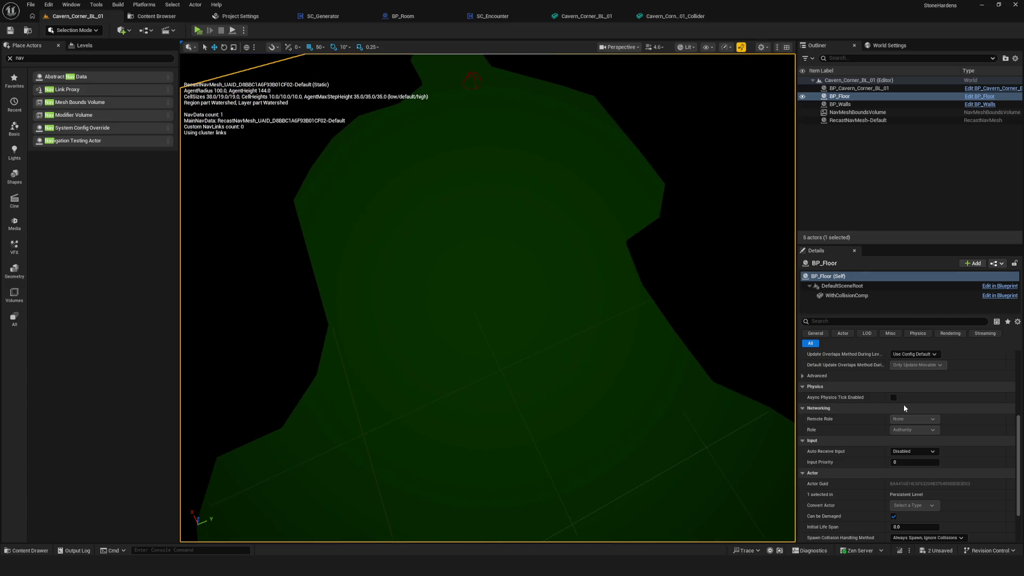
Review the settings of the generated RecastNavMesh-Default actor.
{"action": "left_click", "coordinate": [856, 120]}
{"action": "scroll", "coordinate": [979, 422], "scroll_direction": "down", "scroll_amount": 5}
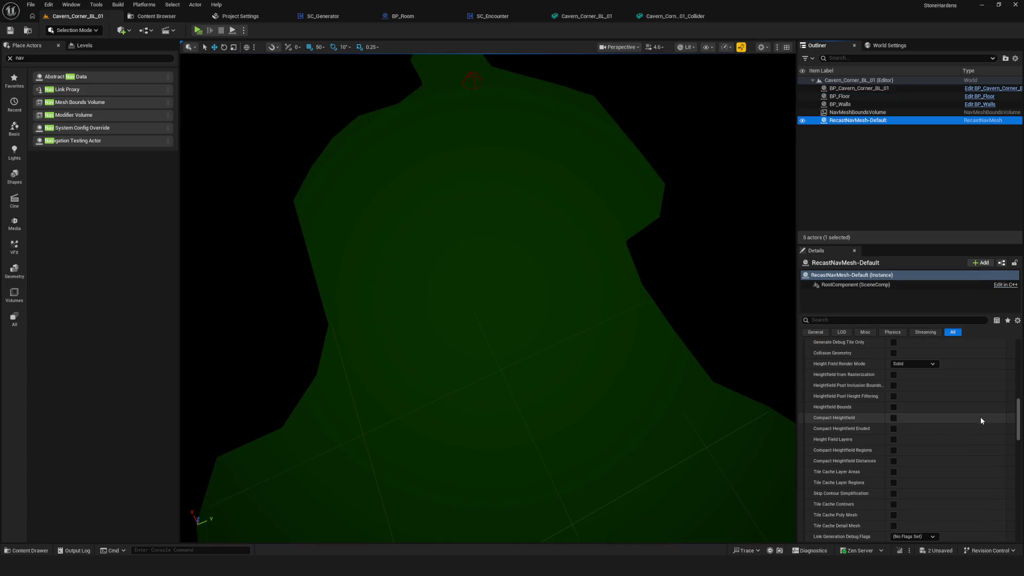
{"action": "scroll", "coordinate": [978, 420], "scroll_direction": "up", "scroll_amount": 5}
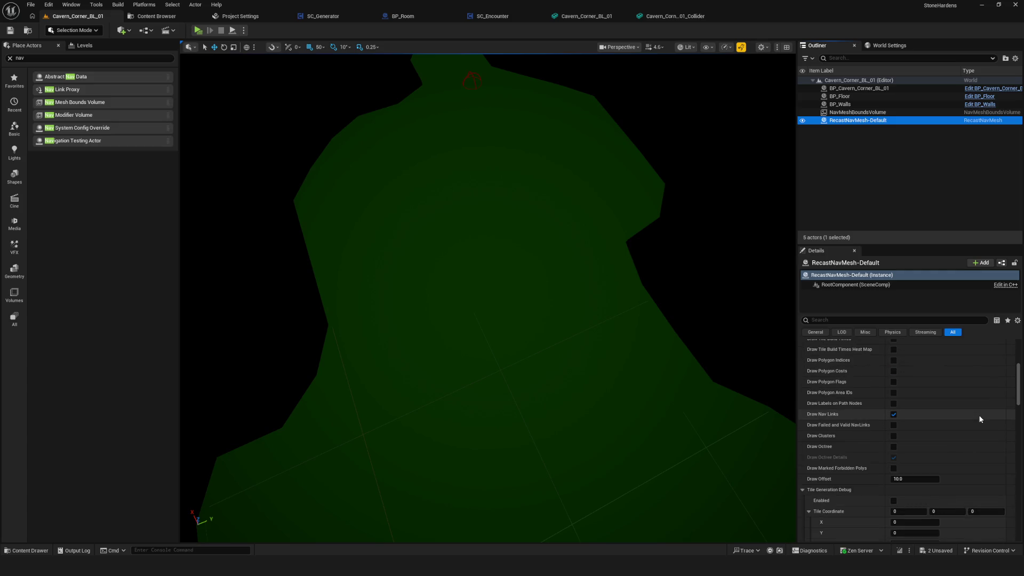
{"action": "scroll", "coordinate": [979, 420], "scroll_direction": "down", "scroll_amount": 10}
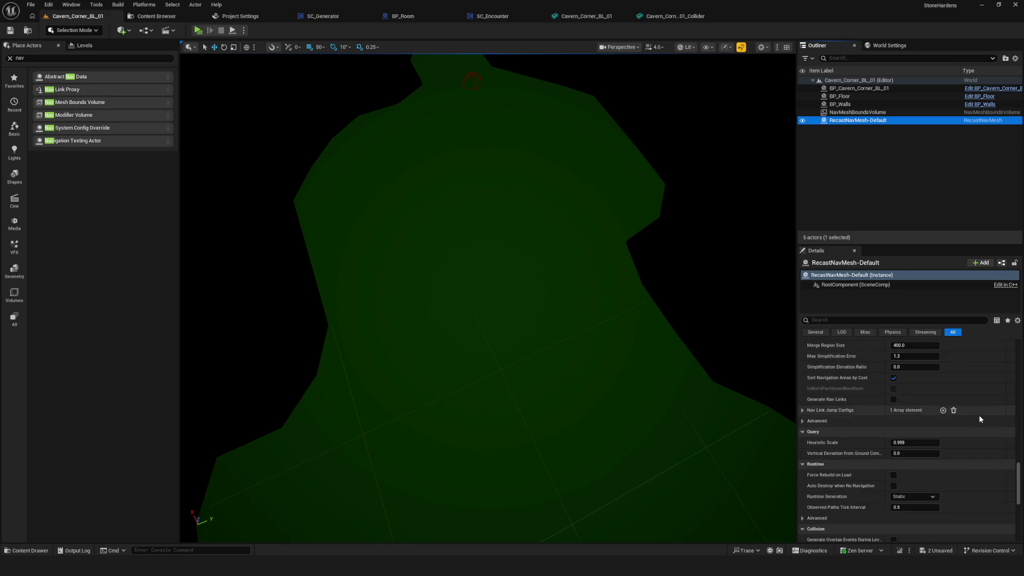
{"action": "scroll", "coordinate": [980, 420], "scroll_direction": "down", "scroll_amount": 5}
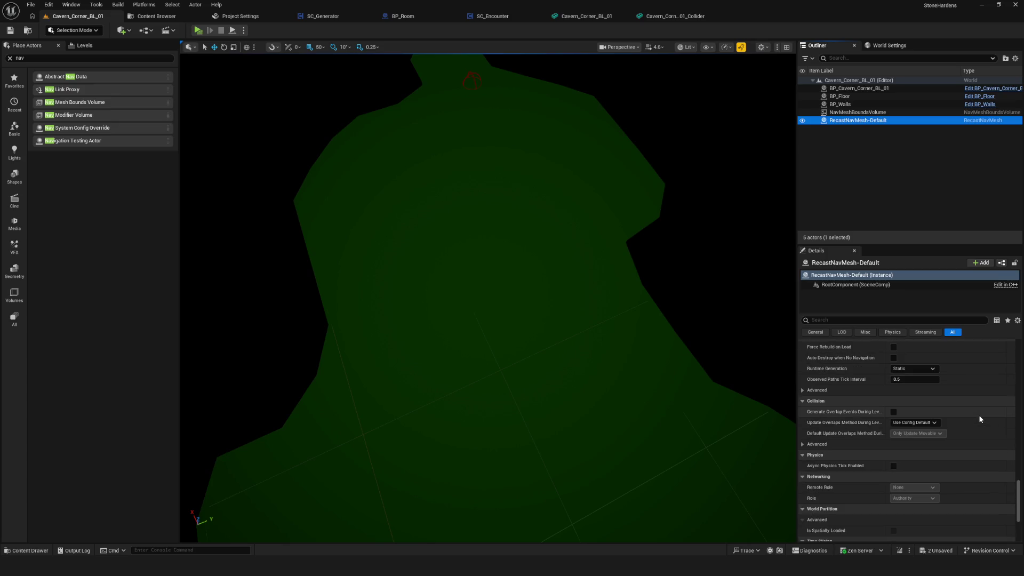
{"action": "scroll", "coordinate": [979, 420], "scroll_direction": "up", "scroll_amount": 12}
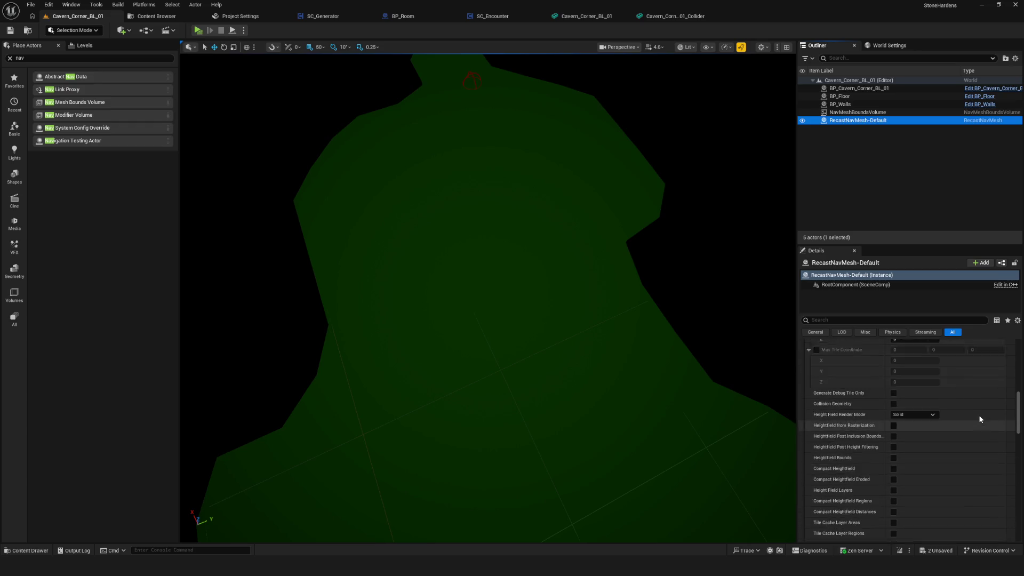
{"action": "scroll", "coordinate": [980, 420], "scroll_direction": "up", "scroll_amount": 6}
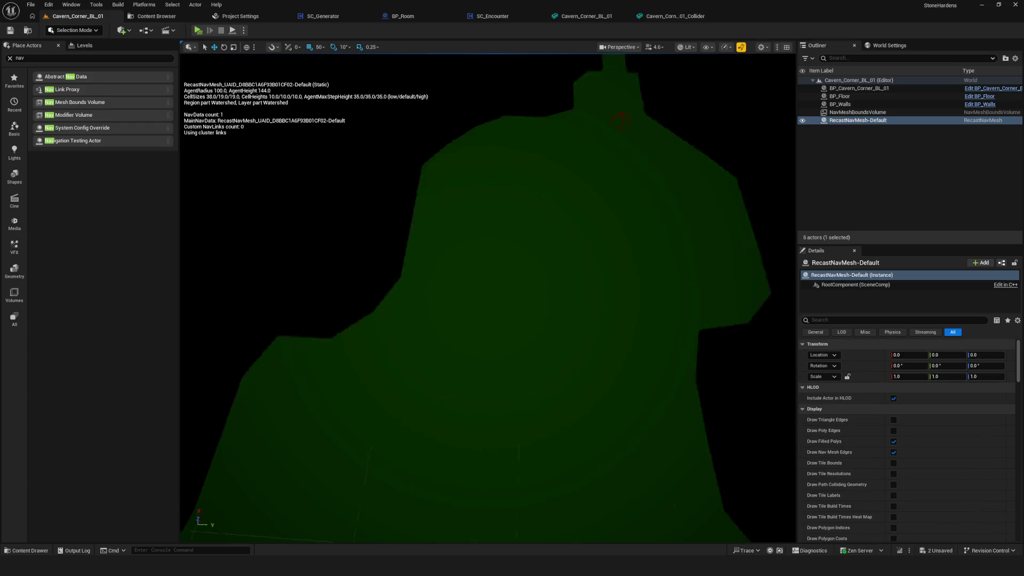
Tilt the view over BP_Floor and select BP_Walls to compare against the navmesh.
{"action": "left_click", "coordinate": [552, 334]}
{"action": "mouse_move", "coordinate": [553, 335]}
{"action": "left_mouse_down"}
{"action": "mouse_move", "coordinate": [544, 262]}
{"action": "mouse_move", "coordinate": [533, 359]}
{"action": "left_mouse_up"}
{"action": "left_click", "coordinate": [564, 371]}
{"action": "scroll", "coordinate": [564, 371], "scroll_direction": "down", "scroll_amount": 2}
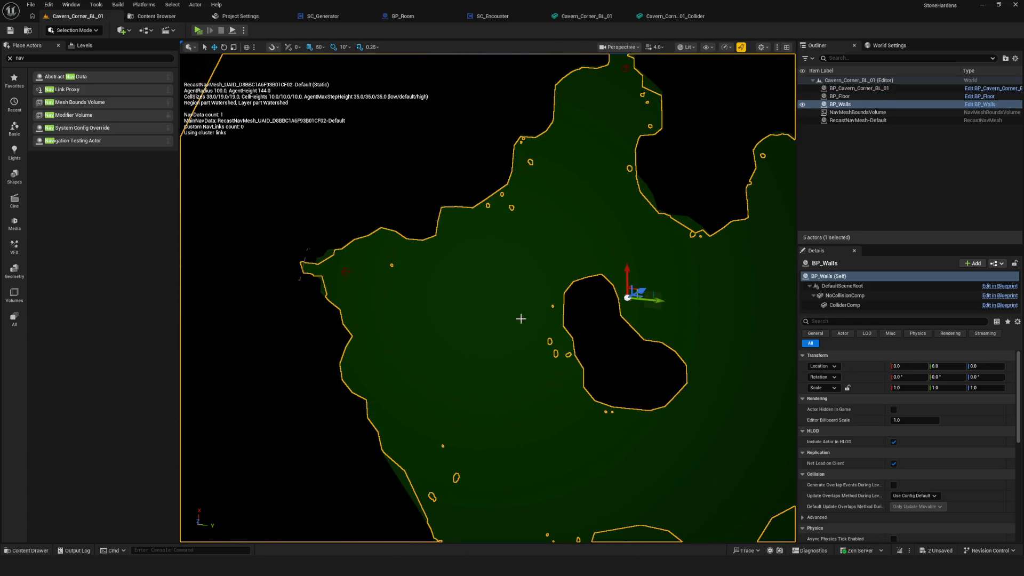
Frame the floor and inspect RecastNavMesh-Default's debug options.
{"action": "left_click", "coordinate": [522, 322]}
{"action": "key", "text": "f"}
{"action": "scroll", "coordinate": [561, 325], "scroll_direction": "up", "scroll_amount": 5}
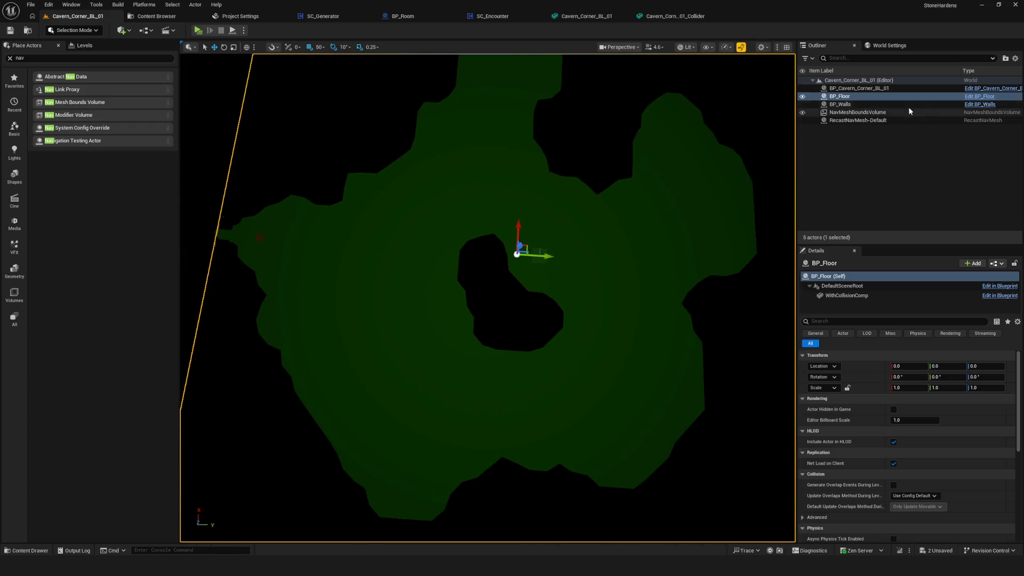
{"action": "left_click", "coordinate": [858, 120]}
{"action": "scroll", "coordinate": [965, 421], "scroll_direction": "down", "scroll_amount": 10}
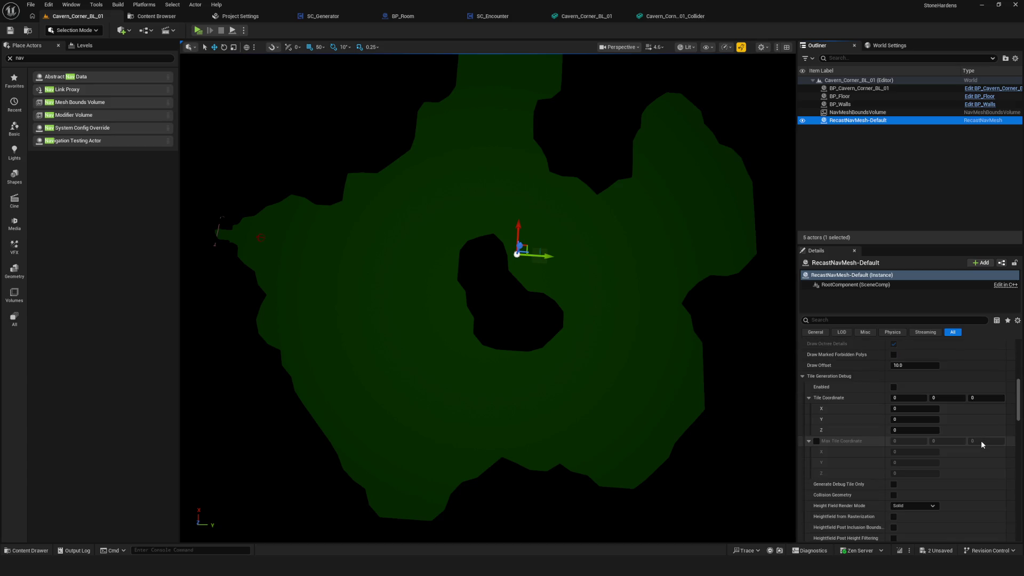
{"action": "scroll", "coordinate": [983, 442], "scroll_direction": "up", "scroll_amount": 3}
{"action": "scroll", "coordinate": [983, 442], "scroll_direction": "down", "scroll_amount": 10}
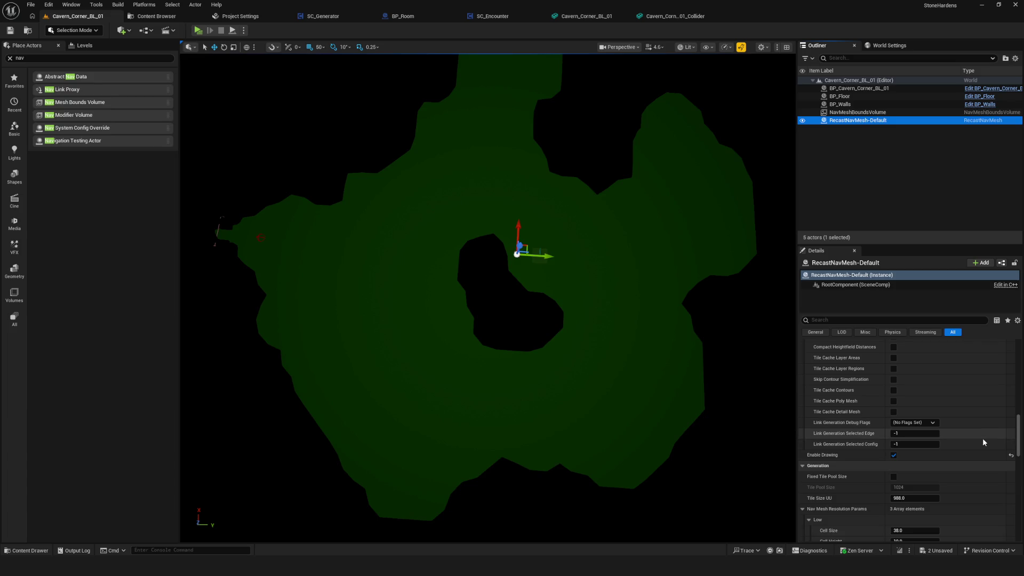
{"action": "scroll", "coordinate": [978, 403], "scroll_direction": "down", "scroll_amount": 8}
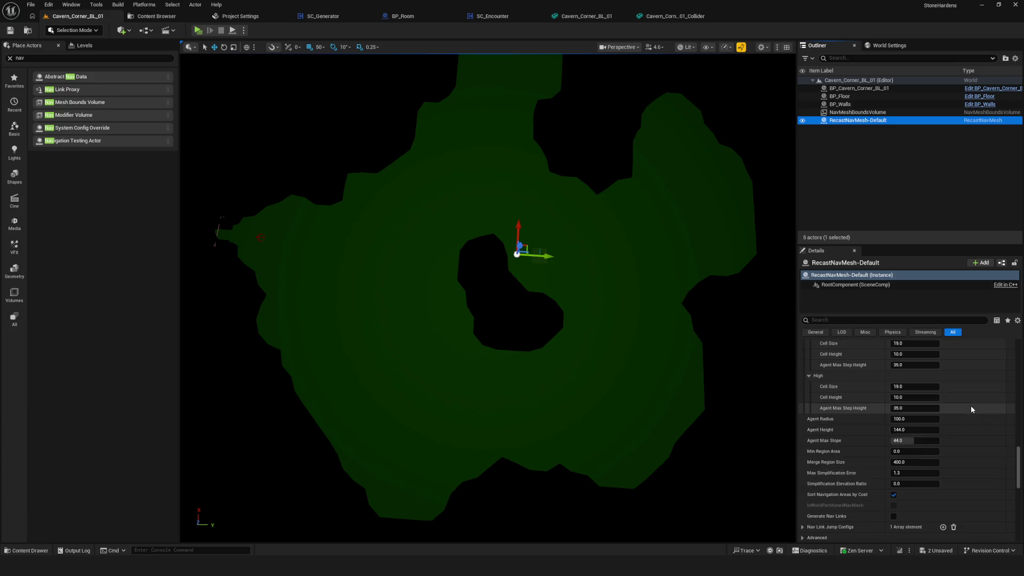
{"action": "scroll", "coordinate": [971, 407], "scroll_direction": "down", "scroll_amount": 6}
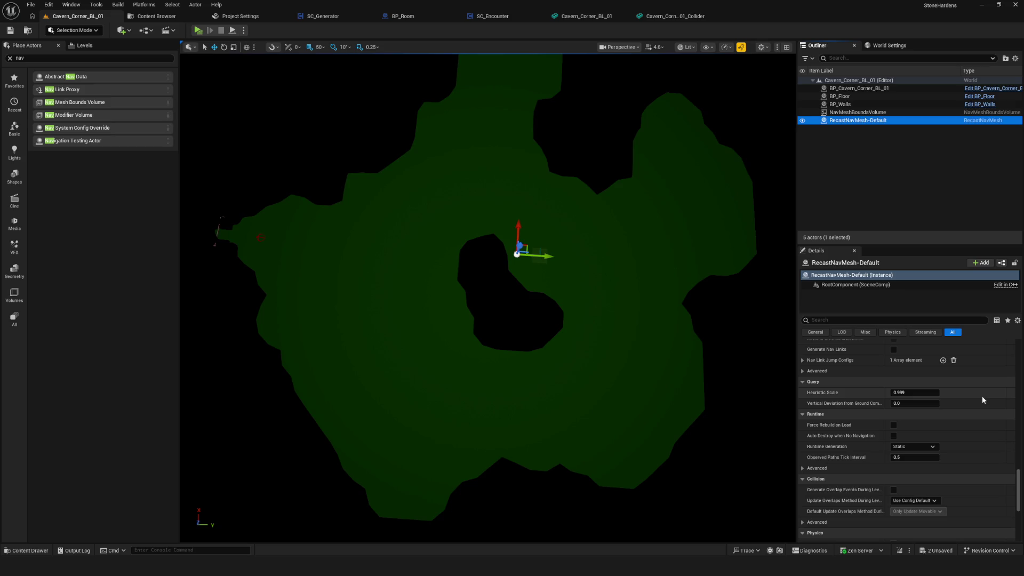
{"action": "scroll", "coordinate": [984, 401], "scroll_direction": "down", "scroll_amount": 2}
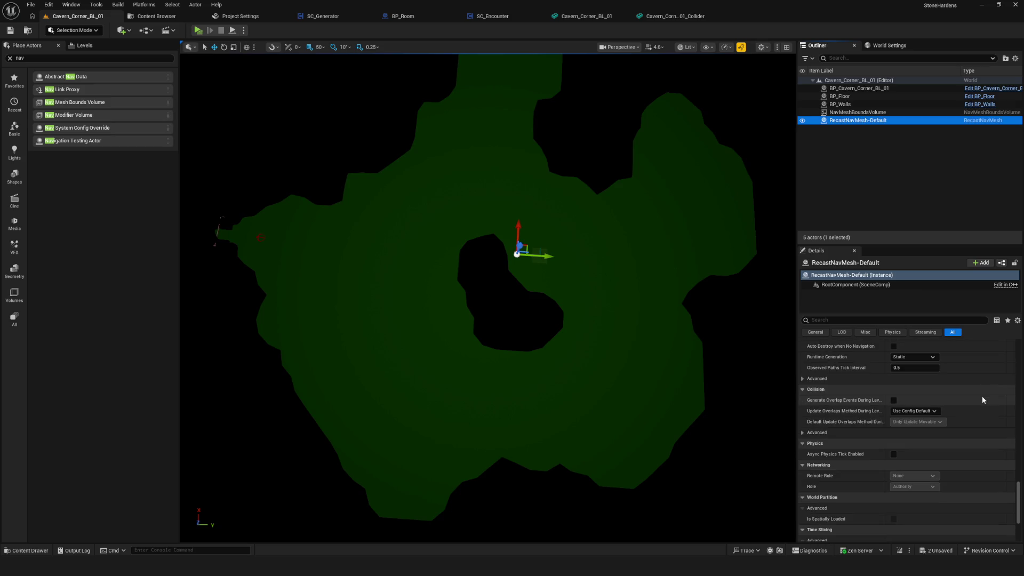
Set the bounds volume's Spawn Collision Handling to Always Spawn, Ignore Collisions and save.
{"action": "left_click", "coordinate": [858, 112]}
{"action": "scroll", "coordinate": [985, 419], "scroll_direction": "up", "scroll_amount": 2}
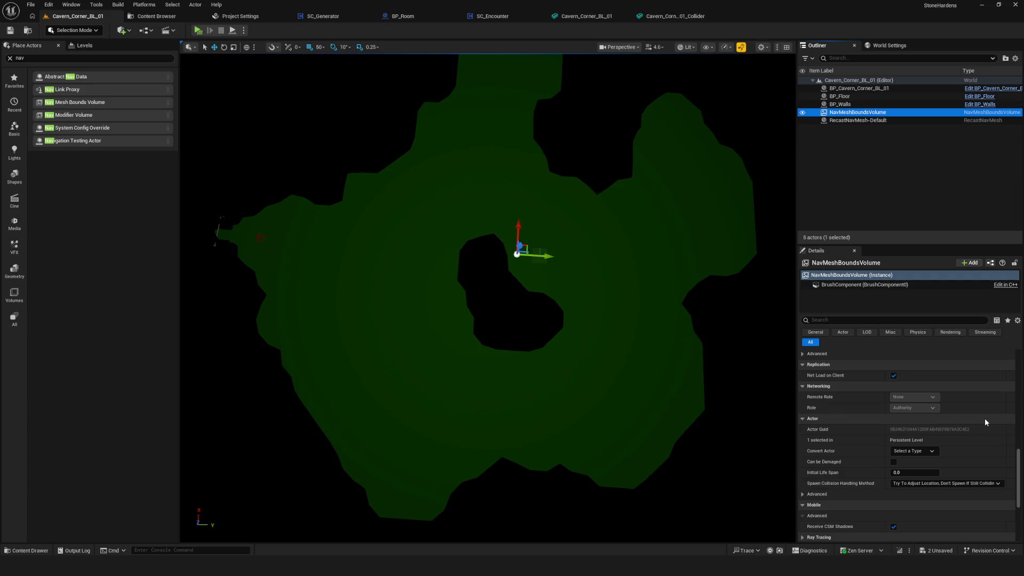
{"action": "scroll", "coordinate": [988, 433], "scroll_direction": "up", "scroll_amount": 5}
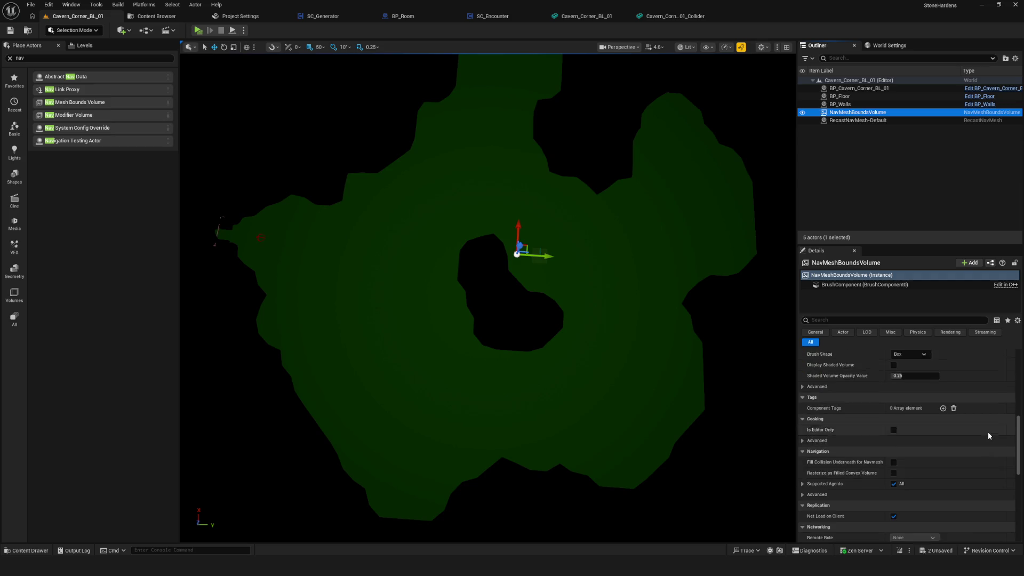
{"action": "scroll", "coordinate": [988, 435], "scroll_direction": "down", "scroll_amount": 5}
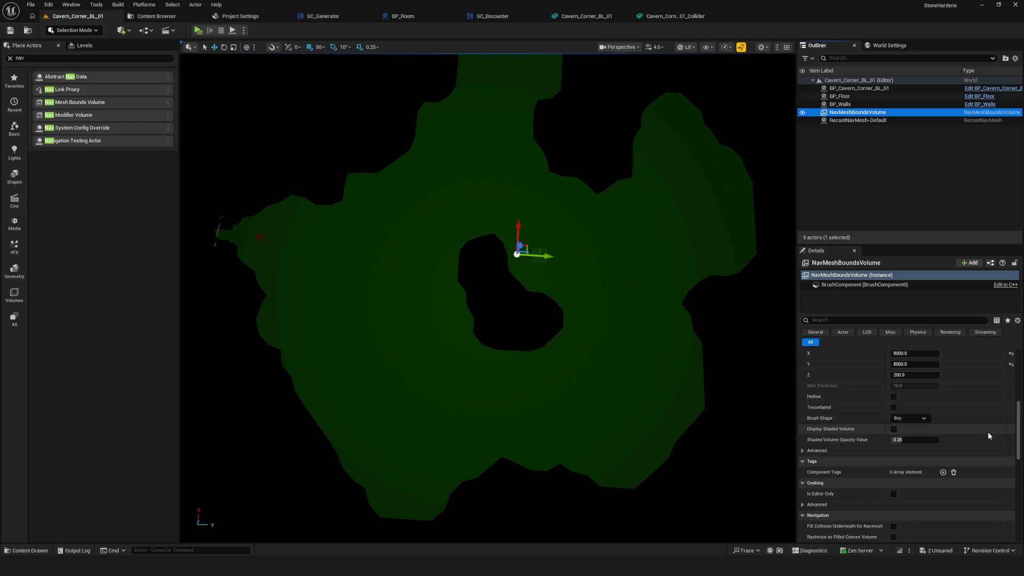
{"action": "scroll", "coordinate": [988, 436], "scroll_direction": "down", "scroll_amount": 2}
{"action": "left_click", "coordinate": [925, 439]}
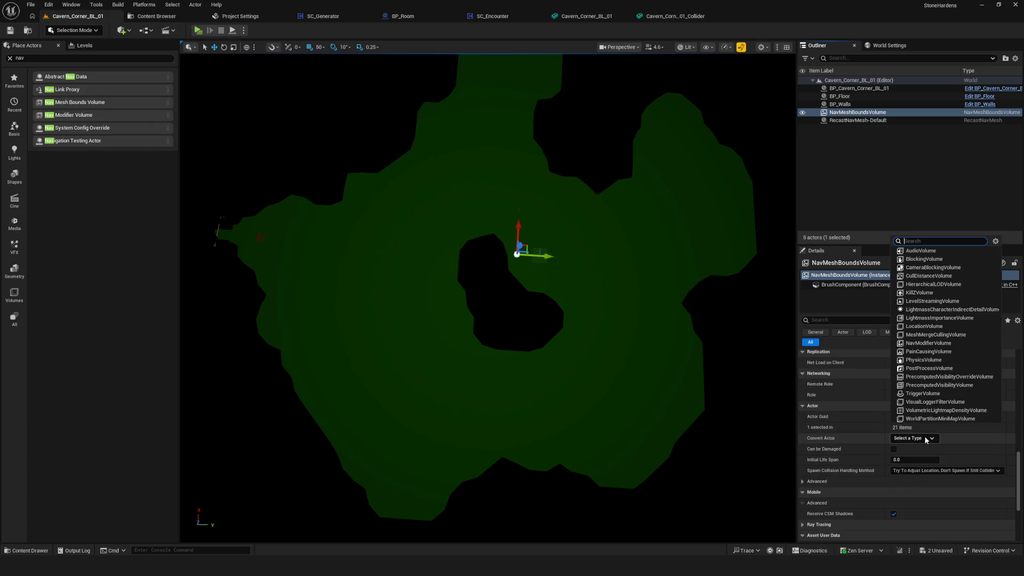
{"action": "left_click", "coordinate": [927, 440]}
{"action": "scroll", "coordinate": [991, 450], "scroll_direction": "down", "scroll_amount": 2}
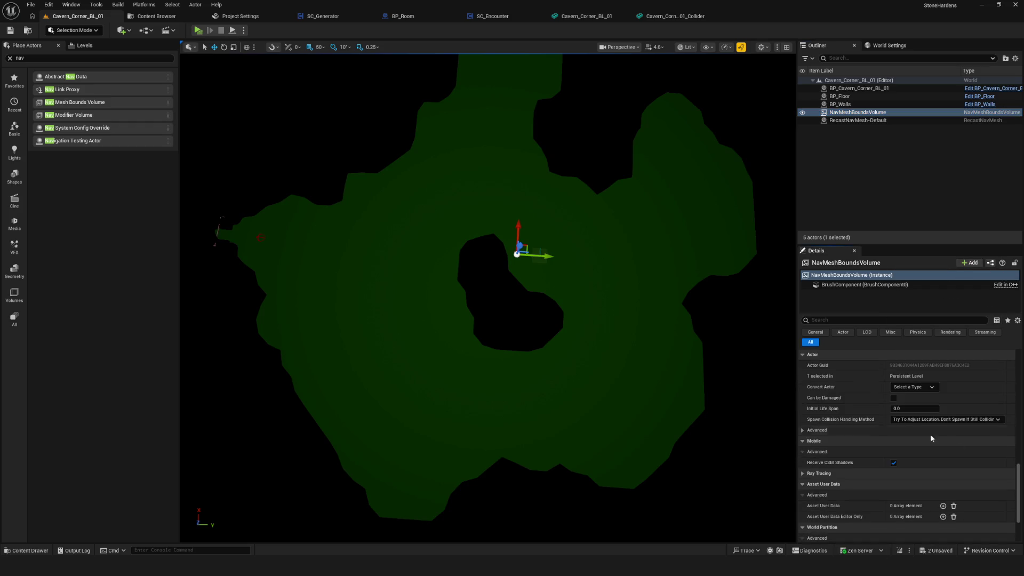
{"action": "left_click", "coordinate": [945, 422]}
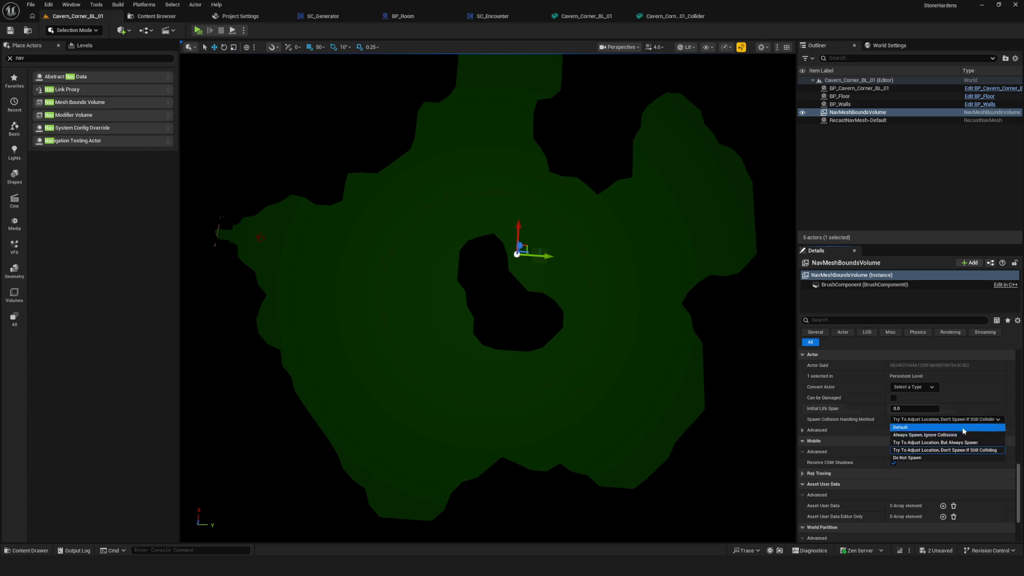
{"action": "left_click", "coordinate": [938, 438]}
{"action": "left_click", "coordinate": [10, 30]}
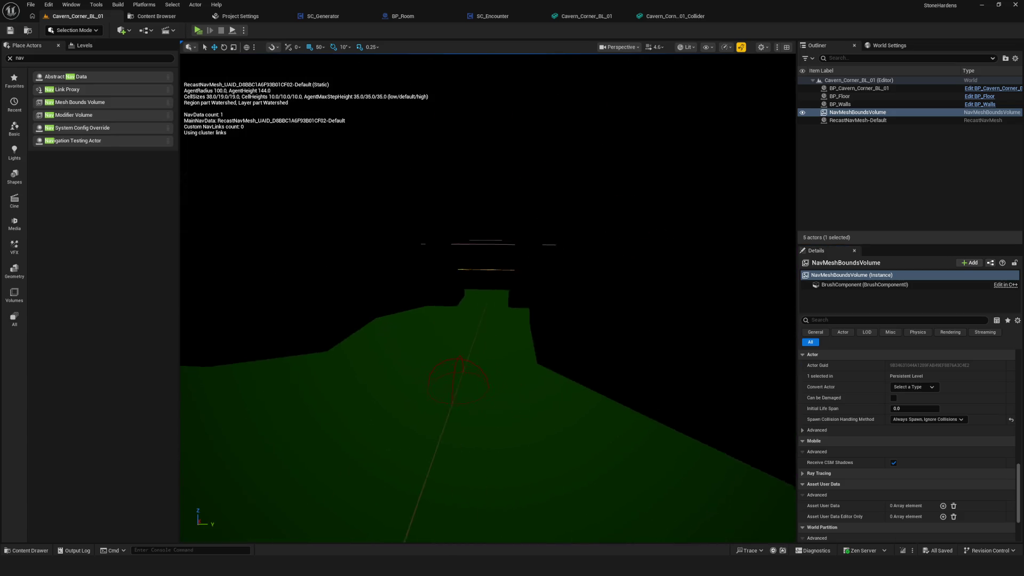
Lower the volume's Z brush size to 40 and view the rebuilt navmesh from above.
{"action": "scroll", "coordinate": [964, 433], "scroll_direction": "up", "scroll_amount": 3}
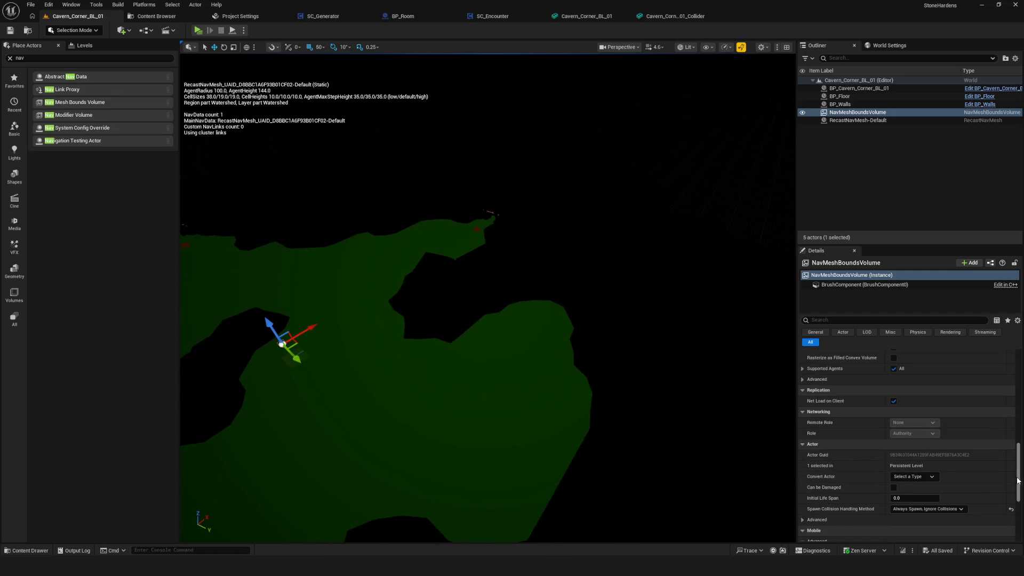
{"action": "scroll", "coordinate": [914, 466], "scroll_direction": "up", "scroll_amount": 6}
{"action": "left_click", "coordinate": [914, 466]}
{"action": "key", "text": "Return"}
{"action": "left_click_drag", "start_coordinate": [402, 343], "coordinate": [403, 343]}
{"action": "left_click_drag", "start_coordinate": [339, 354], "coordinate": [338, 354]}
{"action": "left_click", "coordinate": [469, 359]}
{"action": "left_click_drag", "start_coordinate": [469, 360], "coordinate": [469, 359]}
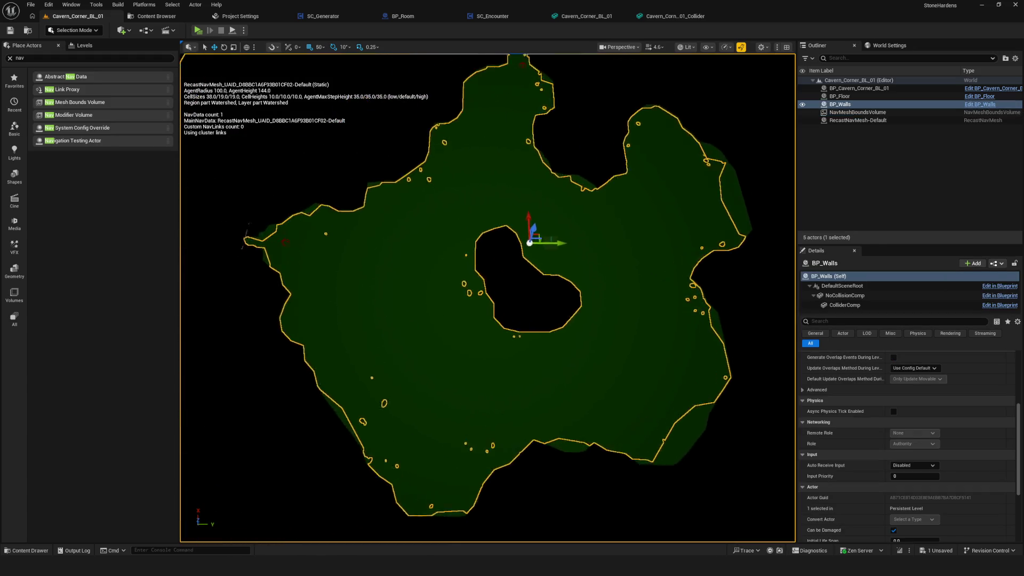
Frame the view on BP_Walls and make it visible in the level again.
{"action": "double_click", "coordinate": [840, 104]}
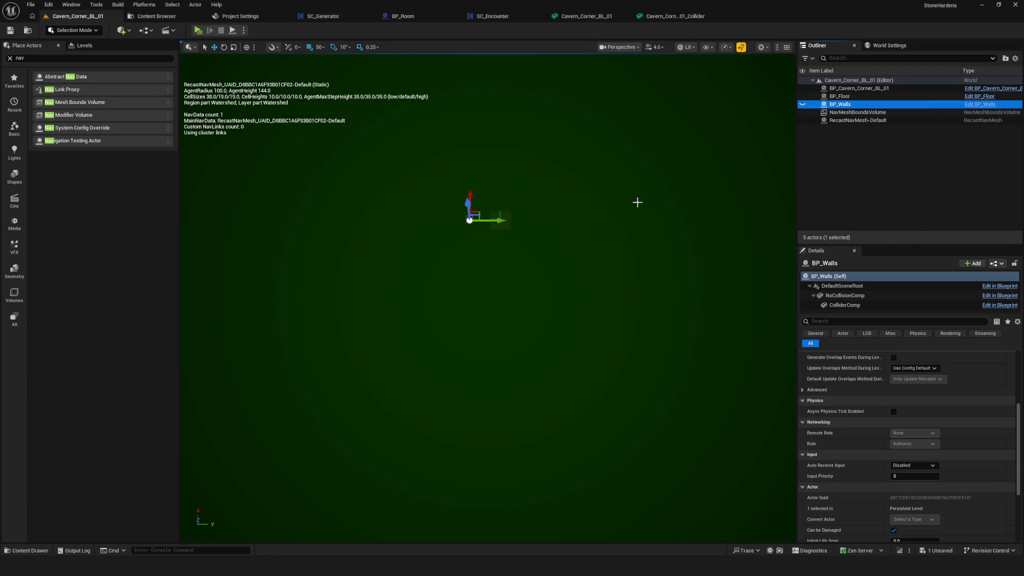
{"action": "scroll", "coordinate": [555, 233], "scroll_direction": "down", "scroll_amount": 5}
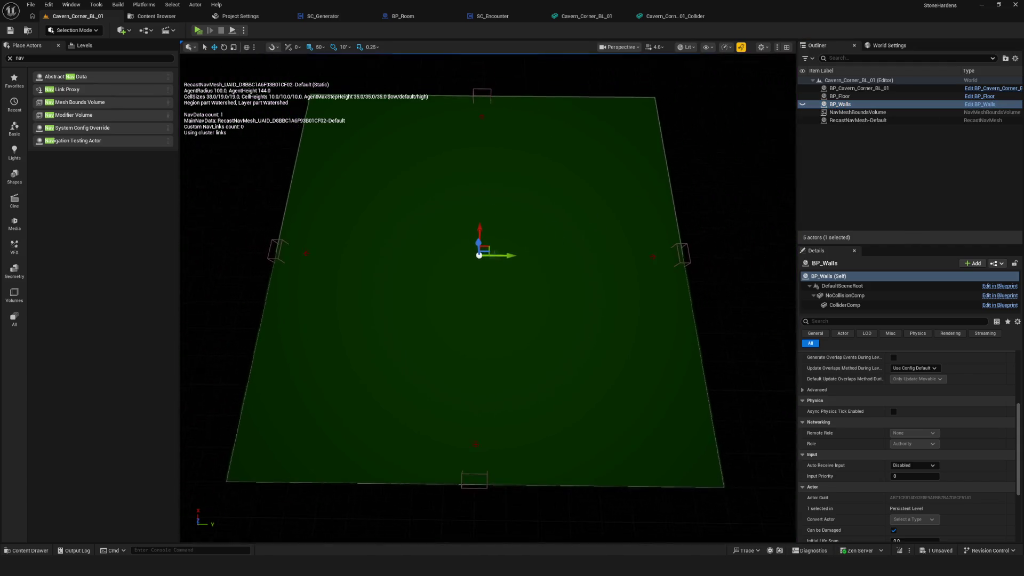
{"action": "left_click", "coordinate": [803, 104]}
{"action": "left_click", "coordinate": [803, 104]}
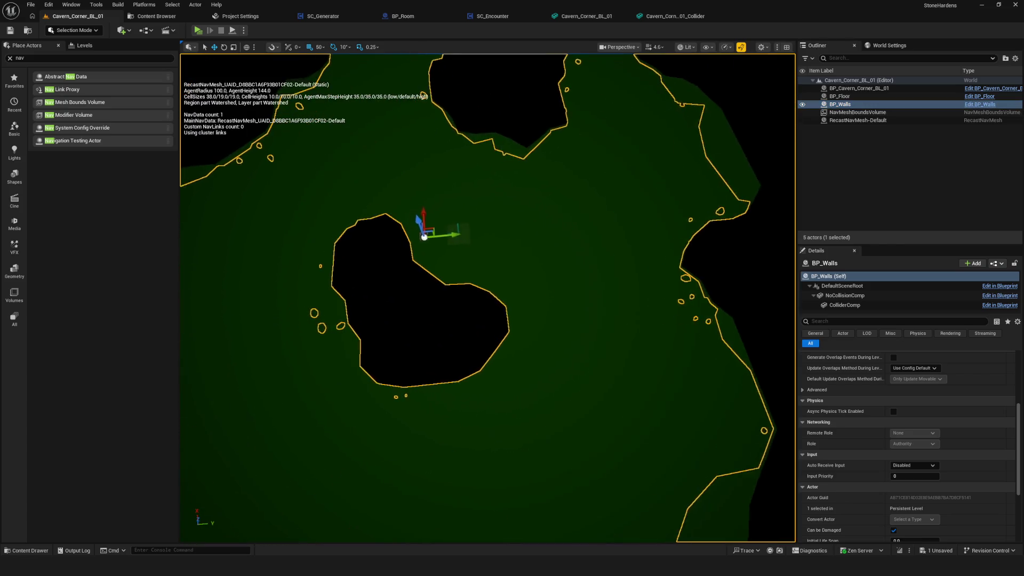
{"action": "scroll", "coordinate": [736, 221], "scroll_direction": "down", "scroll_amount": 2}
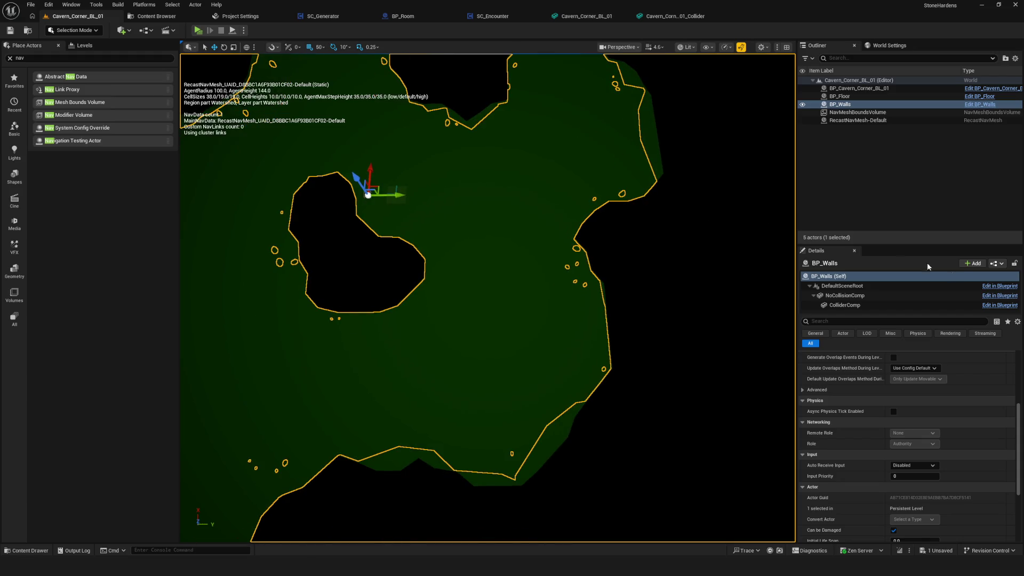
Filter ColliderComp's properties by 'ca' and toggle Can Ever Affect Navigation off, then back on.
{"action": "left_click", "coordinate": [875, 295]}
{"action": "left_click", "coordinate": [841, 321]}
{"action": "type", "text": "can"}
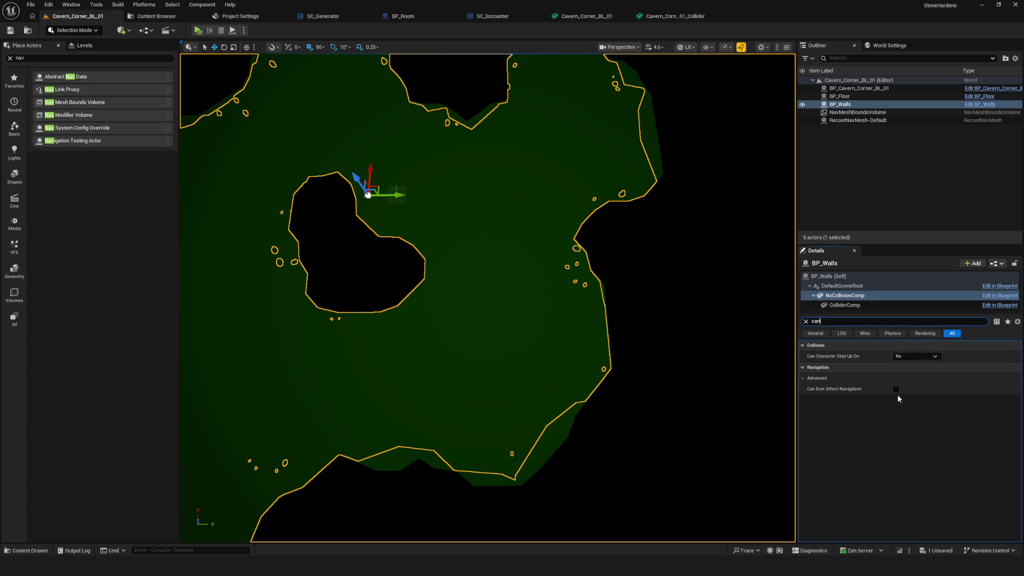
{"action": "left_click", "coordinate": [896, 389]}
{"action": "left_click", "coordinate": [845, 305]}
{"action": "left_click", "coordinate": [897, 389]}
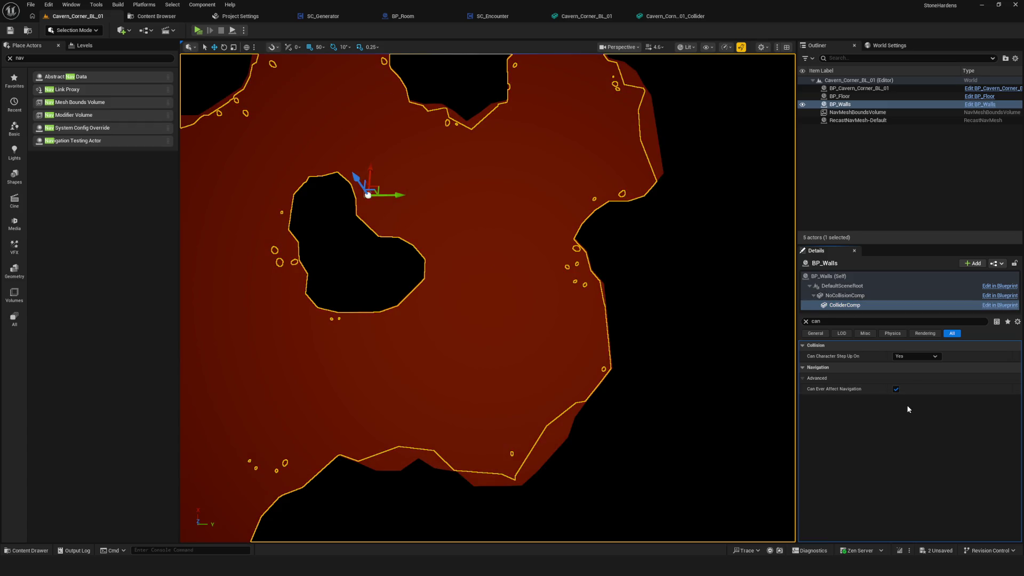
{"action": "left_click", "coordinate": [896, 389]}
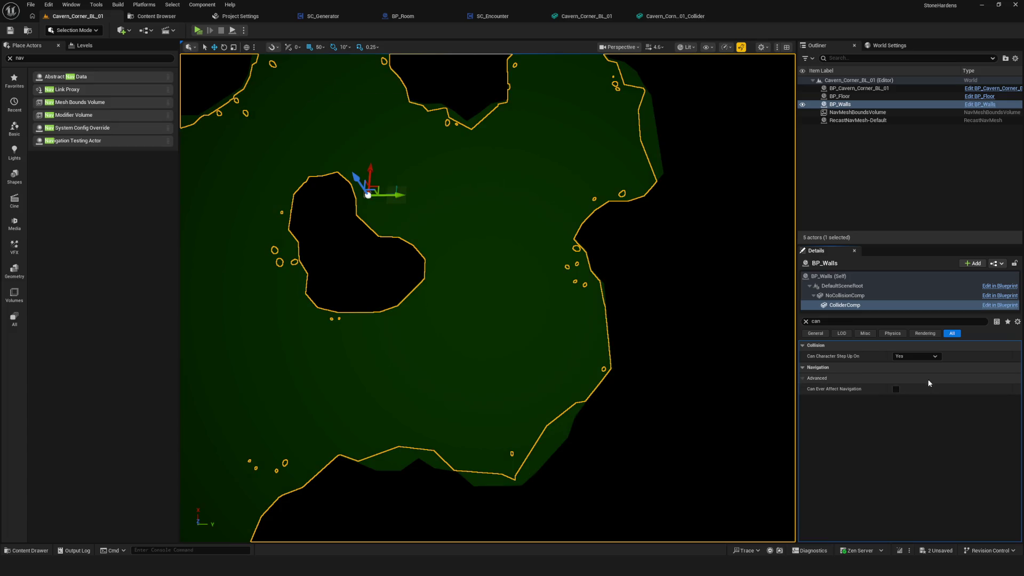
{"action": "left_click", "coordinate": [897, 389]}
Compare NoCollisionComp's navigation setting, return to ColliderComp, then open the Cavern_Corner_BL_01_Collider editor.
{"action": "mouse_move", "coordinate": [774, 389]}
{"action": "left_mouse_down"}
{"action": "mouse_move", "coordinate": [774, 352]}
{"action": "mouse_move", "coordinate": [774, 395]}
{"action": "left_mouse_up"}
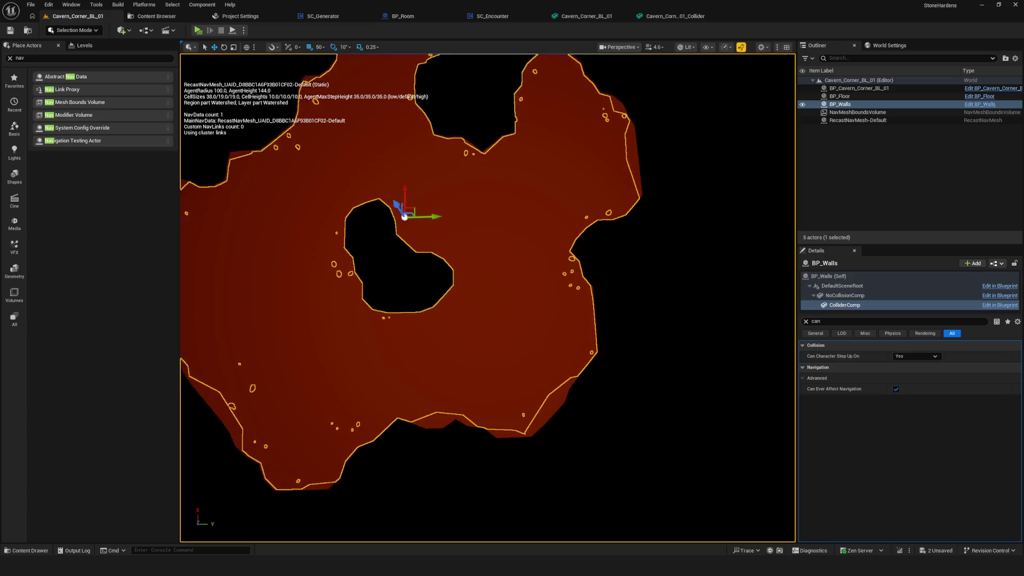
{"action": "left_click_drag", "start_coordinate": [609, 371], "coordinate": [609, 357]}
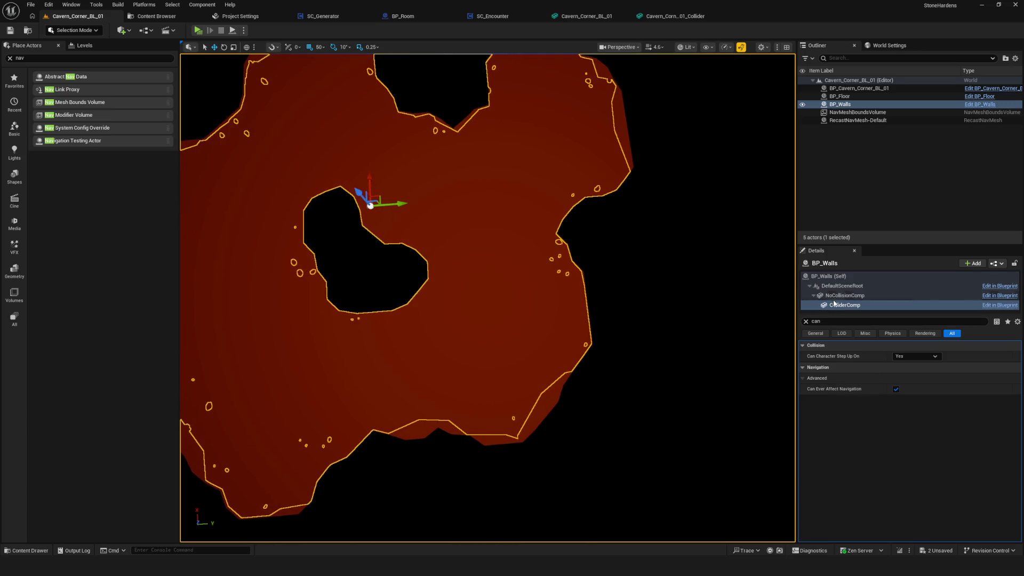
{"action": "left_click", "coordinate": [851, 296]}
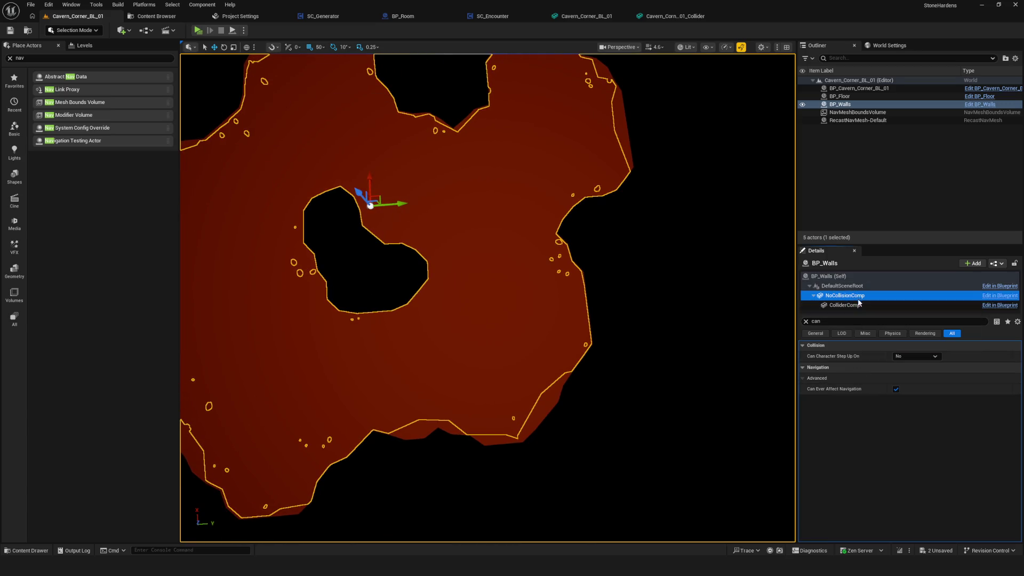
{"action": "left_click", "coordinate": [897, 389]}
{"action": "left_click", "coordinate": [851, 306]}
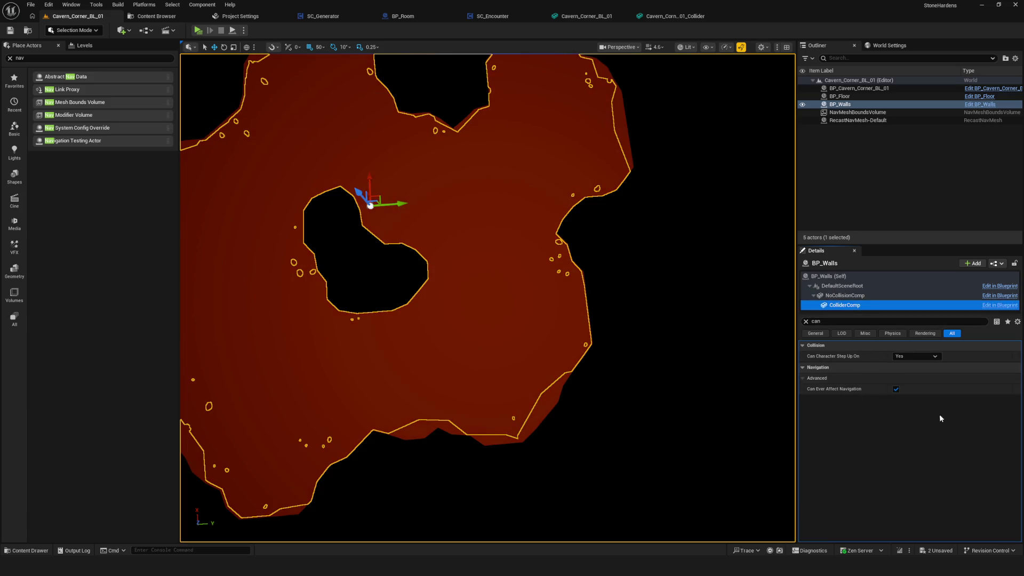
{"action": "left_click_drag", "start_coordinate": [238, 117], "coordinate": [238, 91]}
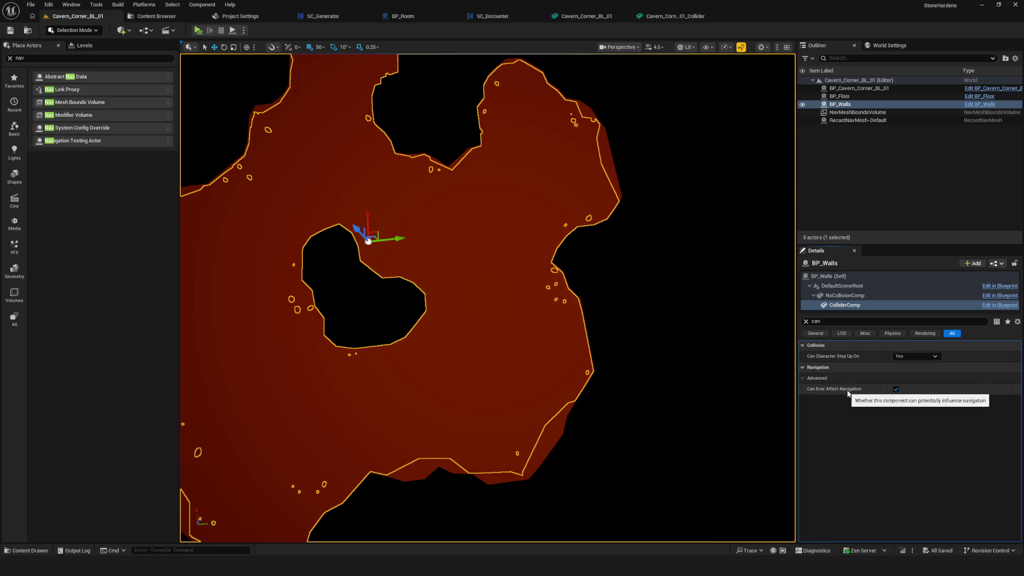
{"action": "mouse_move", "coordinate": [670, 328]}
{"action": "left_mouse_down"}
{"action": "mouse_move", "coordinate": [670, 301]}
{"action": "mouse_move", "coordinate": [613, 334]}
{"action": "left_mouse_up"}
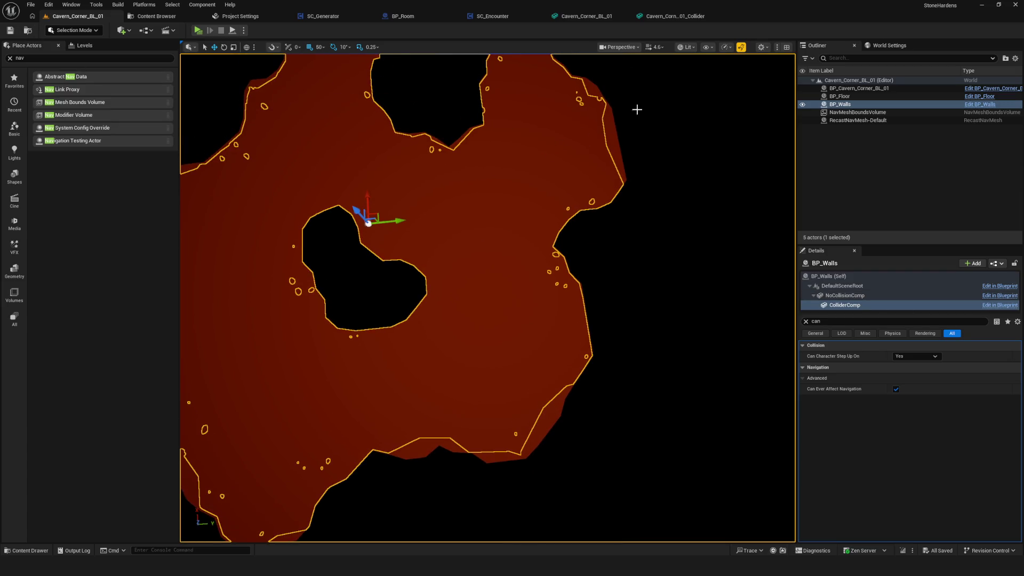
{"action": "left_click", "coordinate": [673, 16]}
{"action": "scroll", "coordinate": [637, 247], "scroll_direction": "up", "scroll_amount": 5}
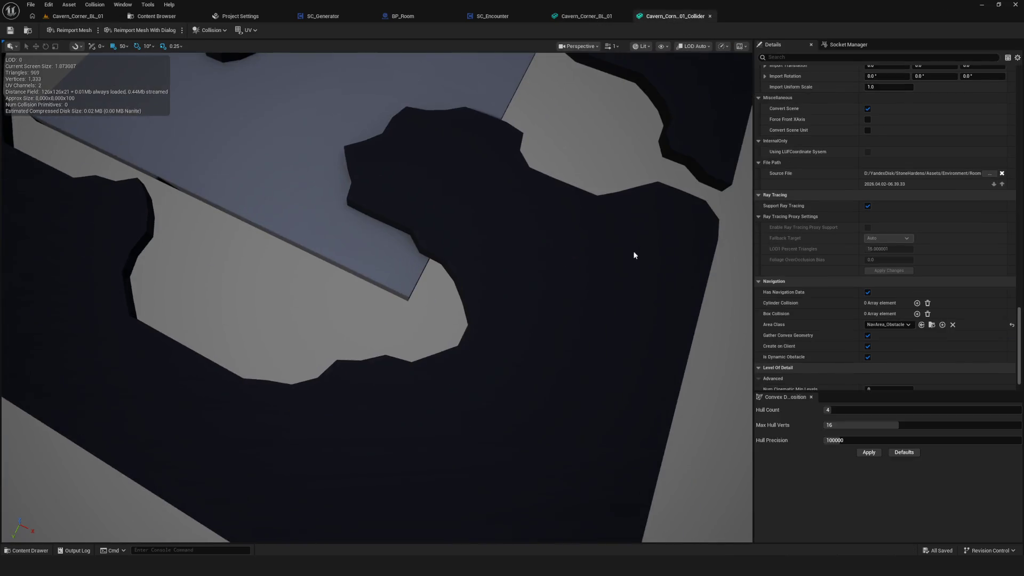
Set the collider mesh's Area Class to NavArea_Default, save, and view the navmesh in the level.
{"action": "left_click", "coordinate": [901, 324]}
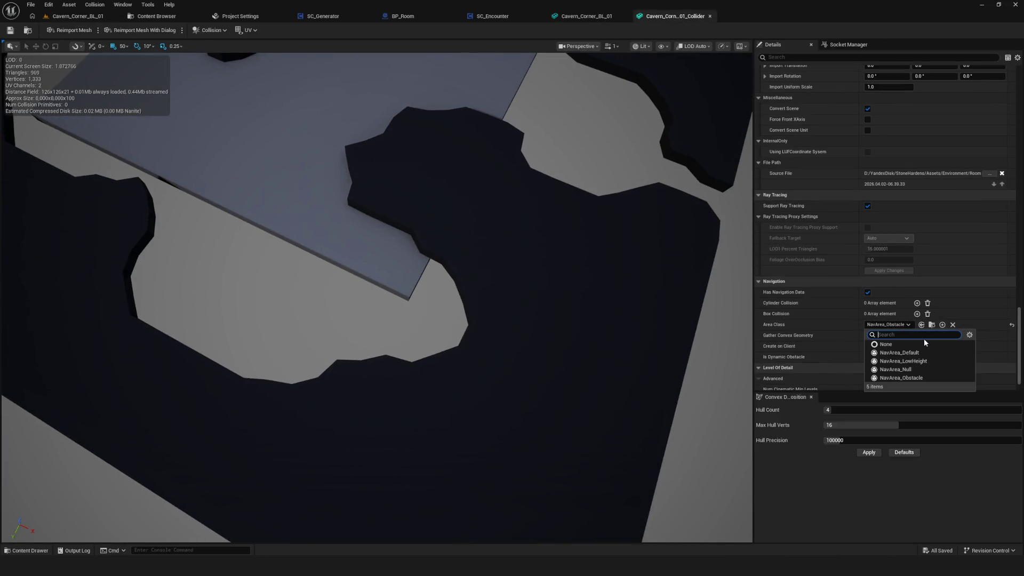
{"action": "left_click", "coordinate": [899, 353]}
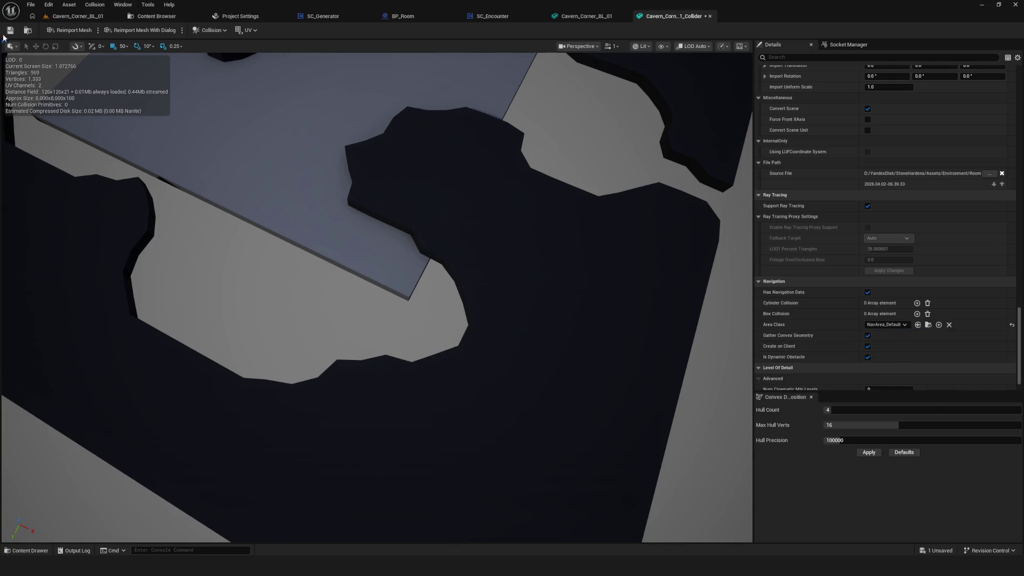
{"action": "key", "text": "ctrl+s"}
{"action": "left_click", "coordinate": [84, 16]}
{"action": "mouse_move", "coordinate": [491, 169]}
{"action": "left_mouse_down"}
{"action": "mouse_move", "coordinate": [507, 107]}
{"action": "mouse_move", "coordinate": [506, 171]}
{"action": "mouse_move", "coordinate": [507, 128]}
{"action": "left_mouse_up"}
{"action": "key", "text": "f"}
{"action": "key", "text": "f"}
{"action": "key", "text": "f"}
Recheck the collider's area class options, then return to the level viewport.
{"action": "left_click", "coordinate": [690, 16]}
{"action": "left_click_drag", "start_coordinate": [564, 187], "coordinate": [619, 176]}
{"action": "left_click", "coordinate": [884, 325]}
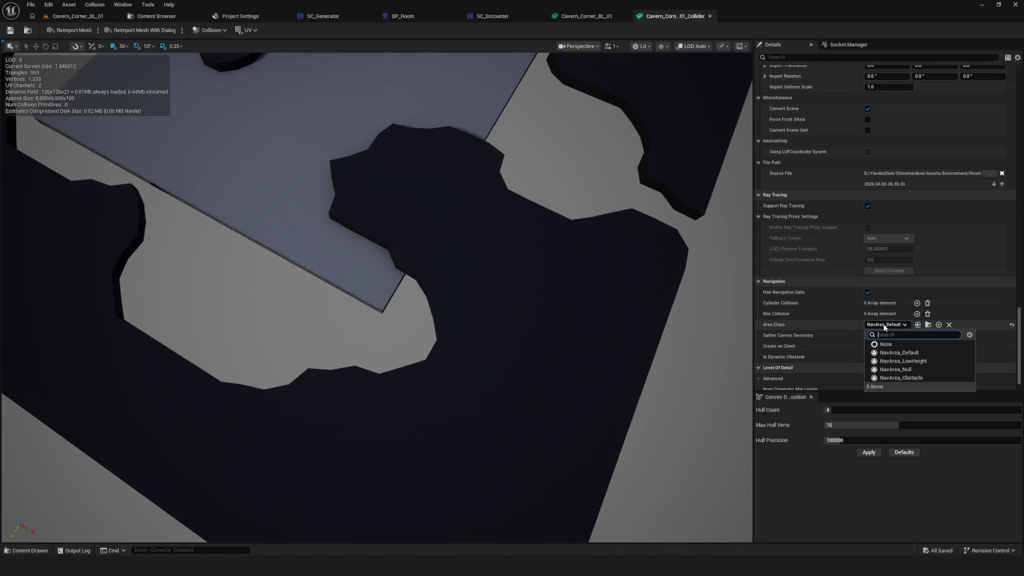
{"action": "left_click", "coordinate": [884, 324]}
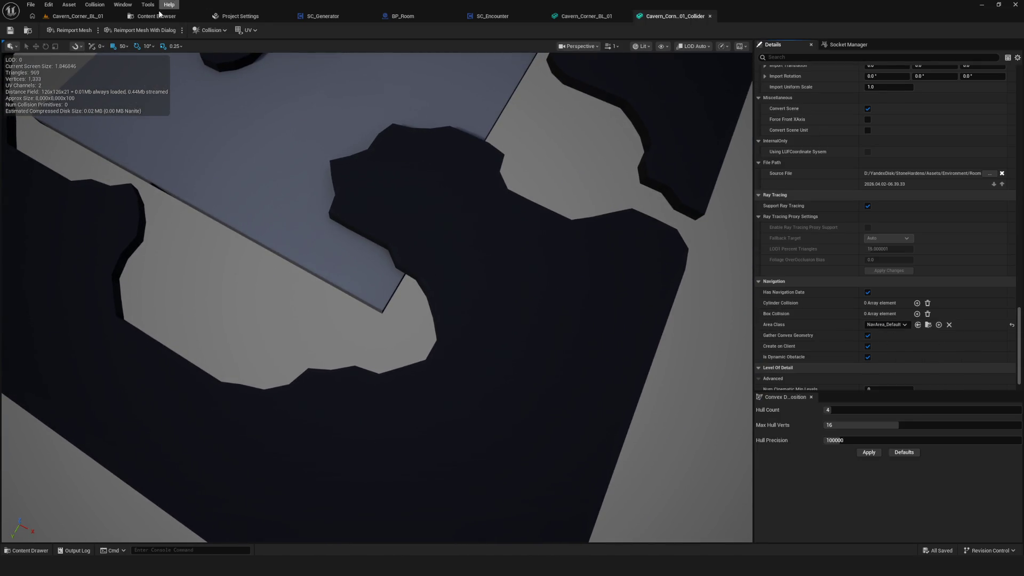
{"action": "left_click", "coordinate": [155, 16]}
{"action": "left_click", "coordinate": [85, 16]}
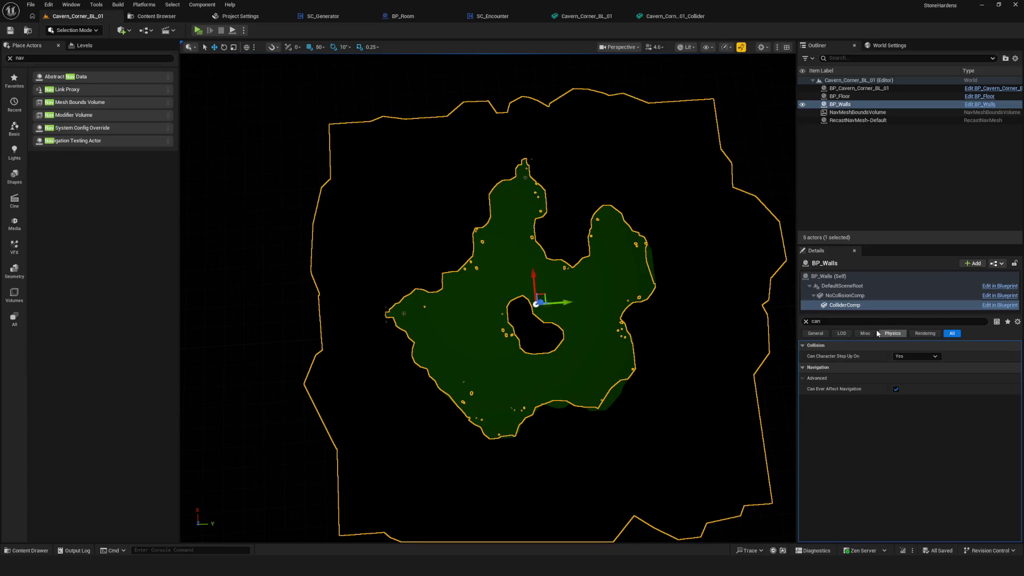
Set RecastNavMesh-Default's Runtime Generation to Dynamic after clearing the property filter.
{"action": "left_click", "coordinate": [858, 112]}
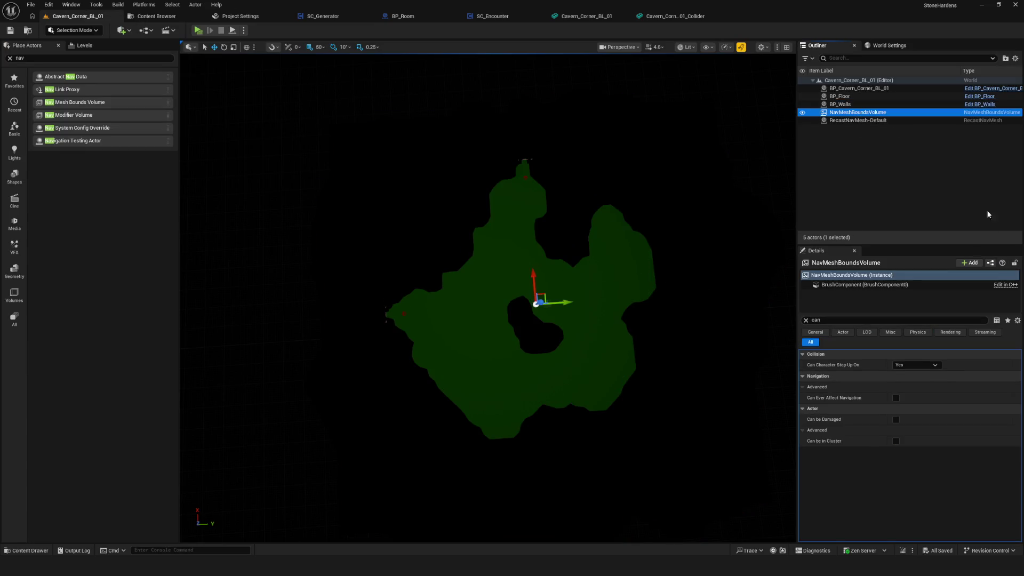
{"action": "left_click", "coordinate": [861, 121]}
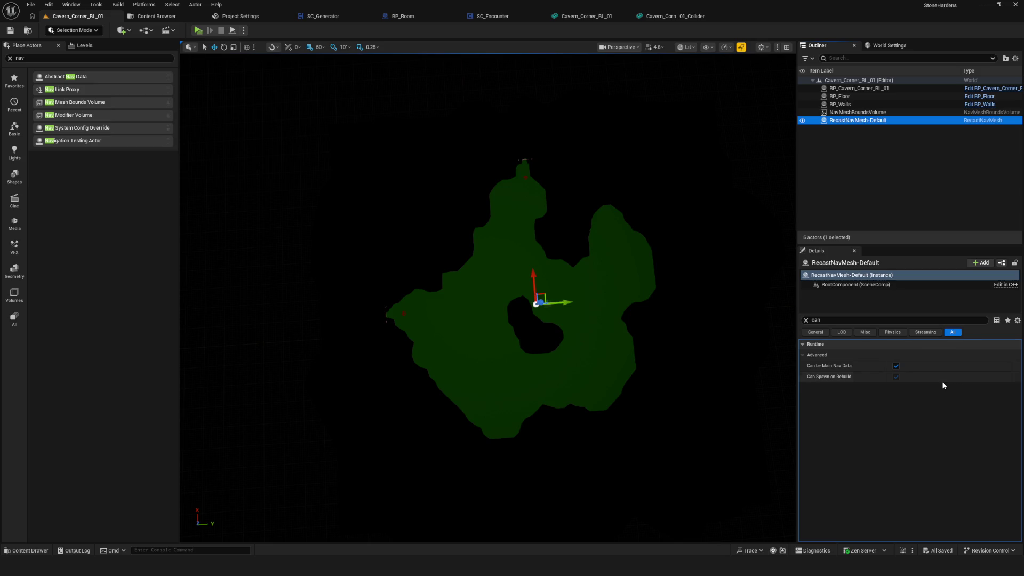
{"action": "left_click", "coordinate": [807, 321]}
{"action": "scroll", "coordinate": [935, 369], "scroll_direction": "down", "scroll_amount": 15}
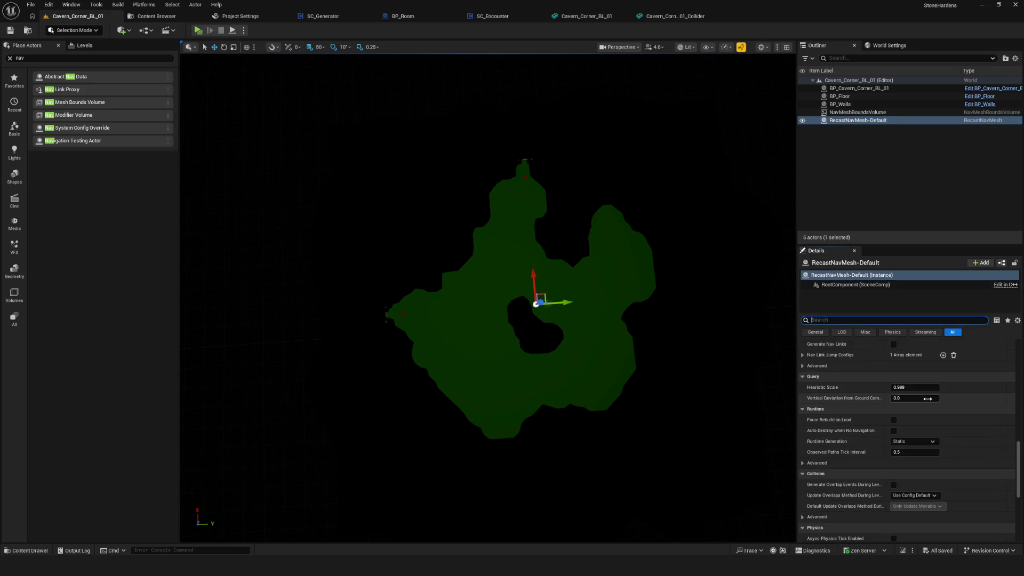
{"action": "scroll", "coordinate": [965, 438], "scroll_direction": "up", "scroll_amount": 3}
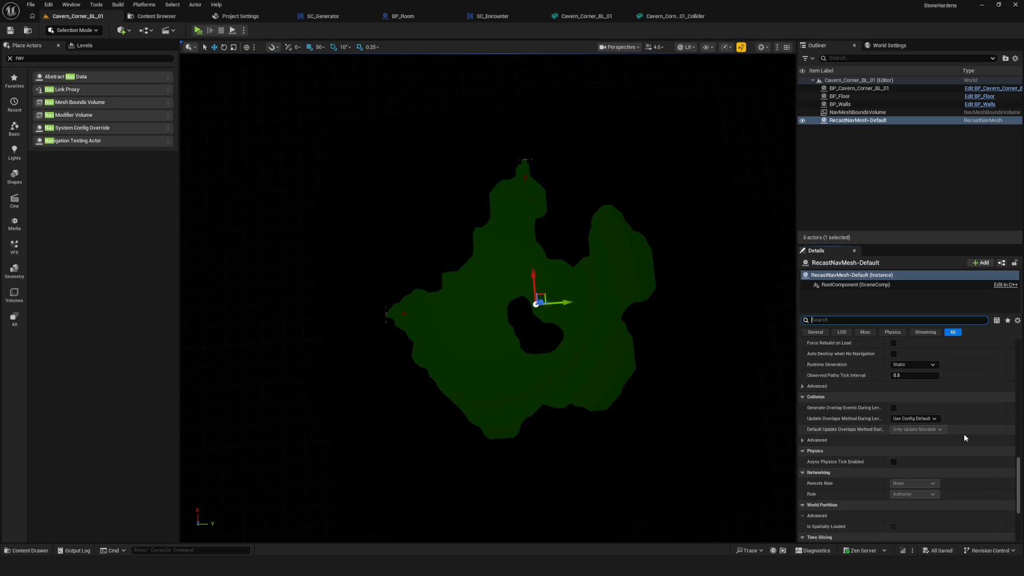
{"action": "left_click", "coordinate": [934, 441]}
{"action": "left_click", "coordinate": [907, 466]}
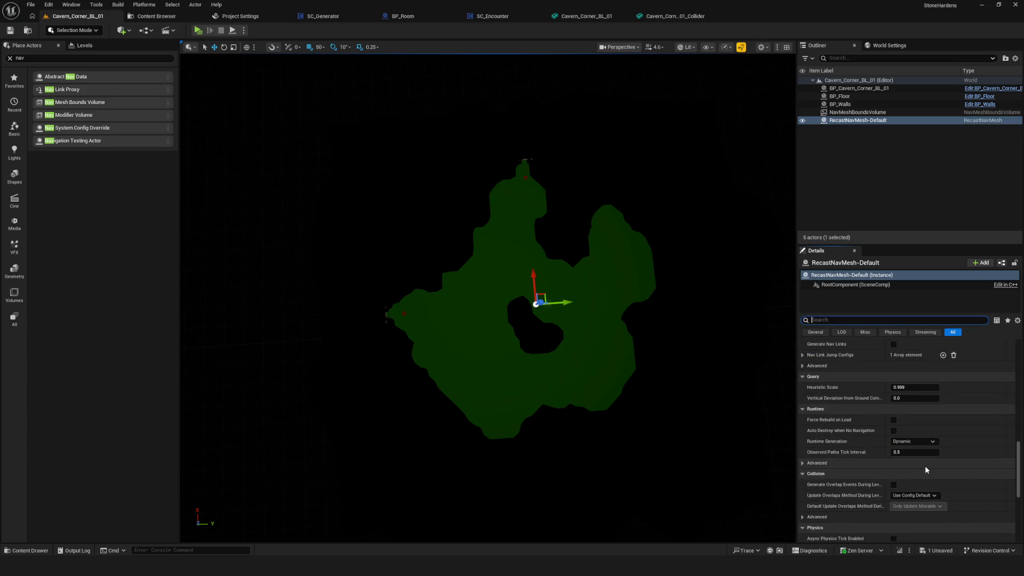
{"action": "scroll", "coordinate": [577, 290], "scroll_direction": "up", "scroll_amount": 5}
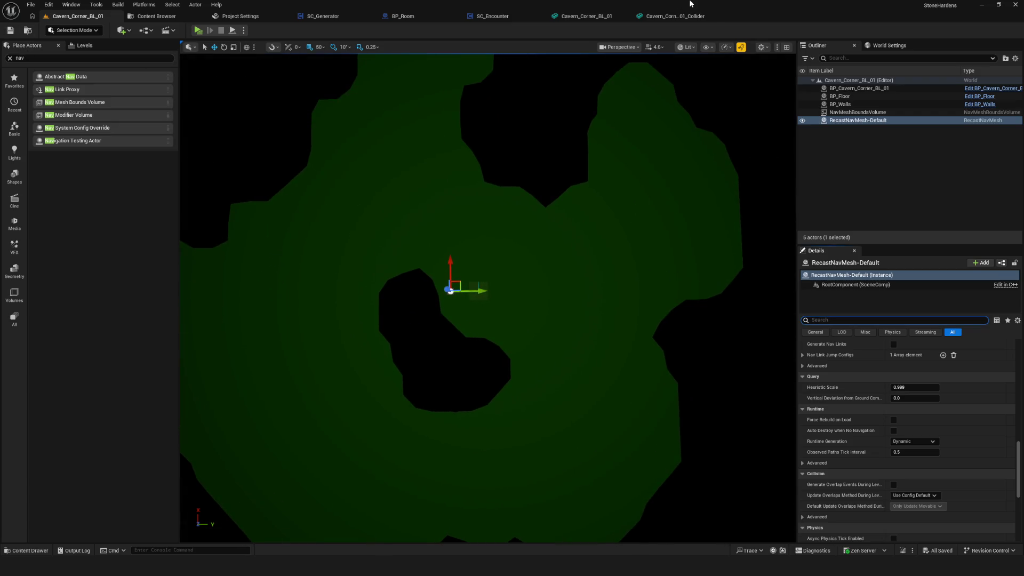
Reset the collider mesh's Area Class to None and return to Cavern_Corner_BL_01.
{"action": "left_click", "coordinate": [683, 19]}
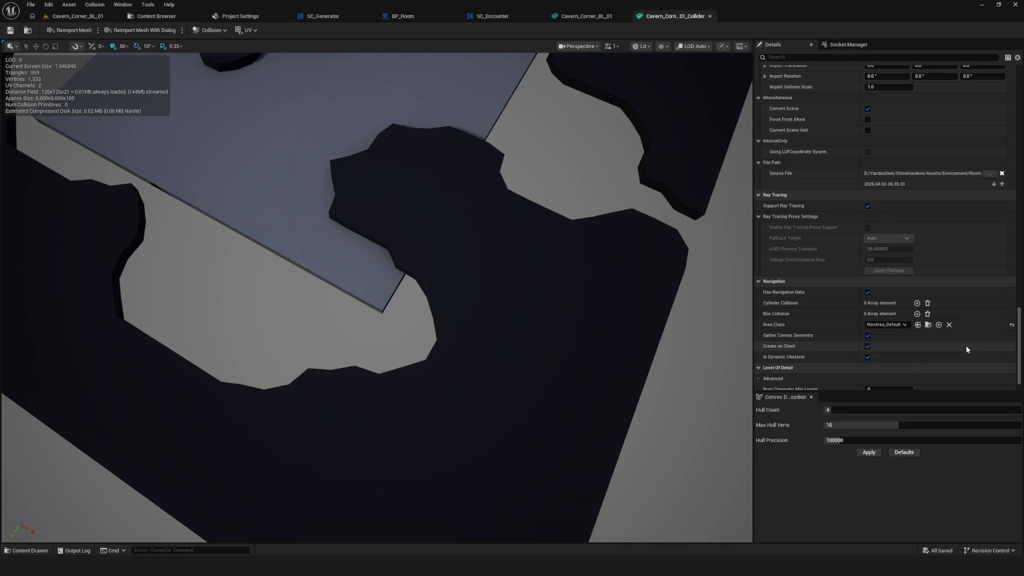
{"action": "left_click", "coordinate": [1012, 327]}
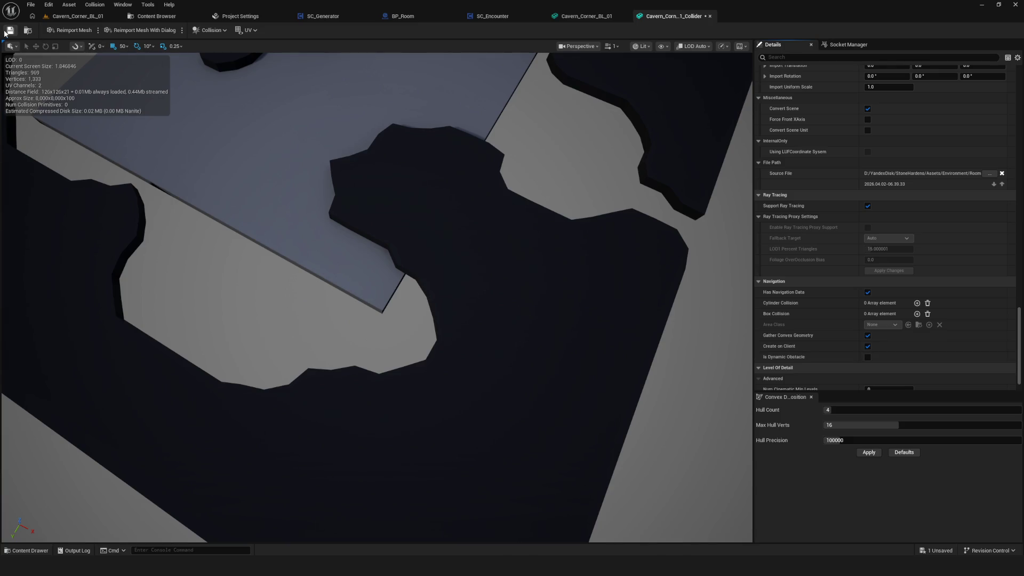
{"action": "left_click", "coordinate": [68, 17]}
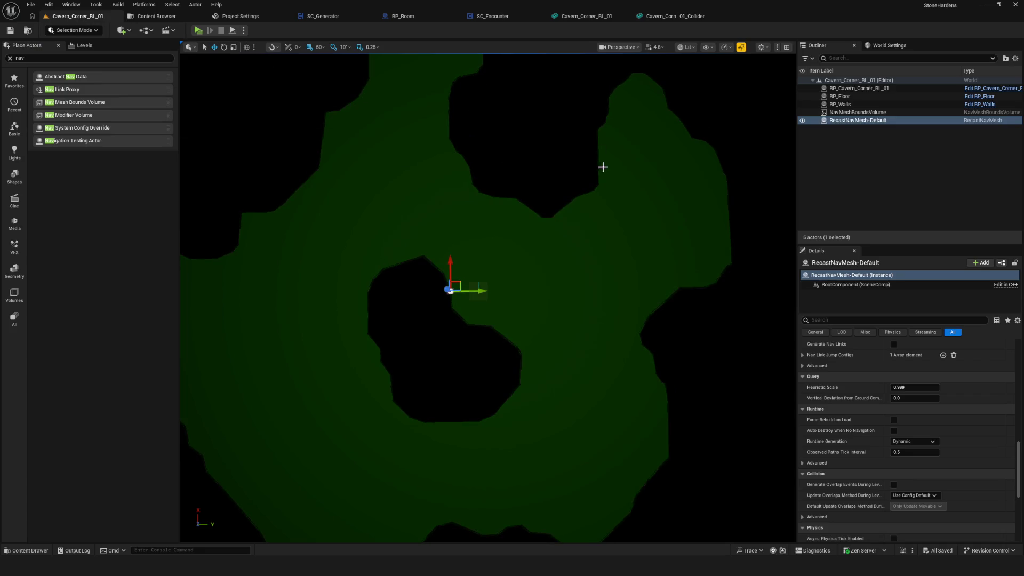
Fly the camera over the navmesh and select BP_Floor, then BP_Walls.
{"action": "scroll", "coordinate": [604, 160], "scroll_direction": "up", "scroll_amount": 10}
{"action": "left_click_drag", "start_coordinate": [603, 160], "coordinate": [603, 192]}
{"action": "left_click", "coordinate": [389, 255]}
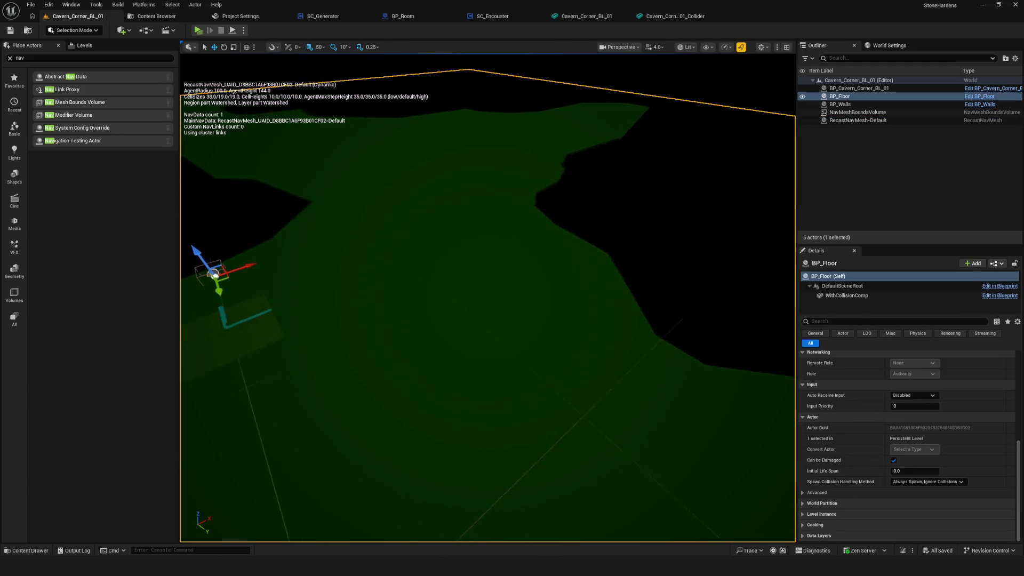
{"action": "left_click", "coordinate": [650, 218]}
Tilt the camera low near the walls, selecting RecastNavMesh-Default and then BP_Walls again.
{"action": "scroll", "coordinate": [488, 297], "scroll_direction": "down", "scroll_amount": 5}
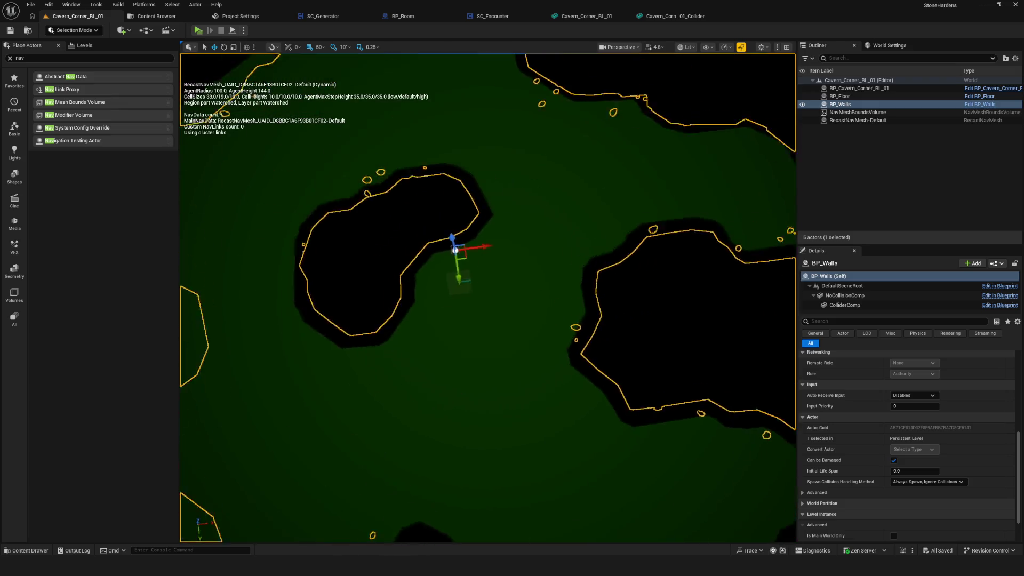
{"action": "scroll", "coordinate": [554, 181], "scroll_direction": "up", "scroll_amount": 4}
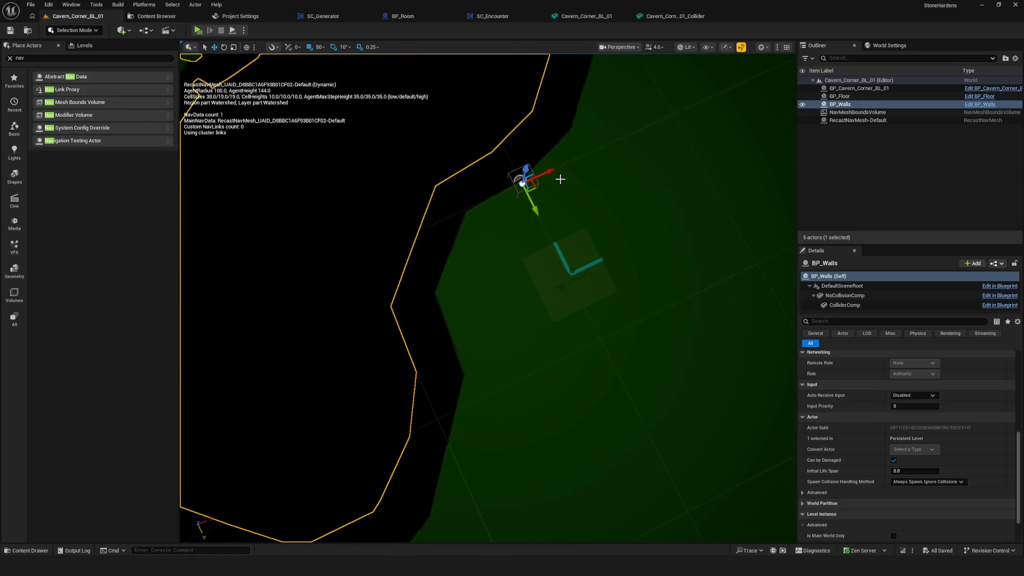
{"action": "scroll", "coordinate": [551, 192], "scroll_direction": "down", "scroll_amount": 4}
{"action": "scroll", "coordinate": [560, 175], "scroll_direction": "up", "scroll_amount": 2}
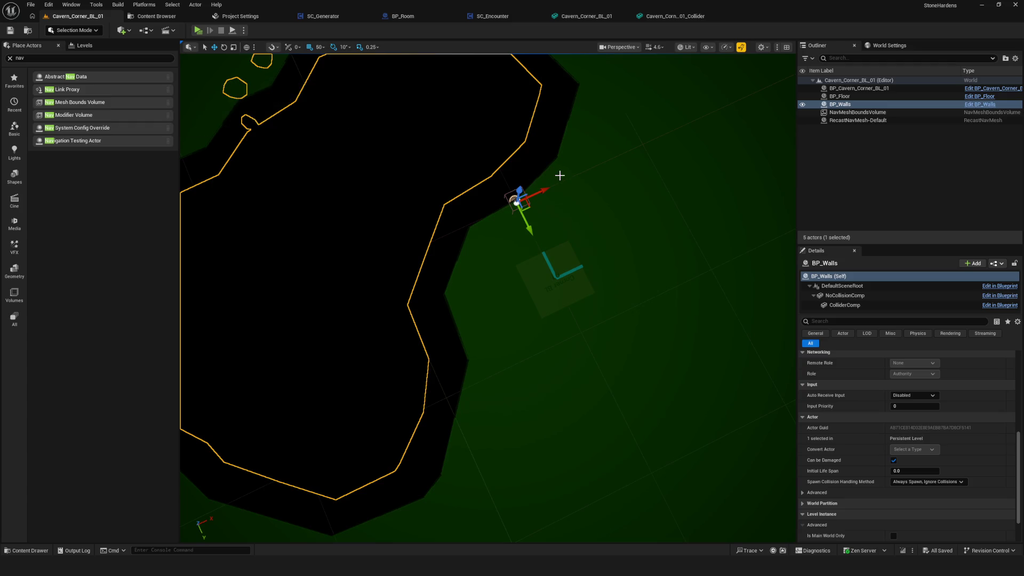
{"action": "mouse_move", "coordinate": [560, 175]}
{"action": "left_mouse_down"}
{"action": "mouse_move", "coordinate": [539, 245]}
{"action": "mouse_move", "coordinate": [537, 198]}
{"action": "left_mouse_up"}
{"action": "left_click", "coordinate": [536, 198]}
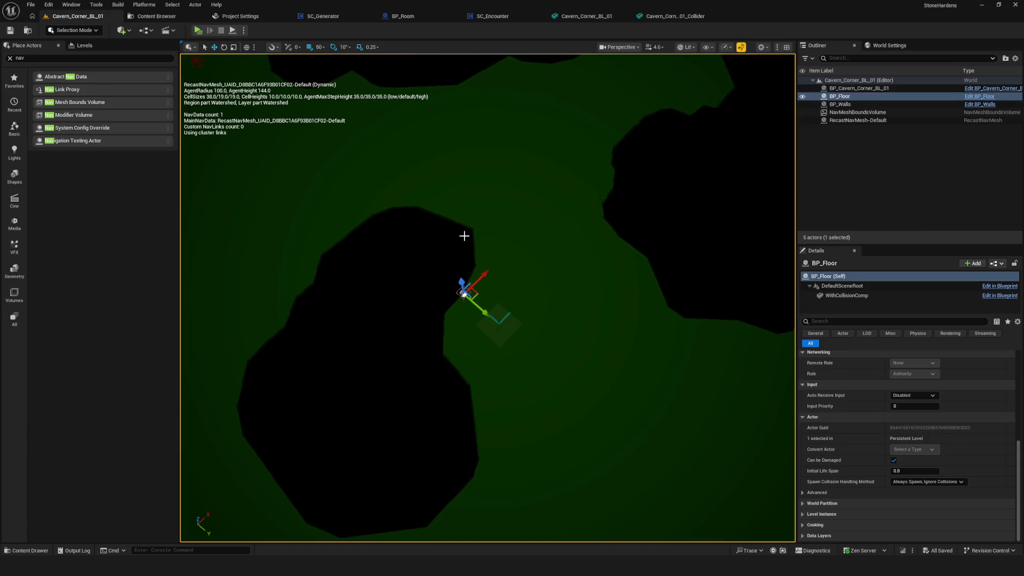
{"action": "left_click", "coordinate": [853, 103]}
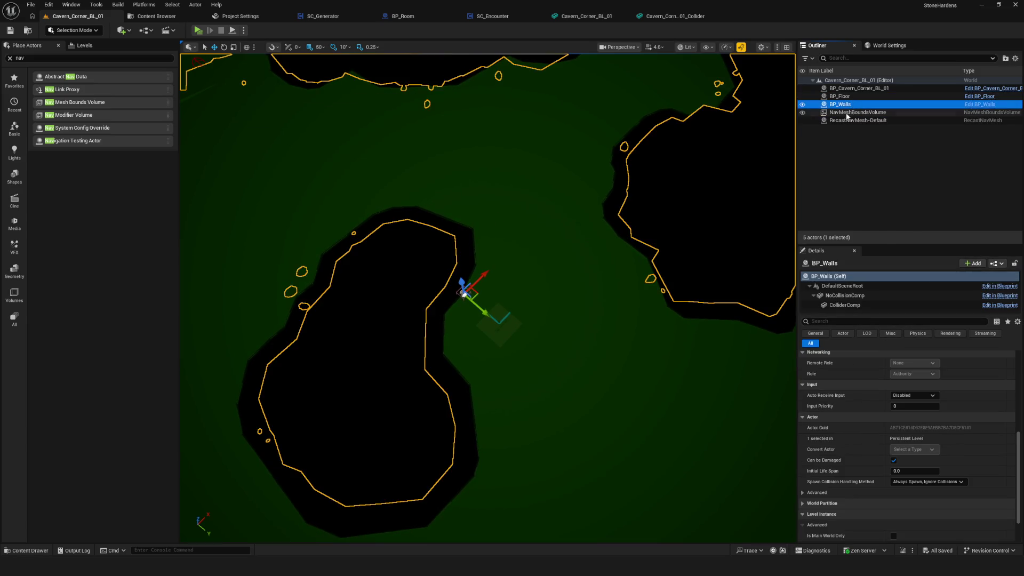
{"action": "mouse_move", "coordinate": [614, 239]}
{"action": "left_mouse_down"}
{"action": "mouse_move", "coordinate": [661, 229]}
{"action": "mouse_move", "coordinate": [638, 243]}
{"action": "mouse_move", "coordinate": [632, 235]}
{"action": "mouse_move", "coordinate": [592, 275]}
{"action": "left_mouse_up"}
View the level in Unlit, then Wireframe mode while flying over the green floor navmesh.
{"action": "left_click", "coordinate": [688, 47]}
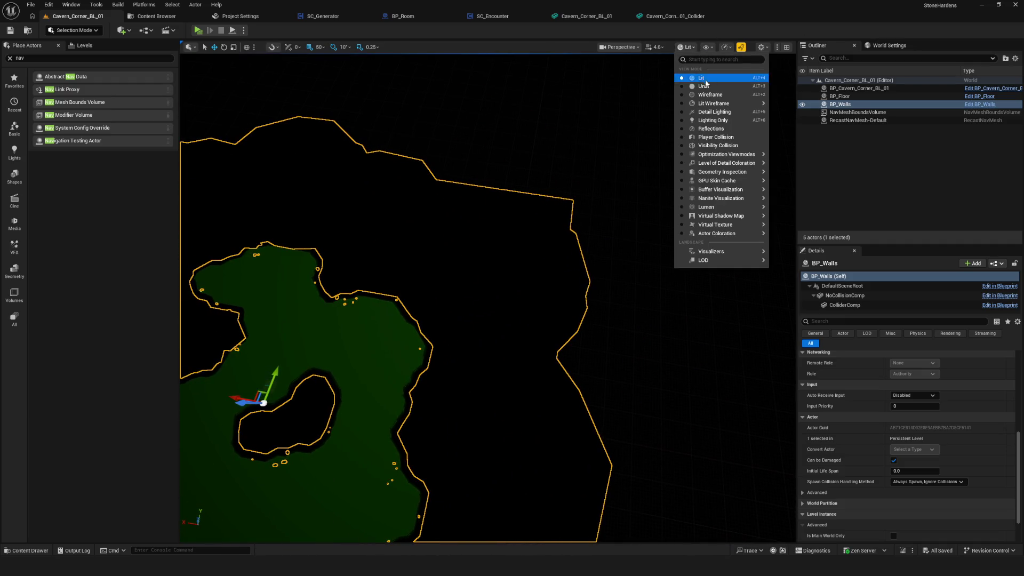
{"action": "left_click", "coordinate": [704, 86]}
{"action": "left_click_drag", "start_coordinate": [543, 200], "coordinate": [592, 152]}
{"action": "left_click", "coordinate": [684, 47]}
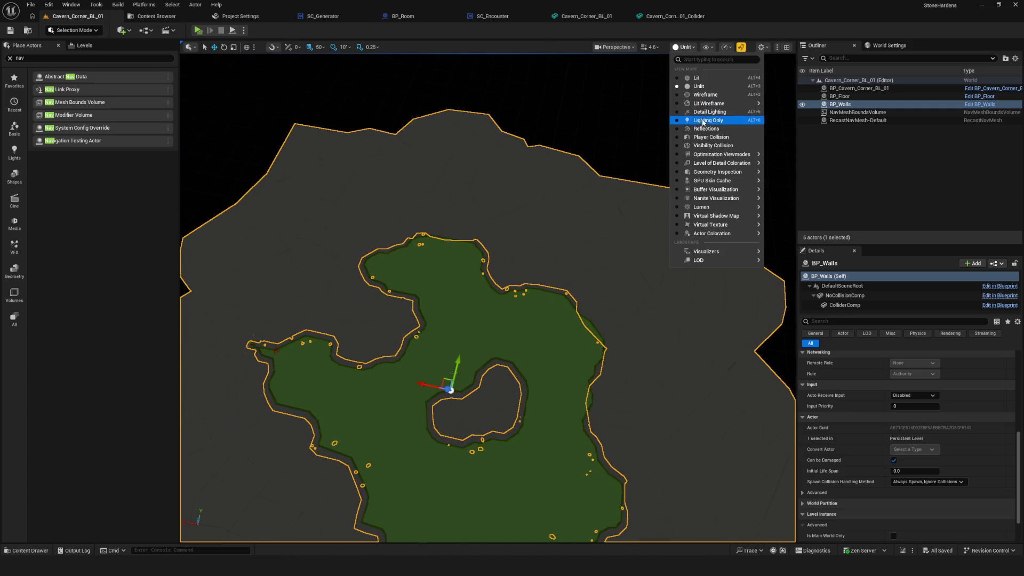
{"action": "left_click", "coordinate": [711, 91]}
{"action": "mouse_move", "coordinate": [651, 128]}
{"action": "left_mouse_down"}
{"action": "mouse_move", "coordinate": [651, 64]}
{"action": "mouse_move", "coordinate": [651, 115]}
{"action": "mouse_move", "coordinate": [651, 75]}
{"action": "left_mouse_up"}
{"action": "mouse_move", "coordinate": [534, 216]}
{"action": "left_mouse_down"}
{"action": "mouse_move", "coordinate": [535, 232]}
{"action": "mouse_move", "coordinate": [535, 216]}
{"action": "mouse_move", "coordinate": [507, 236]}
{"action": "left_mouse_up"}
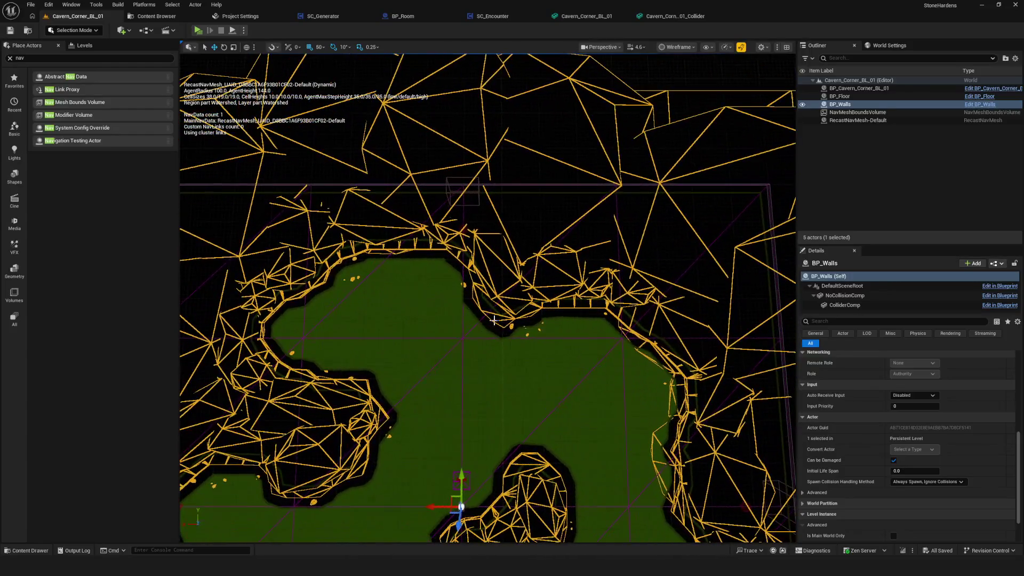
Return to Unlit with BP_Walls hidden to check navmesh coverage, then reopen the collider mesh editor.
{"action": "left_click", "coordinate": [803, 104]}
{"action": "left_click", "coordinate": [803, 105]}
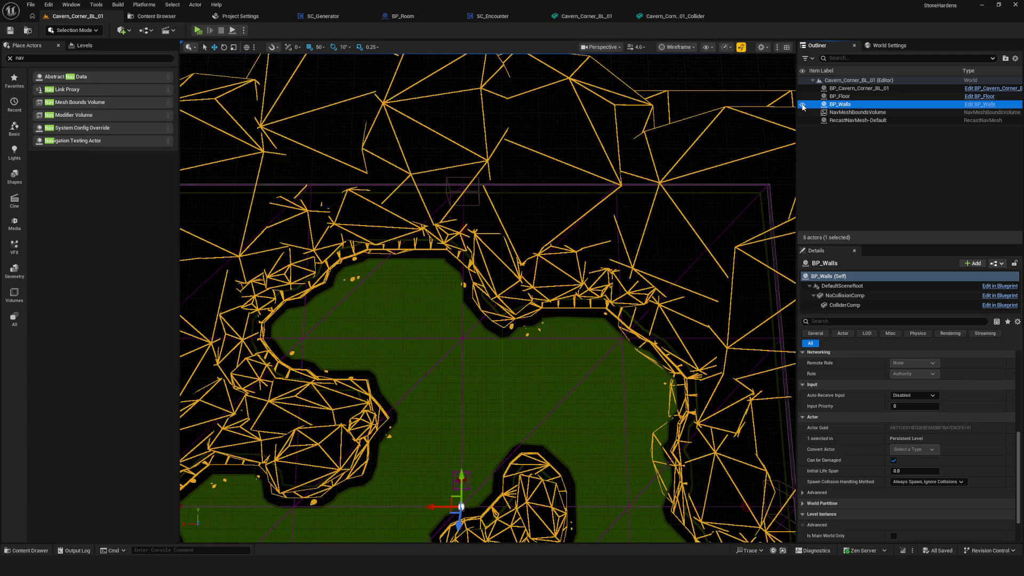
{"action": "left_click", "coordinate": [678, 47]}
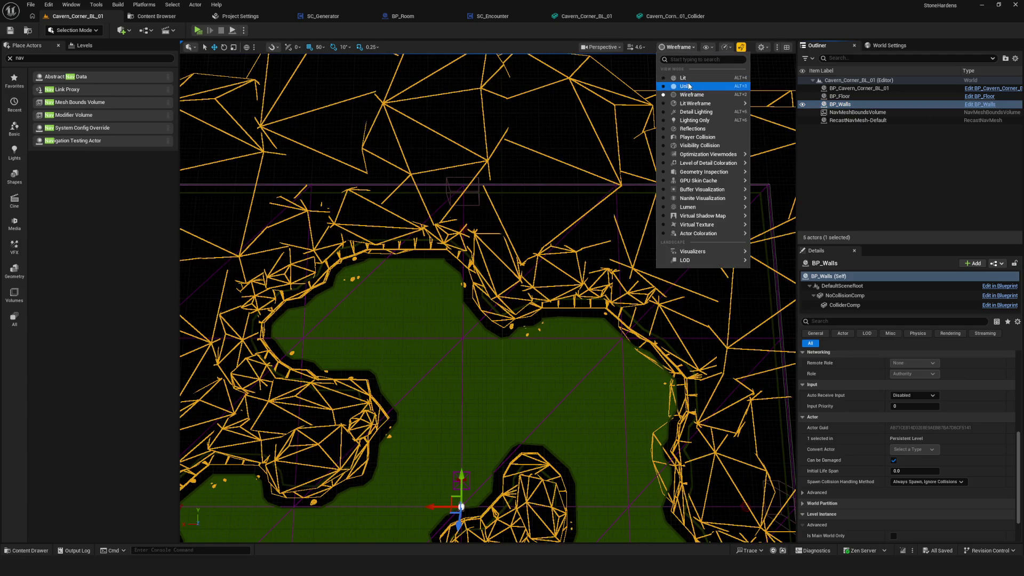
{"action": "left_click", "coordinate": [689, 86]}
{"action": "left_click", "coordinate": [803, 105]}
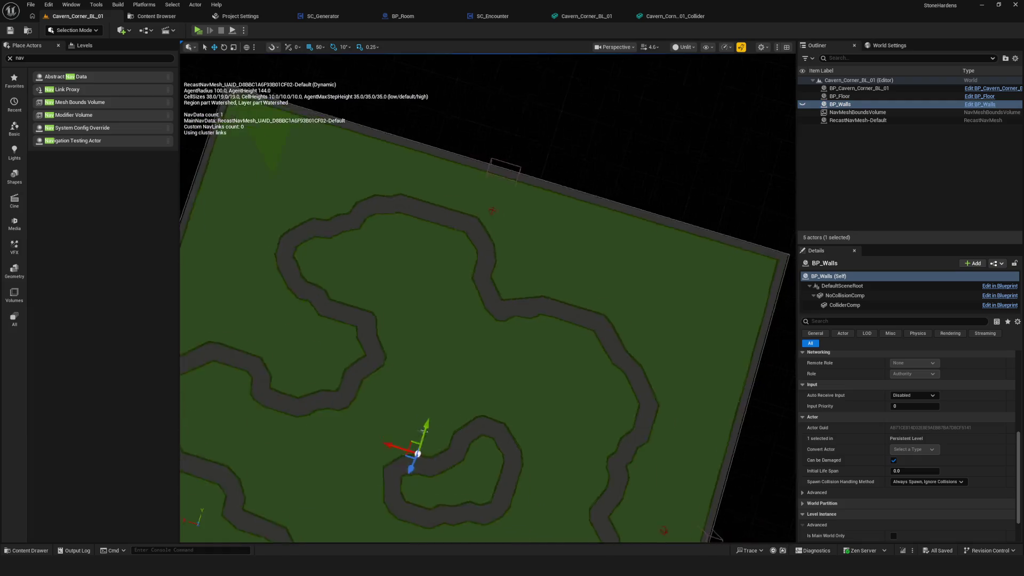
{"action": "scroll", "coordinate": [488, 298], "scroll_direction": "up", "scroll_amount": 5}
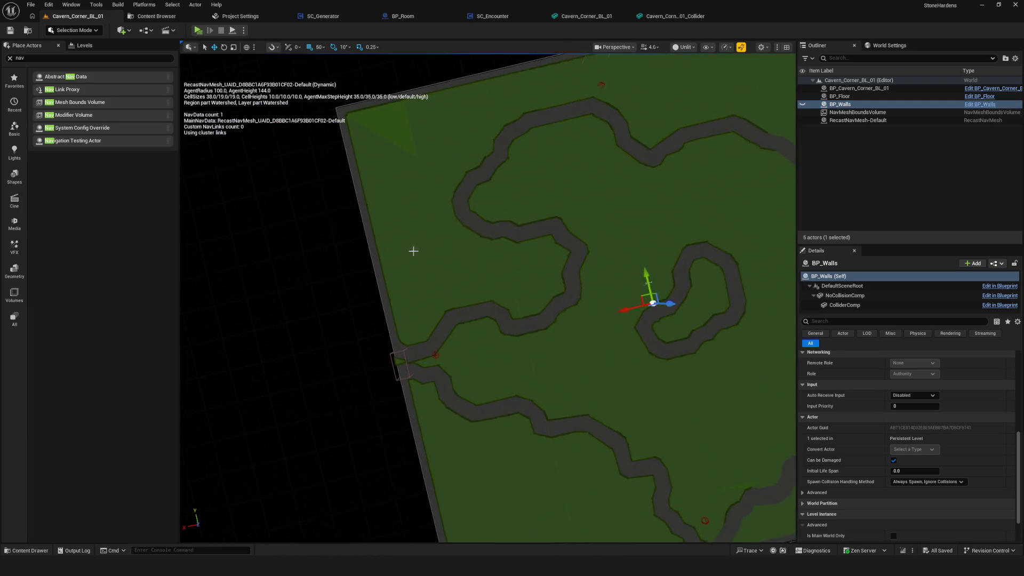
{"action": "scroll", "coordinate": [488, 298], "scroll_direction": "down", "scroll_amount": 5}
{"action": "scroll", "coordinate": [649, 301], "scroll_direction": "up", "scroll_amount": 2}
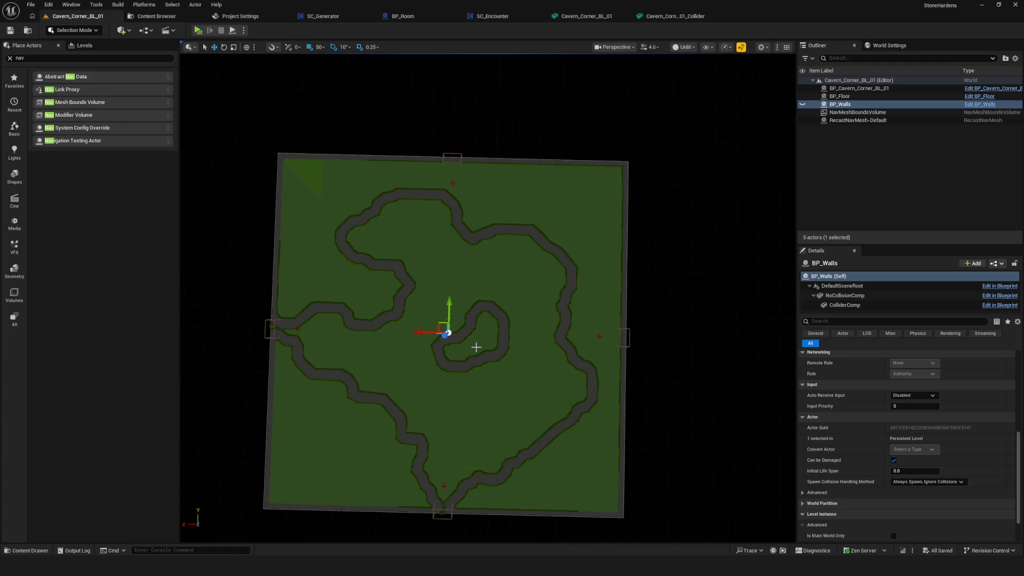
{"action": "left_click_drag", "start_coordinate": [506, 333], "coordinate": [496, 331]}
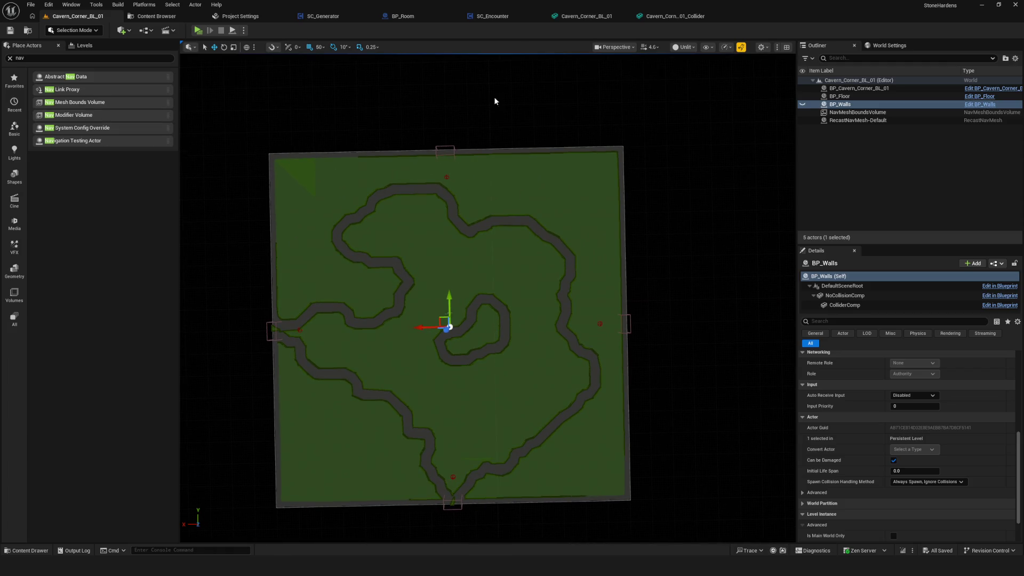
{"action": "left_click", "coordinate": [673, 17]}
{"action": "left_click_drag", "start_coordinate": [550, 264], "coordinate": [510, 266]}
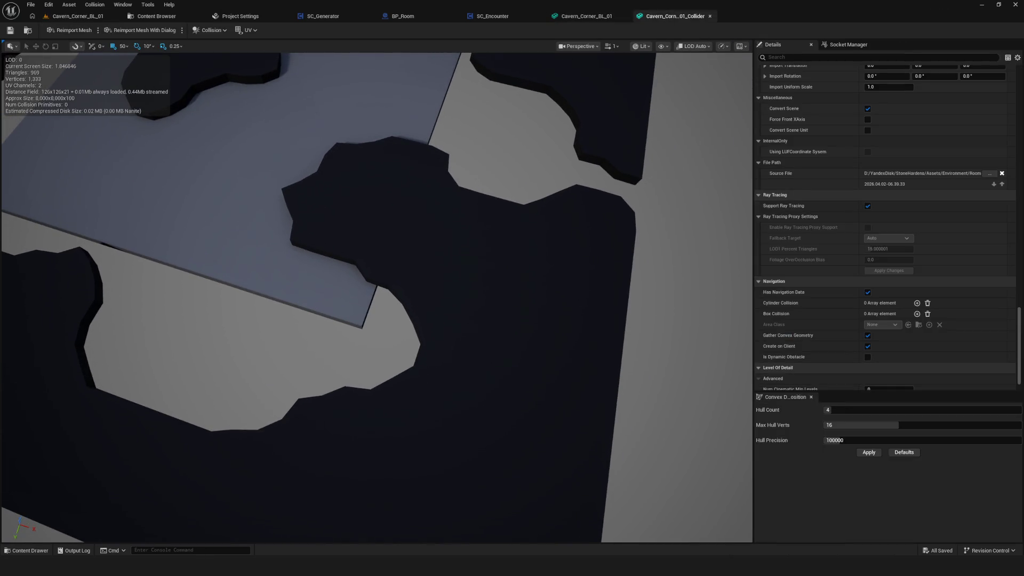
Add a Box Collision element to the collider's navigation settings, then delete it.
{"action": "scroll", "coordinate": [961, 293], "scroll_direction": "down", "scroll_amount": 2}
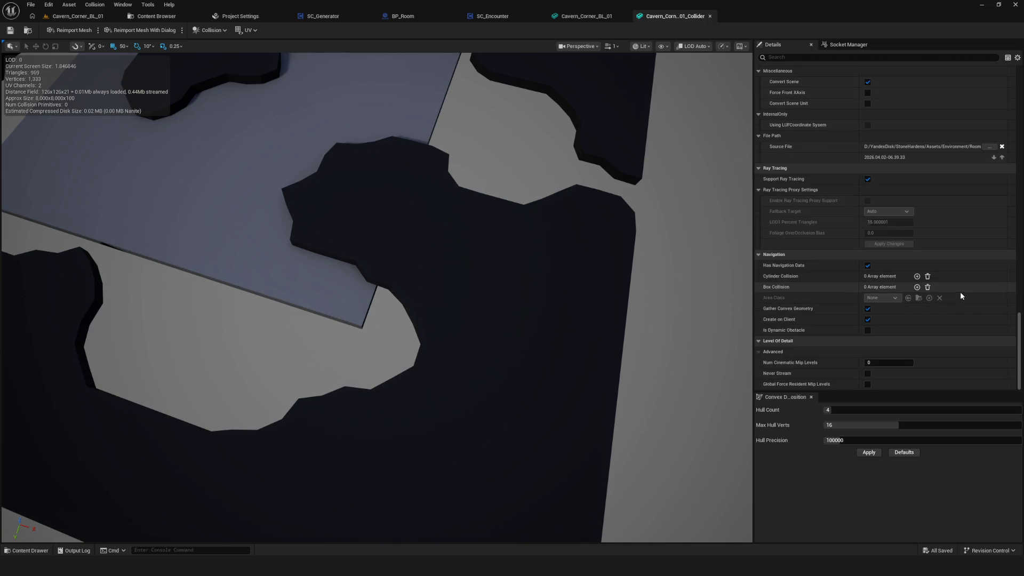
{"action": "left_click", "coordinate": [593, 13]}
{"action": "left_click", "coordinate": [680, 16]}
{"action": "left_click", "coordinate": [918, 288]}
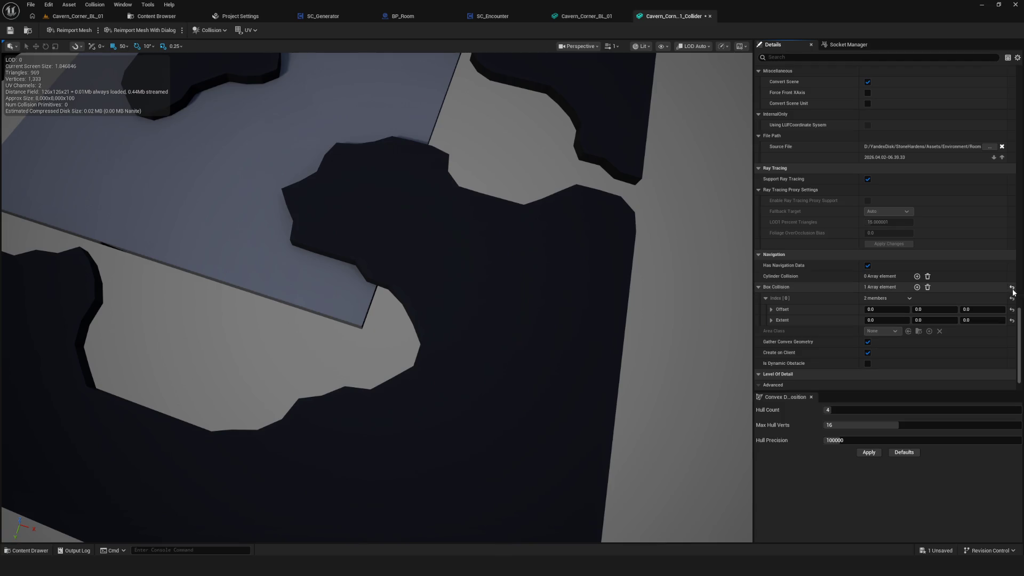
{"action": "left_click", "coordinate": [927, 289]}
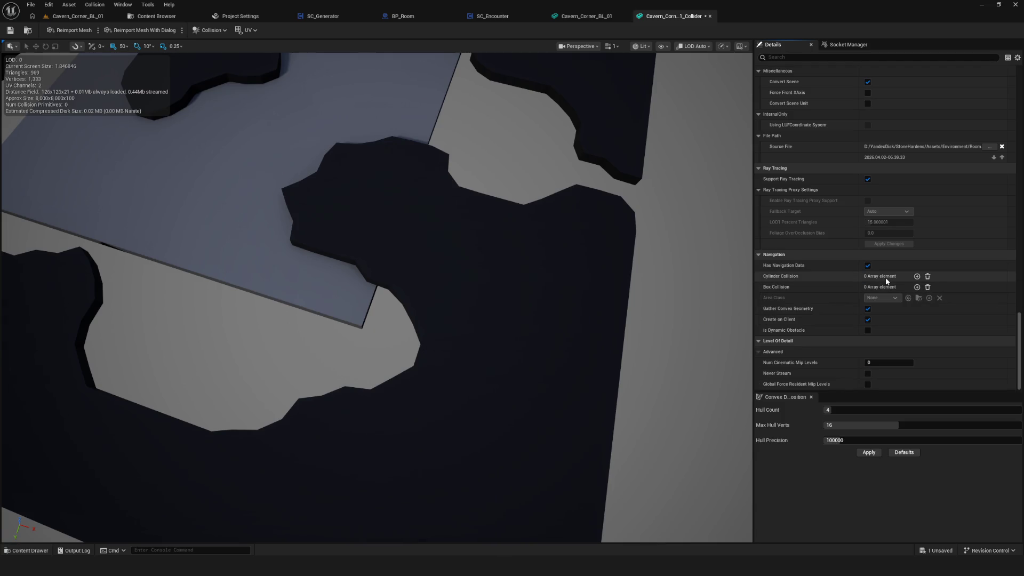
Test toggling Gather Convex Geometry, check the level navmesh, and save the collider mesh.
{"action": "mouse_move", "coordinate": [784, 311]}
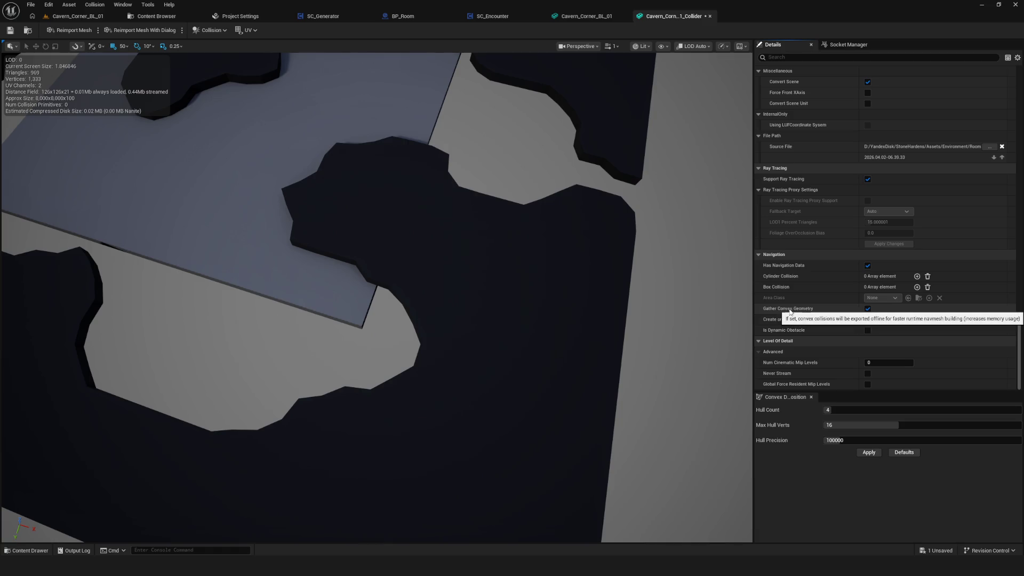
{"action": "left_click", "coordinate": [867, 309]}
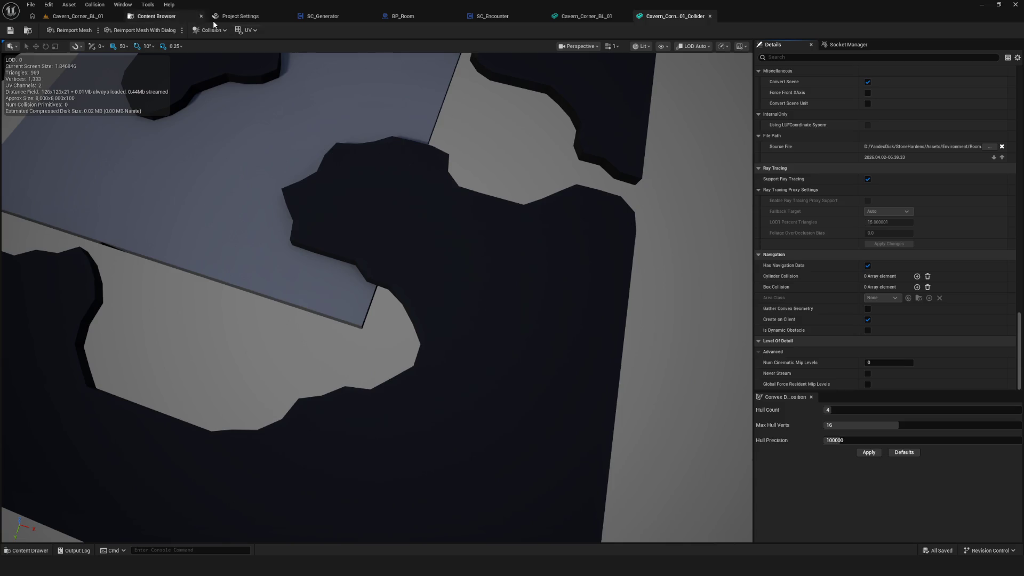
{"action": "left_click", "coordinate": [93, 16]}
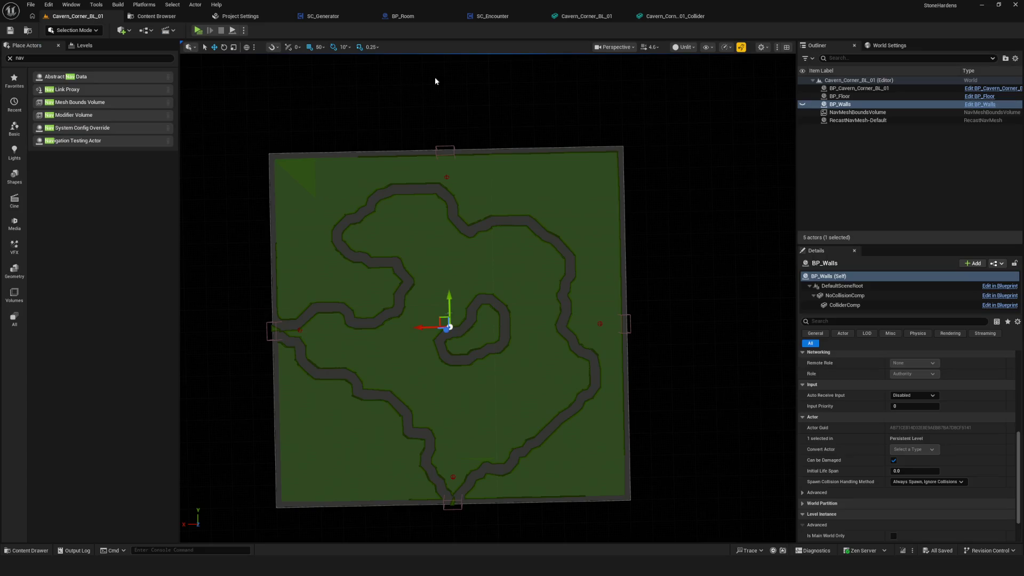
{"action": "left_click", "coordinate": [684, 16]}
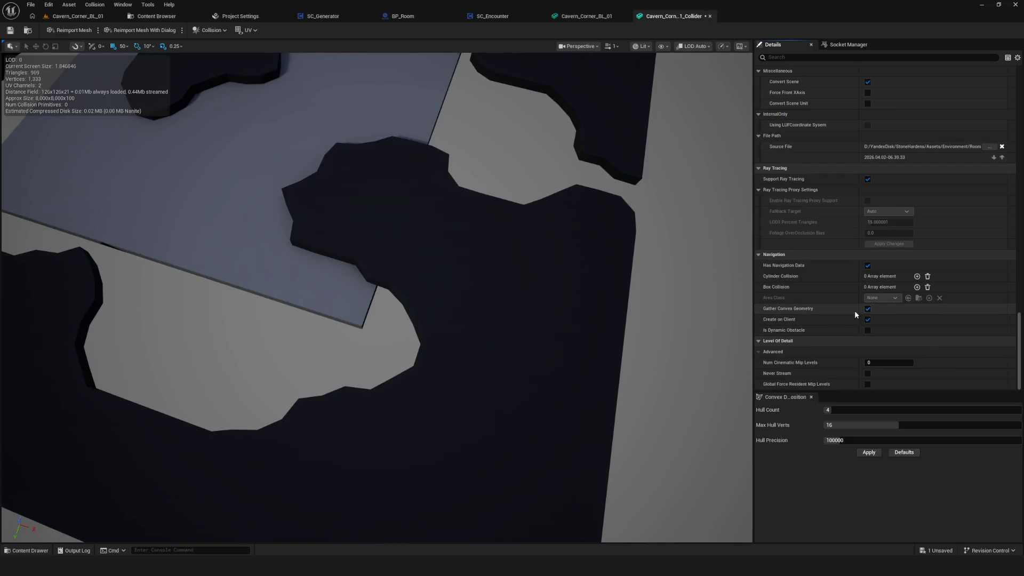
{"action": "left_click", "coordinate": [10, 30]}
{"action": "left_click", "coordinate": [83, 17]}
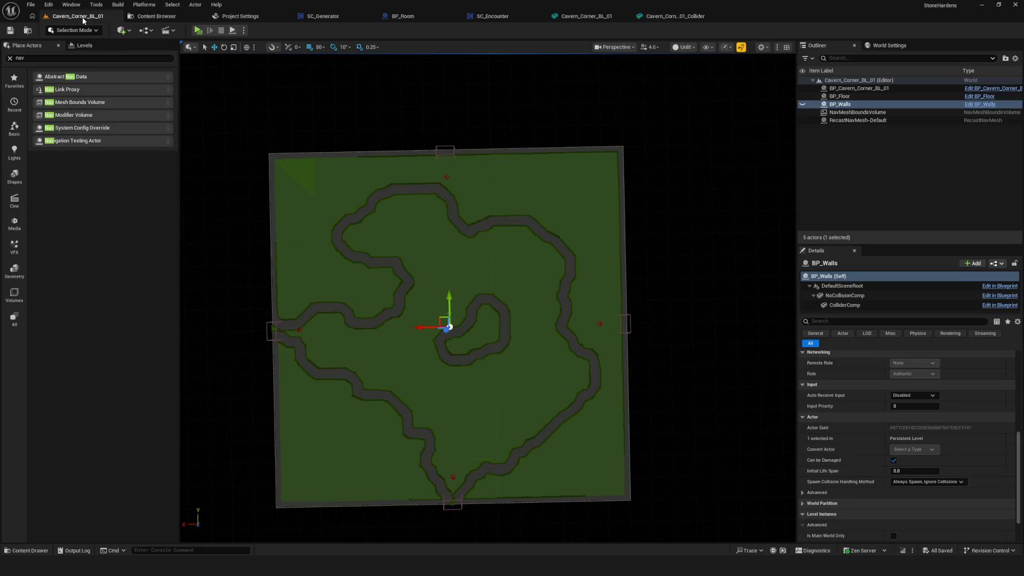
Enable Is Dynamic Obstacle on the wall collider, save, and check the navmesh.
{"action": "left_click", "coordinate": [654, 19]}
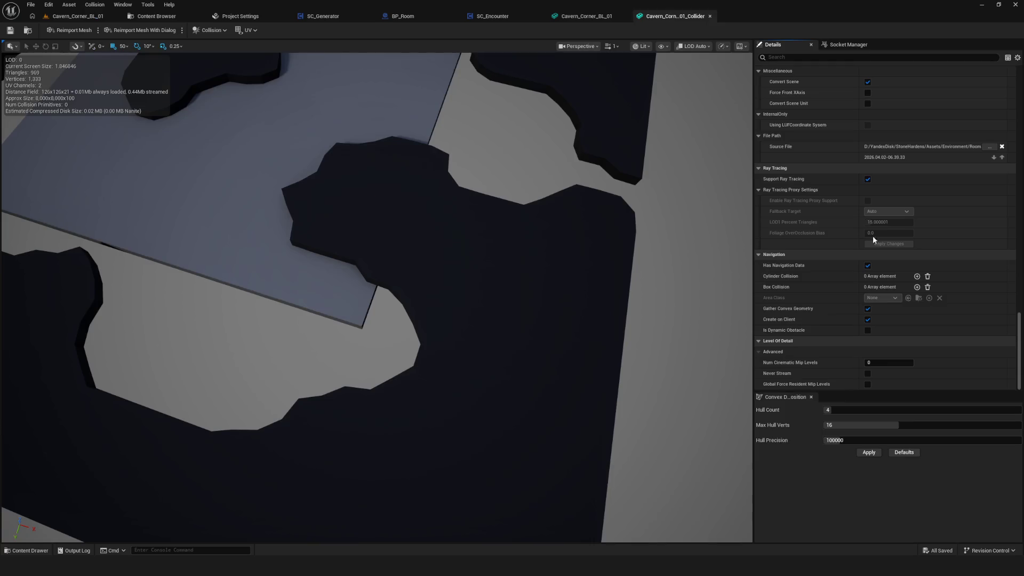
{"action": "left_click", "coordinate": [867, 319]}
{"action": "left_click", "coordinate": [868, 330]}
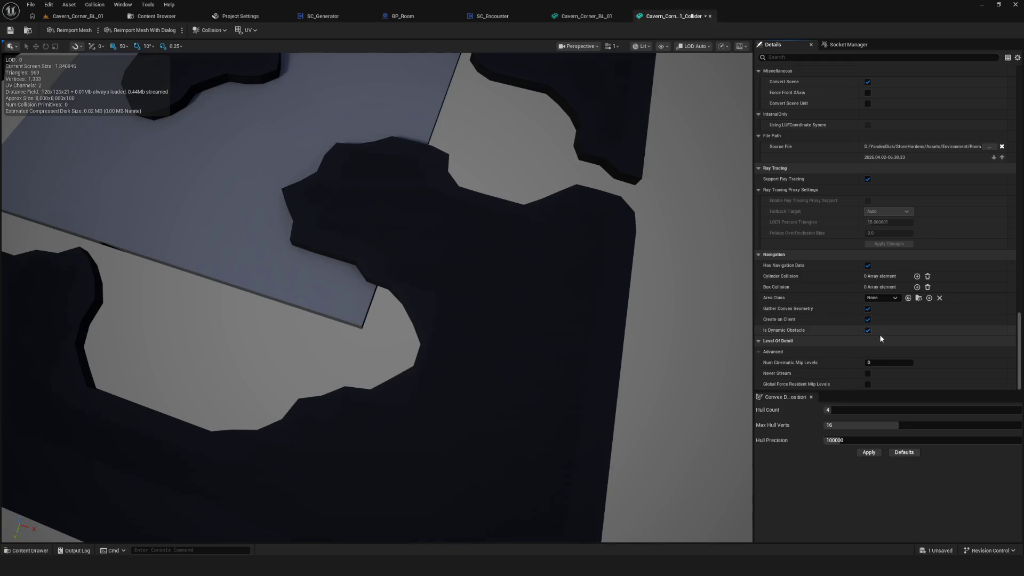
{"action": "left_click", "coordinate": [10, 30]}
{"action": "left_click", "coordinate": [71, 16]}
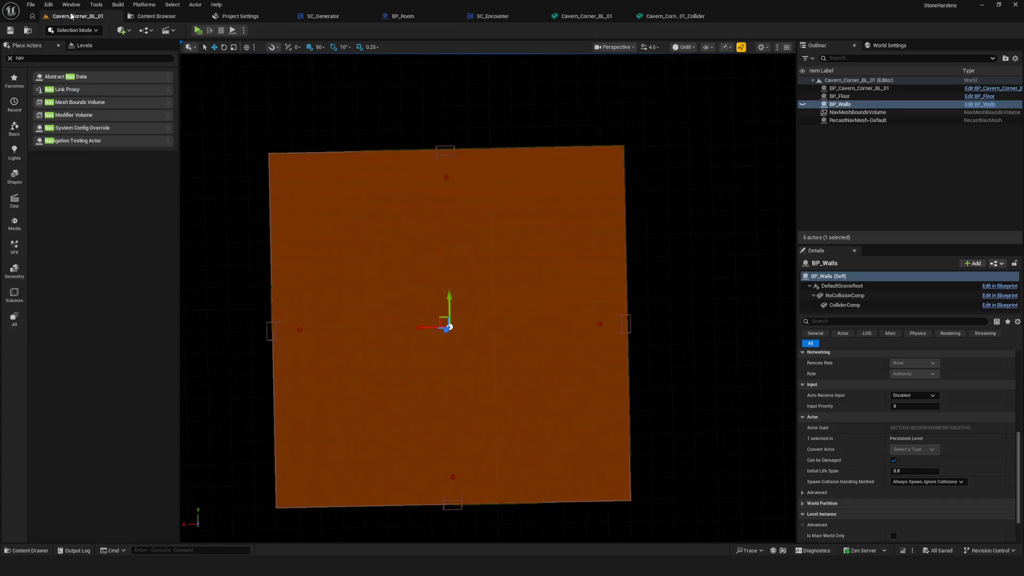
Try Area Class NavArea_LowHeight, then NavArea_Null, saving and checking the navmesh after each.
{"action": "left_click", "coordinate": [664, 16]}
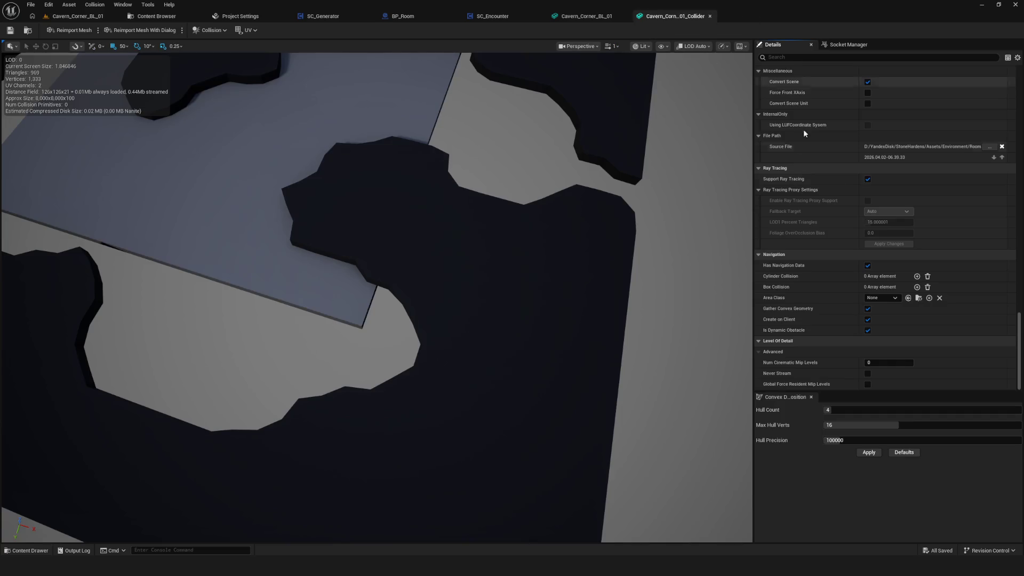
{"action": "left_click", "coordinate": [885, 299]}
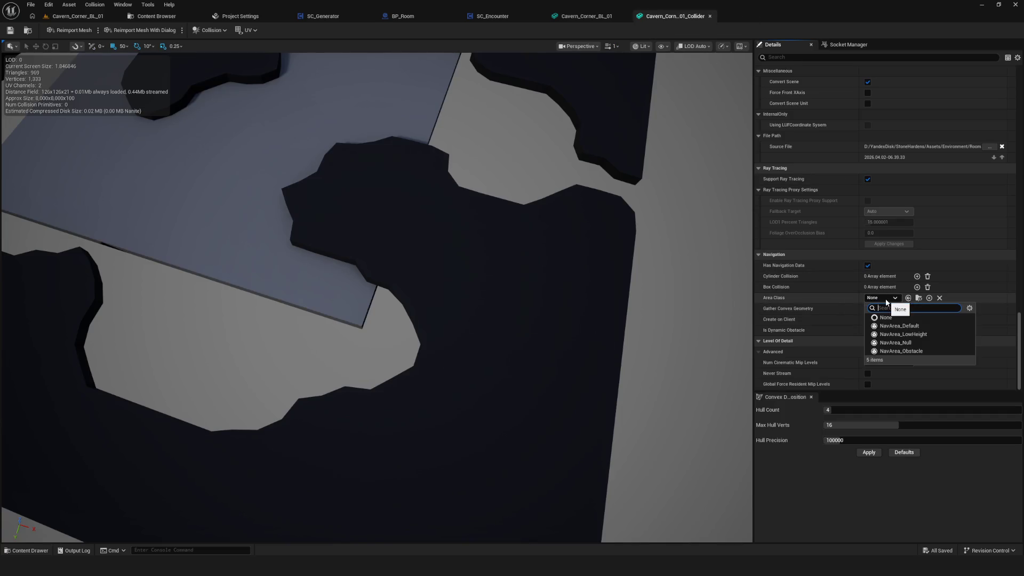
{"action": "left_click", "coordinate": [904, 334]}
{"action": "left_click", "coordinate": [11, 29]}
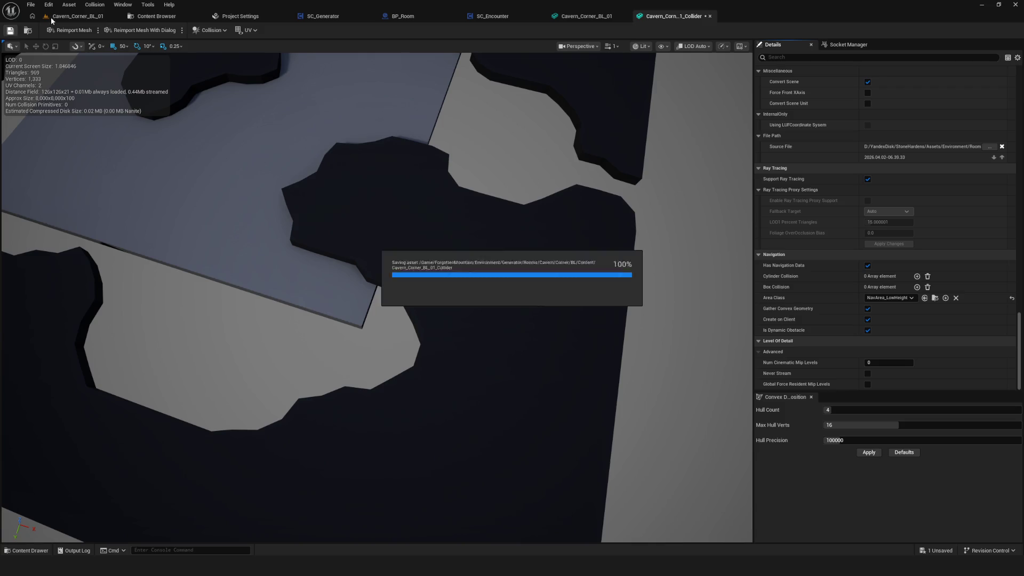
{"action": "left_click", "coordinate": [78, 17]}
{"action": "left_click", "coordinate": [592, 16]}
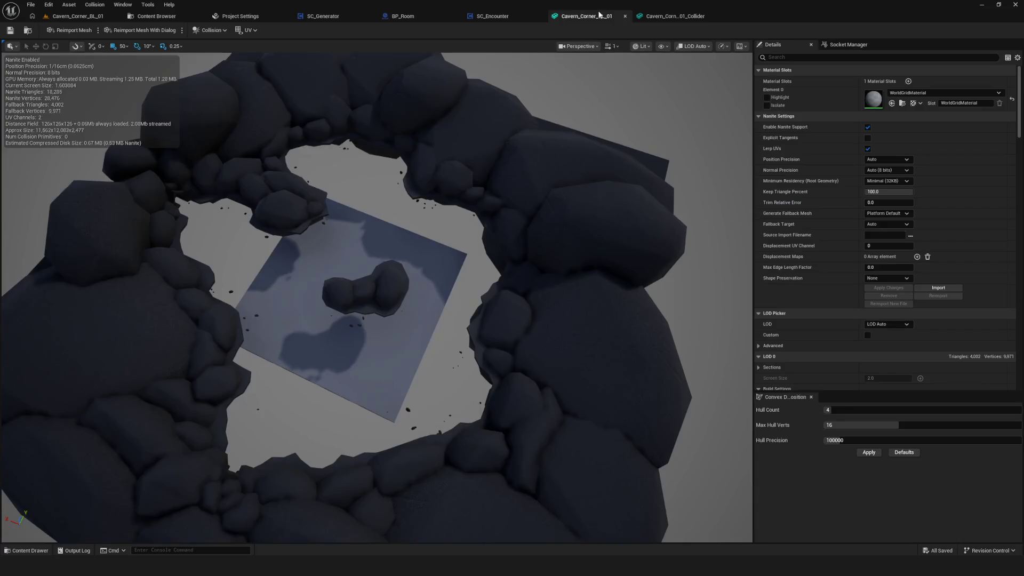
{"action": "left_click", "coordinate": [675, 16]}
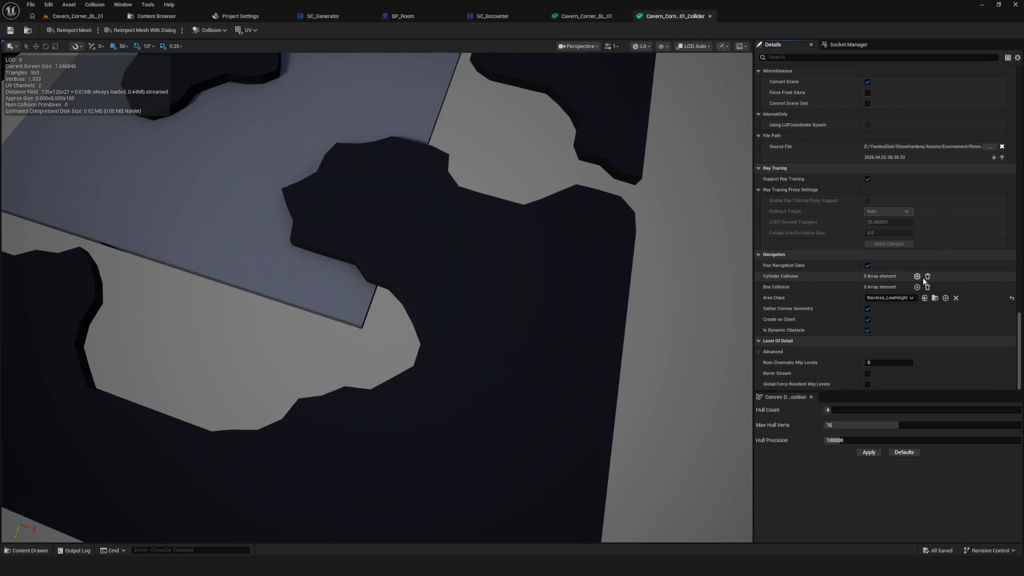
{"action": "left_click", "coordinate": [892, 299]}
{"action": "left_click", "coordinate": [920, 345]}
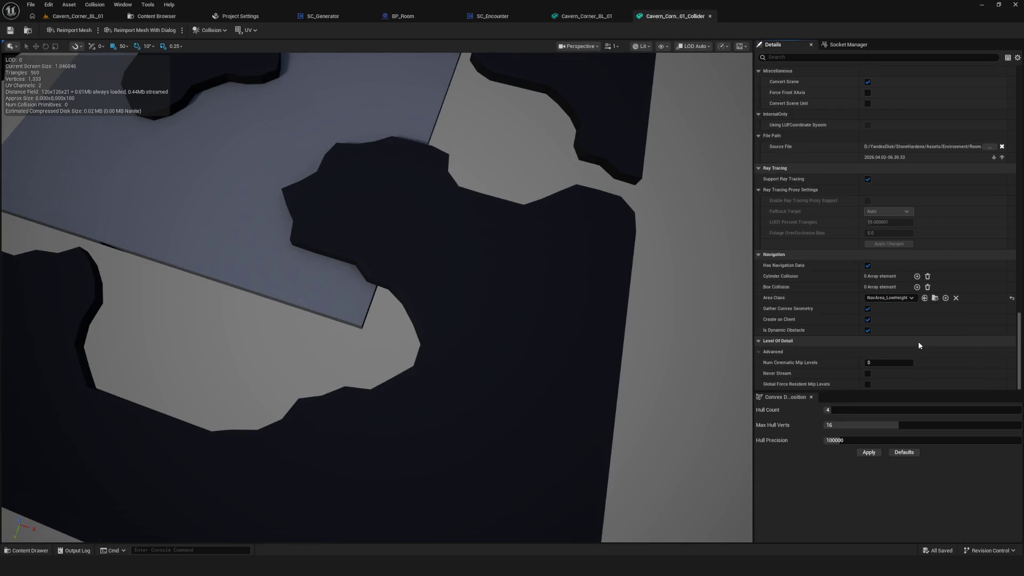
{"action": "left_click", "coordinate": [10, 31]}
{"action": "left_click", "coordinate": [74, 17]}
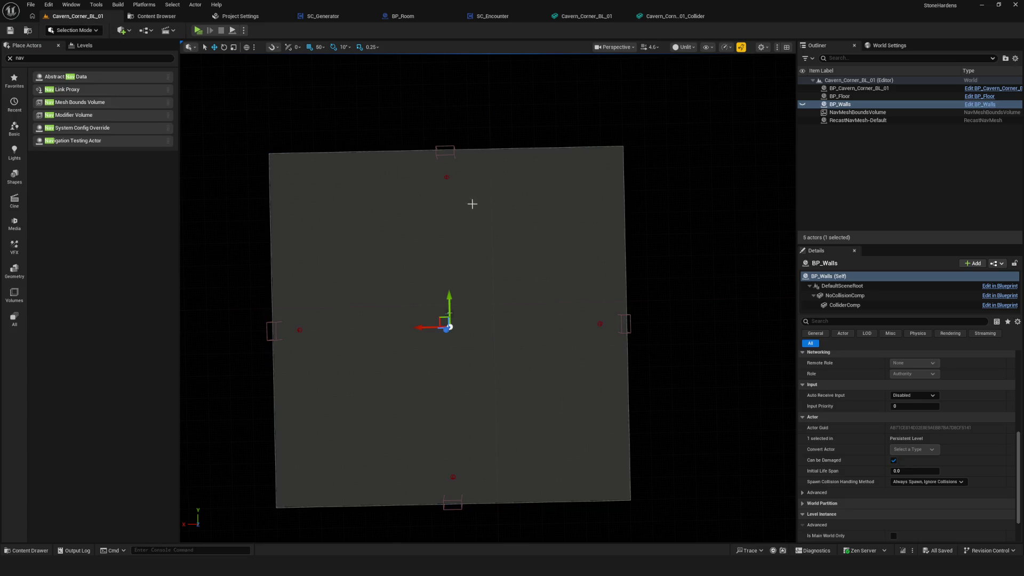
Set the collider's Area Class to NavArea_Obstacle and view the orange navmesh in the level.
{"action": "left_click", "coordinate": [675, 16]}
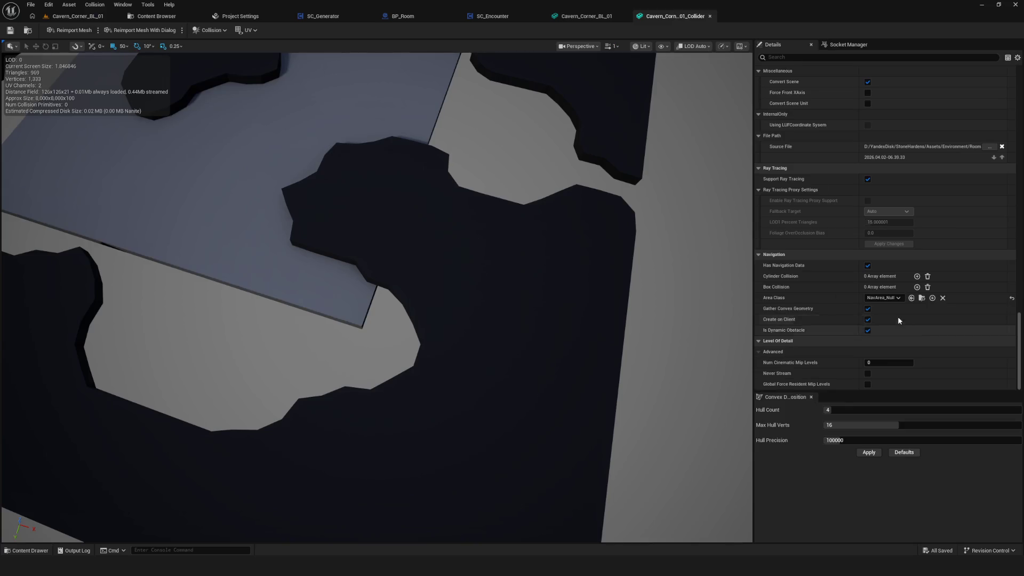
{"action": "left_click", "coordinate": [885, 297]}
{"action": "left_click", "coordinate": [912, 350]}
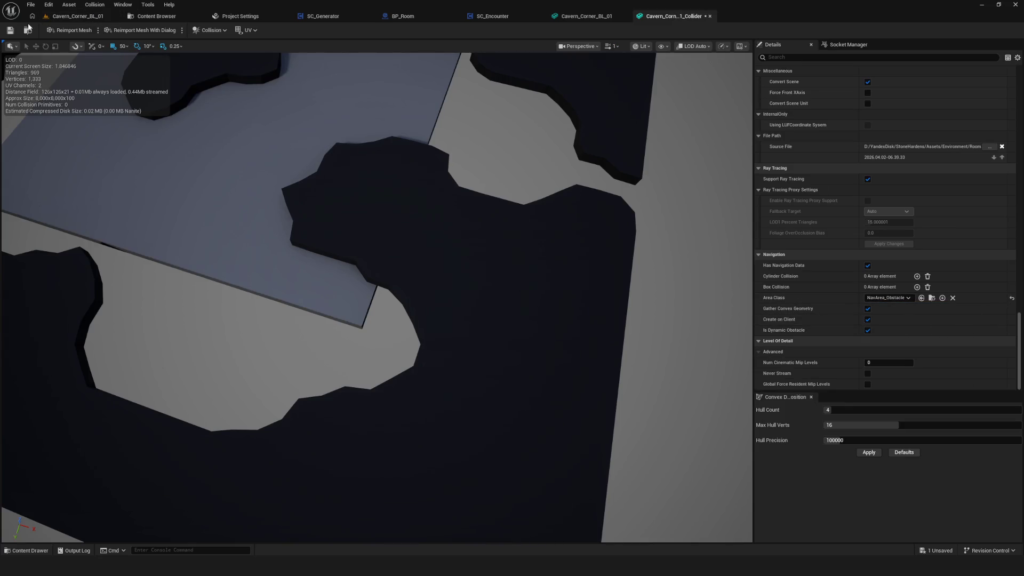
{"action": "left_click", "coordinate": [78, 16]}
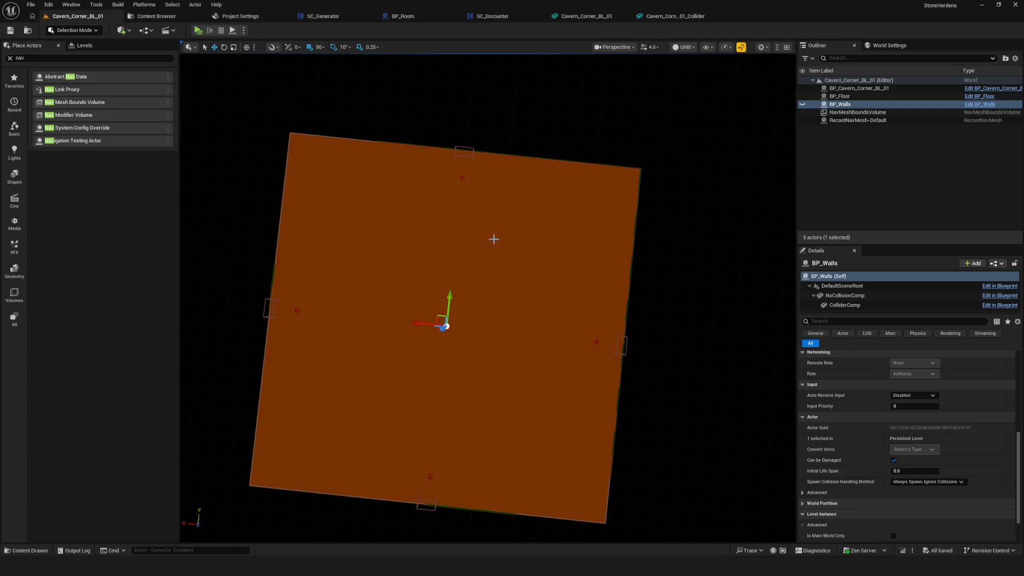
{"action": "scroll", "coordinate": [481, 237], "scroll_direction": "up", "scroll_amount": 2}
Square up the level view, then orbit and zoom out in the Collider editor to show the full mesh.
{"action": "scroll", "coordinate": [496, 292], "scroll_direction": "down", "scroll_amount": 2}
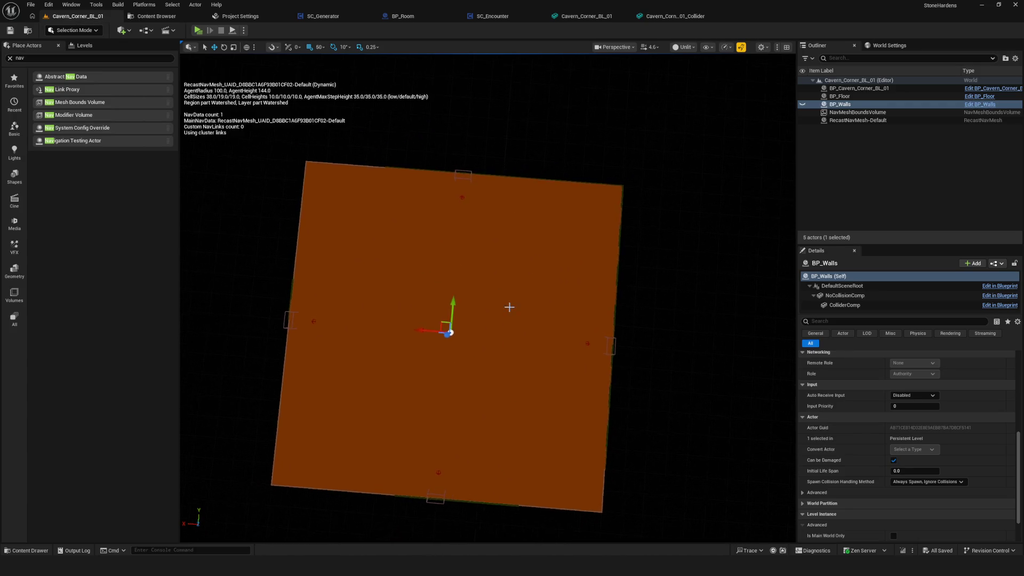
{"action": "left_click_drag", "start_coordinate": [540, 297], "coordinate": [525, 300]}
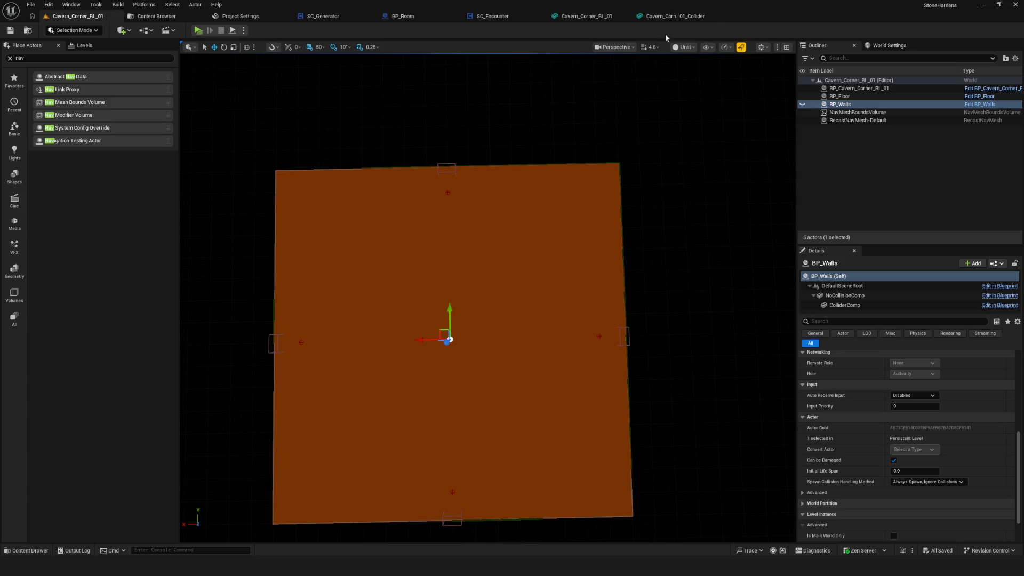
{"action": "left_click", "coordinate": [675, 16]}
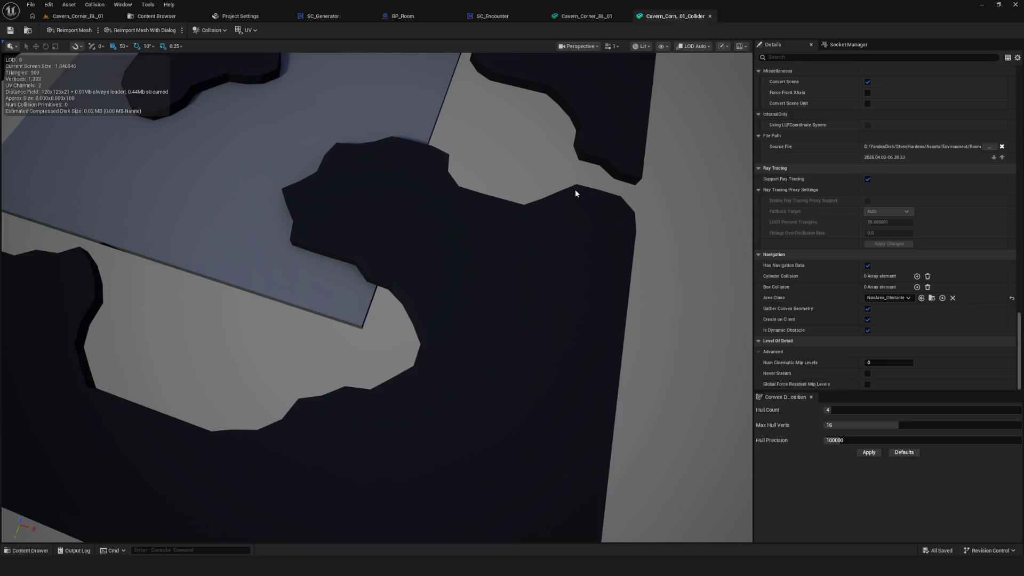
{"action": "left_click_drag", "start_coordinate": [577, 190], "coordinate": [528, 229]}
{"action": "scroll", "coordinate": [526, 228], "scroll_direction": "down", "scroll_amount": 5}
{"action": "scroll", "coordinate": [528, 243], "scroll_direction": "down", "scroll_amount": 3}
{"action": "left_click_drag", "start_coordinate": [464, 252], "coordinate": [316, 198]}
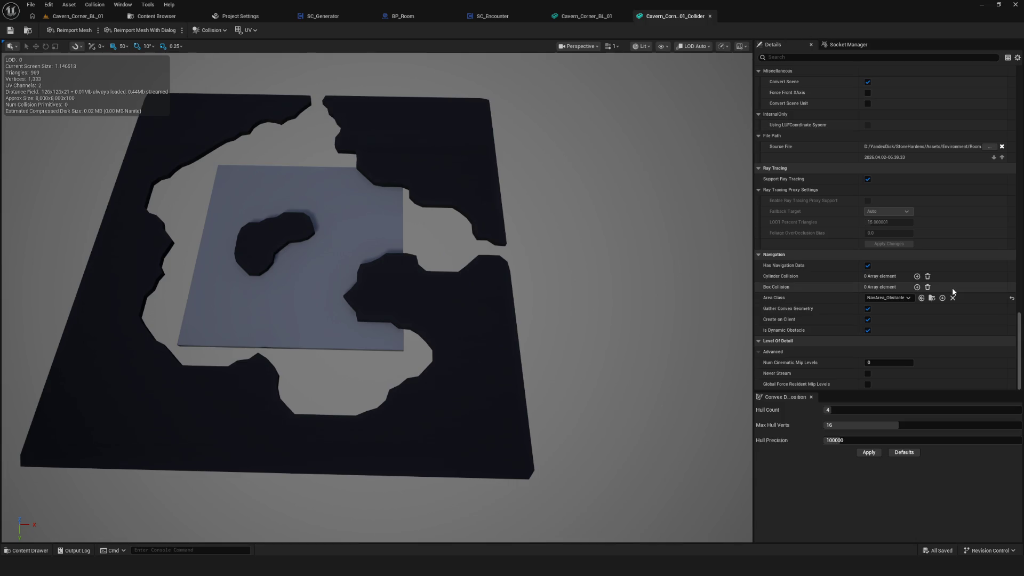
Set the collider's Area Class to NavArea_Default, save, and check the level navmesh.
{"action": "left_click", "coordinate": [868, 330]}
{"action": "left_click", "coordinate": [867, 330]}
{"action": "left_click", "coordinate": [908, 299]}
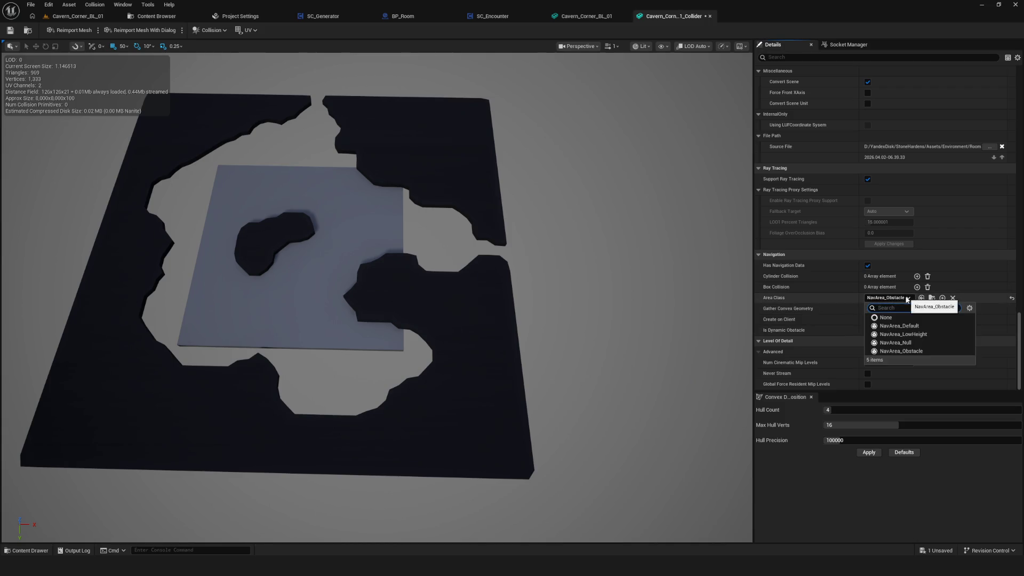
{"action": "left_click", "coordinate": [888, 335]}
{"action": "left_click", "coordinate": [11, 31]}
{"action": "left_click", "coordinate": [71, 18]}
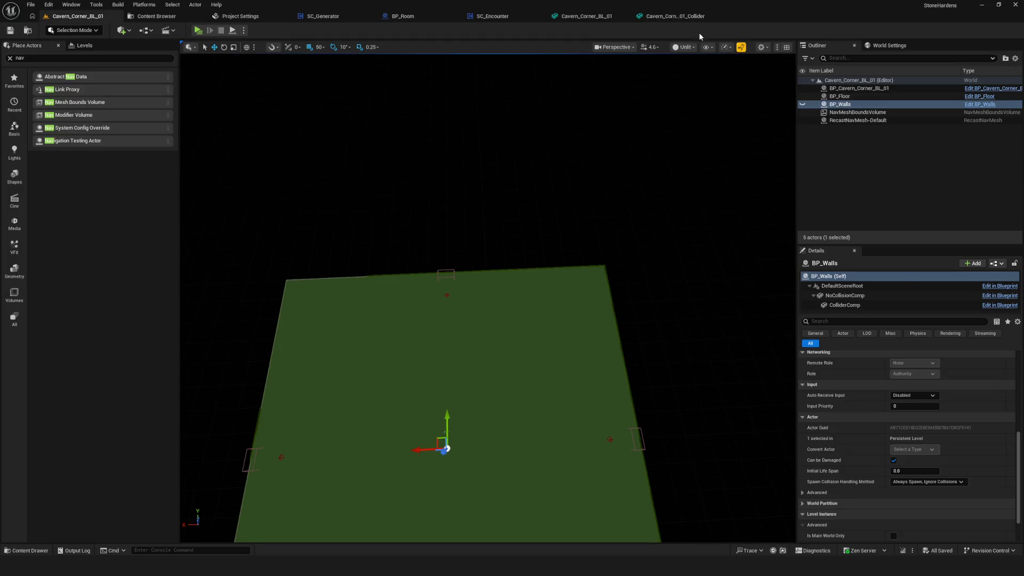
Turn off Is Dynamic Obstacle so Area Class returns to None, and save the collider.
{"action": "left_click", "coordinate": [693, 17]}
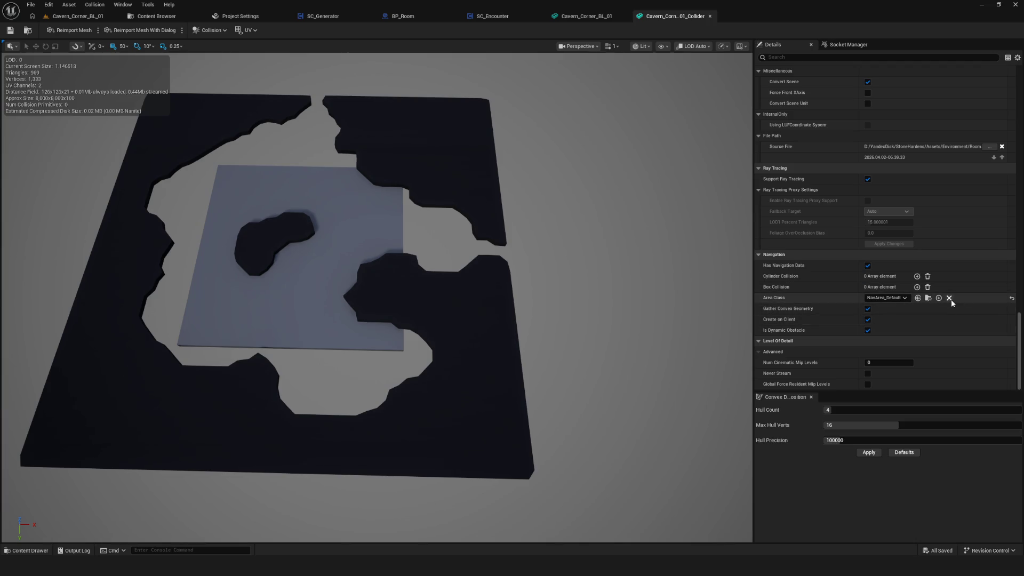
{"action": "left_click", "coordinate": [868, 330]}
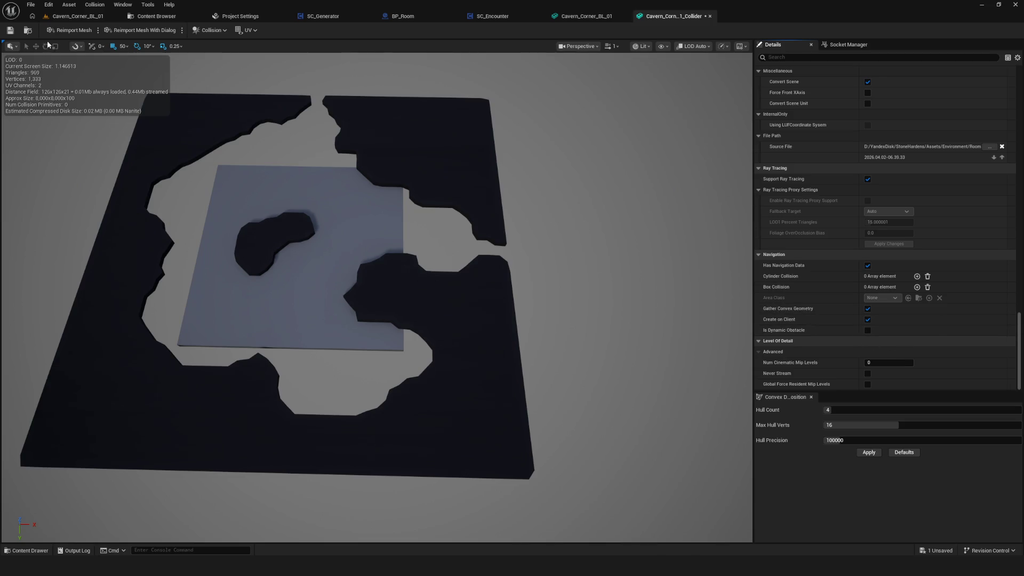
{"action": "left_click", "coordinate": [7, 31]}
{"action": "left_click", "coordinate": [78, 16]}
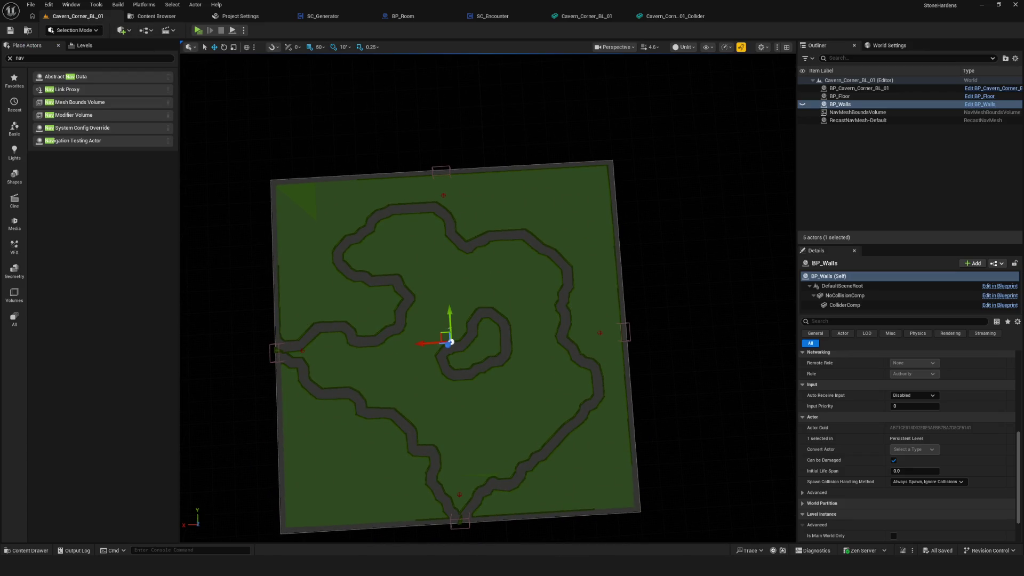
Zoom the viewport and frame the whole level to see green navmesh following the corridors.
{"action": "scroll", "coordinate": [476, 389], "scroll_direction": "down", "scroll_amount": 10}
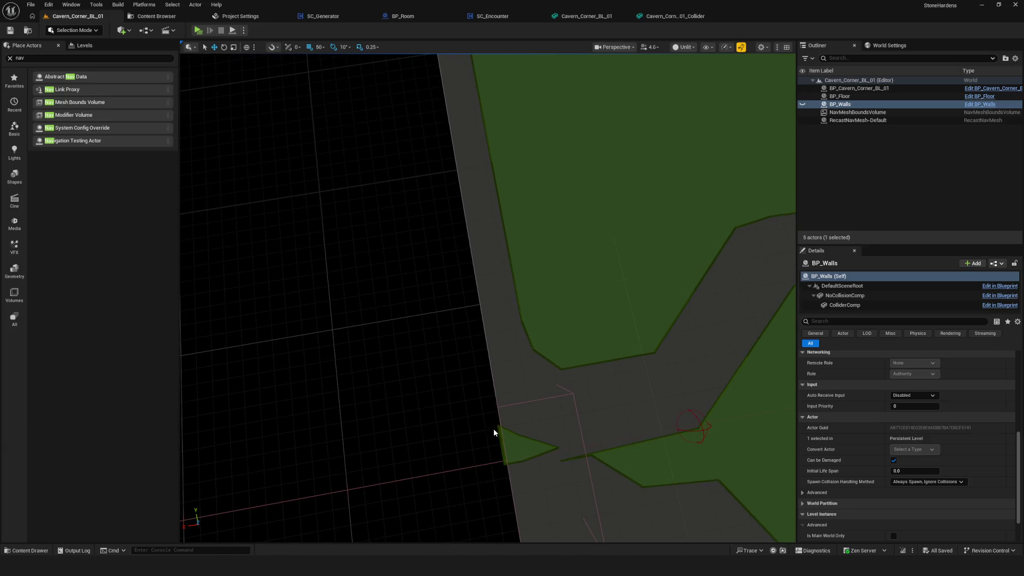
{"action": "scroll", "coordinate": [492, 427], "scroll_direction": "down", "scroll_amount": 5}
{"action": "key", "text": "f"}
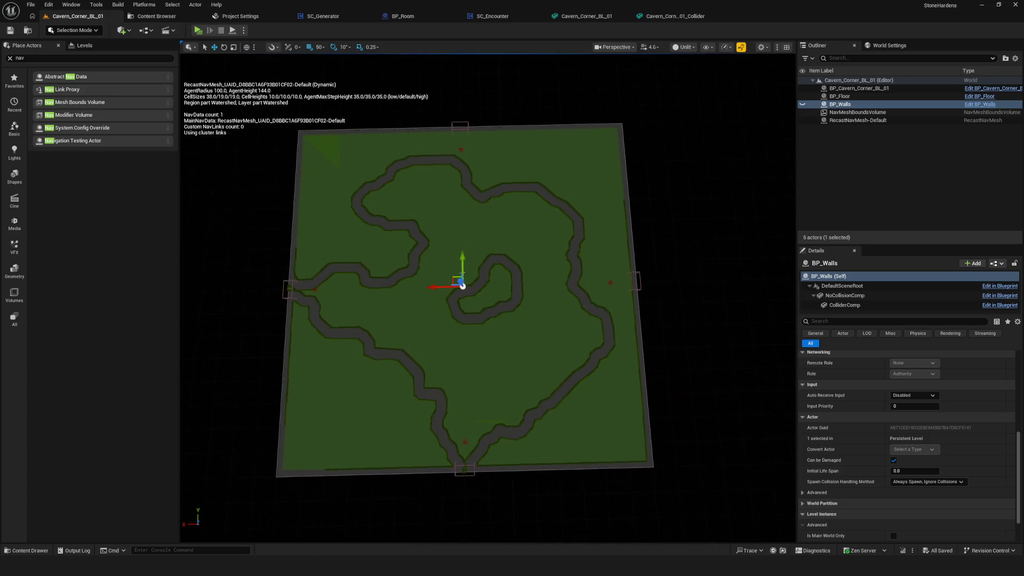
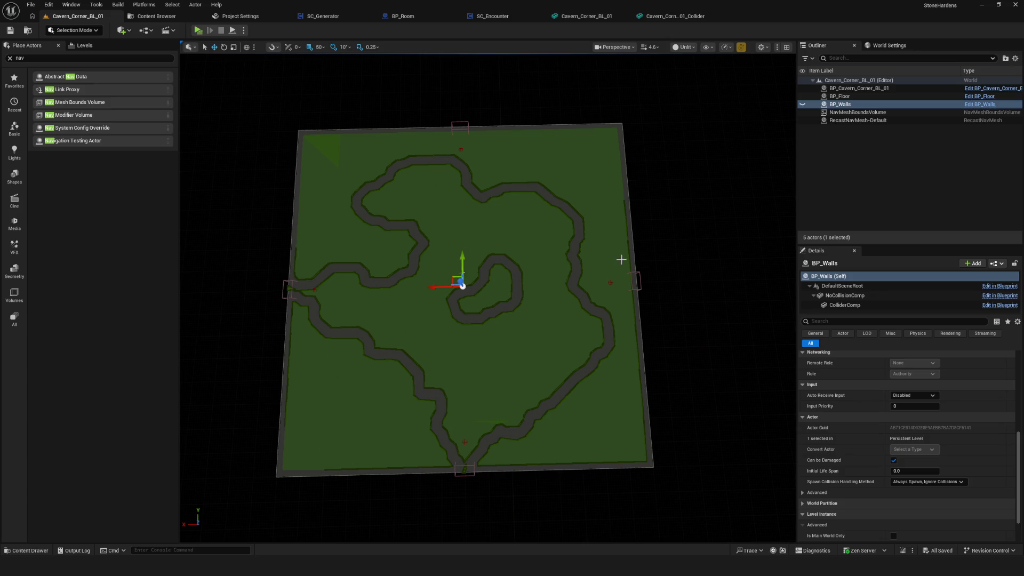
Make BP_Walls' ColliderComp block EnemyChannel under Collision Responses.
{"action": "left_click", "coordinate": [854, 305]}
{"action": "scroll", "coordinate": [918, 410], "scroll_direction": "down", "scroll_amount": 5}
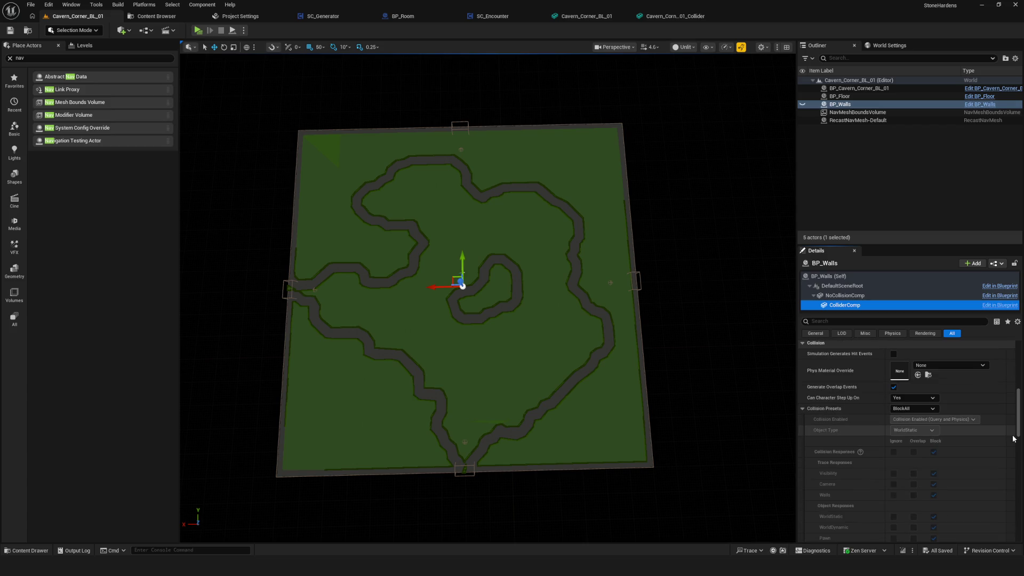
{"action": "scroll", "coordinate": [953, 532], "scroll_direction": "down", "scroll_amount": 1}
{"action": "left_click", "coordinate": [934, 502]}
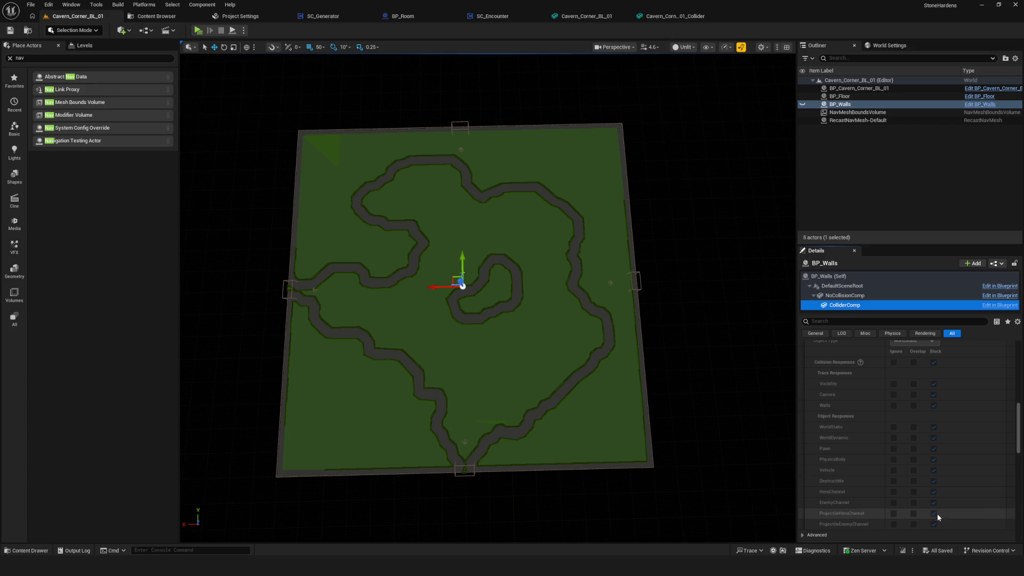
{"action": "scroll", "coordinate": [923, 347], "scroll_direction": "up", "scroll_amount": 3}
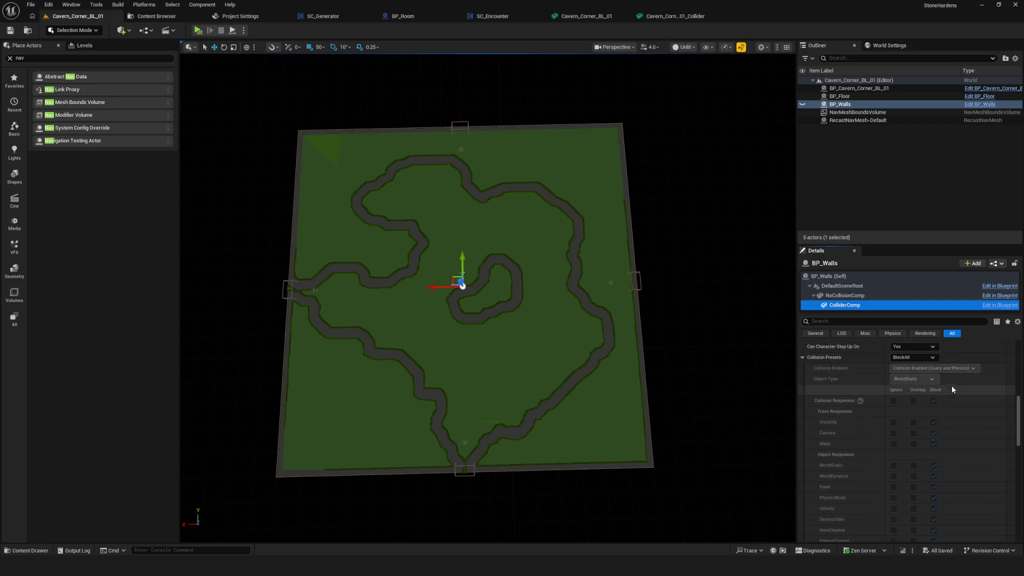
{"action": "mouse_move", "coordinate": [720, 310]}
{"action": "left_mouse_down"}
{"action": "mouse_move", "coordinate": [693, 310]}
{"action": "mouse_move", "coordinate": [720, 310]}
{"action": "left_mouse_up"}
Review the collision settings of NoCollisionComp and DefaultSceneRoot, then return to ColliderComp.
{"action": "left_click", "coordinate": [860, 302]}
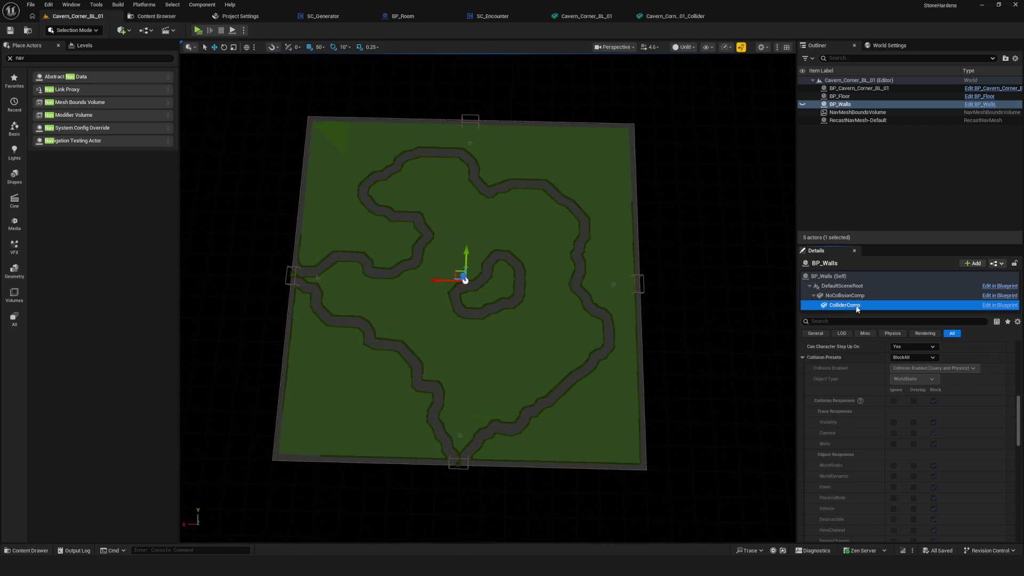
{"action": "left_click", "coordinate": [845, 296]}
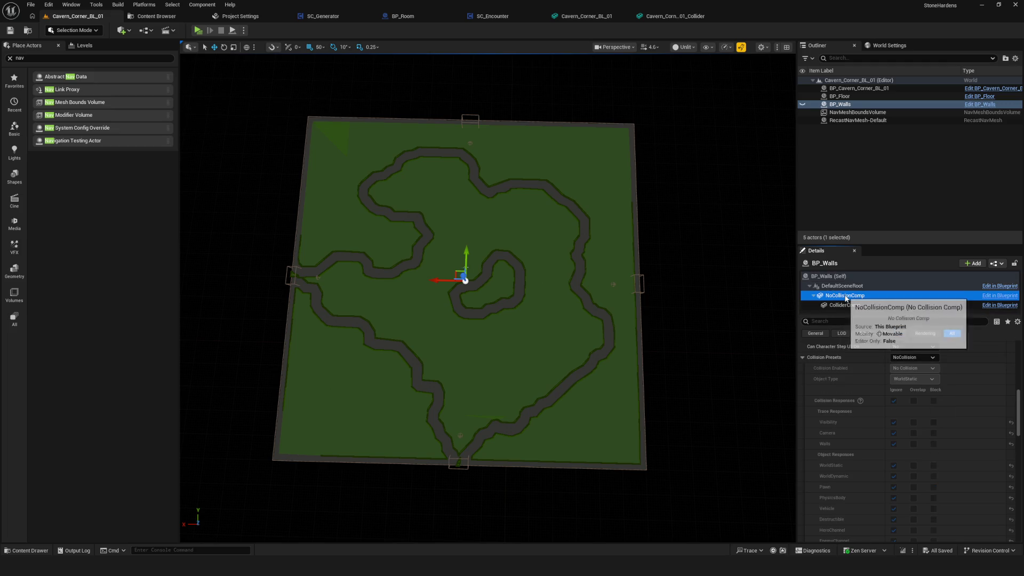
{"action": "left_click", "coordinate": [843, 288]}
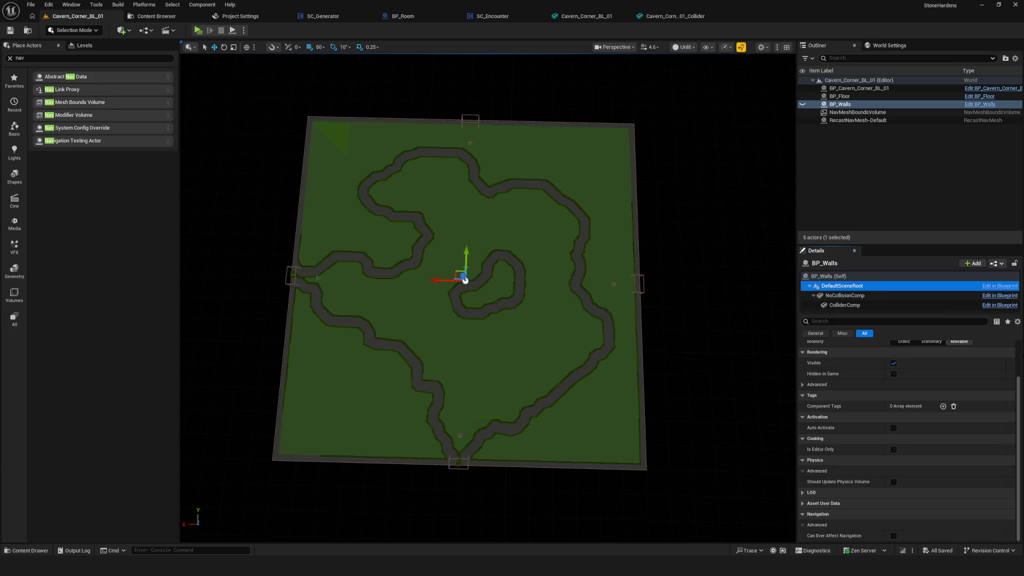
{"action": "scroll", "coordinate": [926, 450], "scroll_direction": "up", "scroll_amount": 2}
{"action": "scroll", "coordinate": [954, 448], "scroll_direction": "down", "scroll_amount": 2}
{"action": "scroll", "coordinate": [954, 451], "scroll_direction": "up", "scroll_amount": 2}
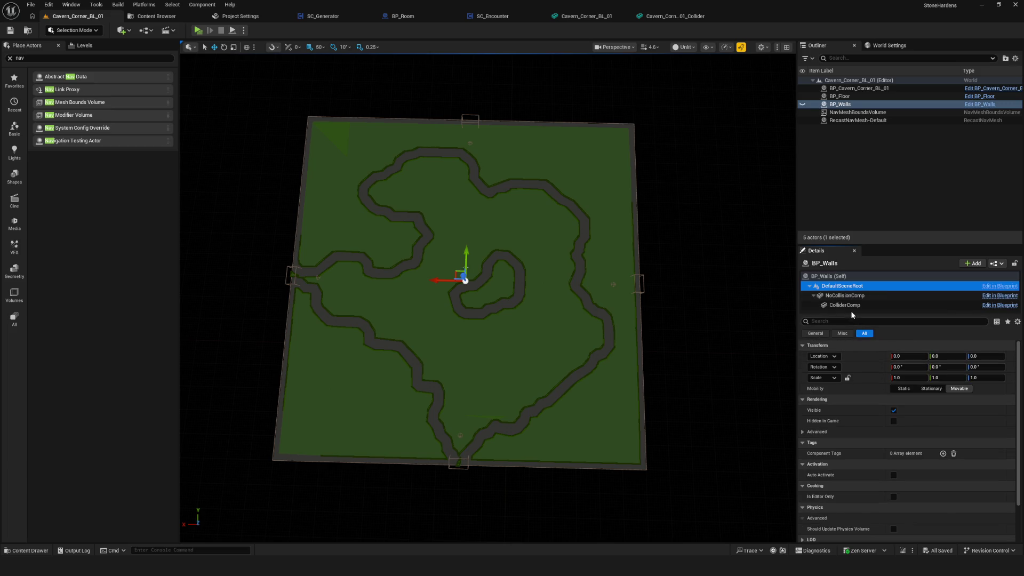
{"action": "left_click", "coordinate": [846, 305]}
{"action": "scroll", "coordinate": [496, 303], "scroll_direction": "down", "scroll_amount": 1}
{"action": "scroll", "coordinate": [497, 303], "scroll_direction": "up", "scroll_amount": 1}
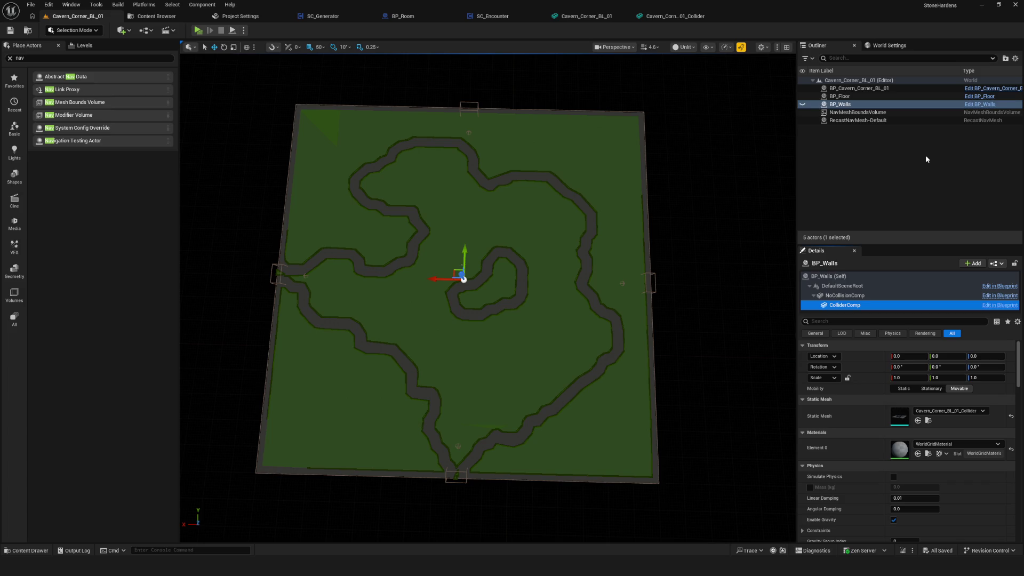
Place a Nav Modifier Volume from a 'navmodi' actor search and reset its location to the origin.
{"action": "left_click", "coordinate": [43, 57]}
{"action": "left_click", "coordinate": [53, 57]}
{"action": "type", "text": "odi"}
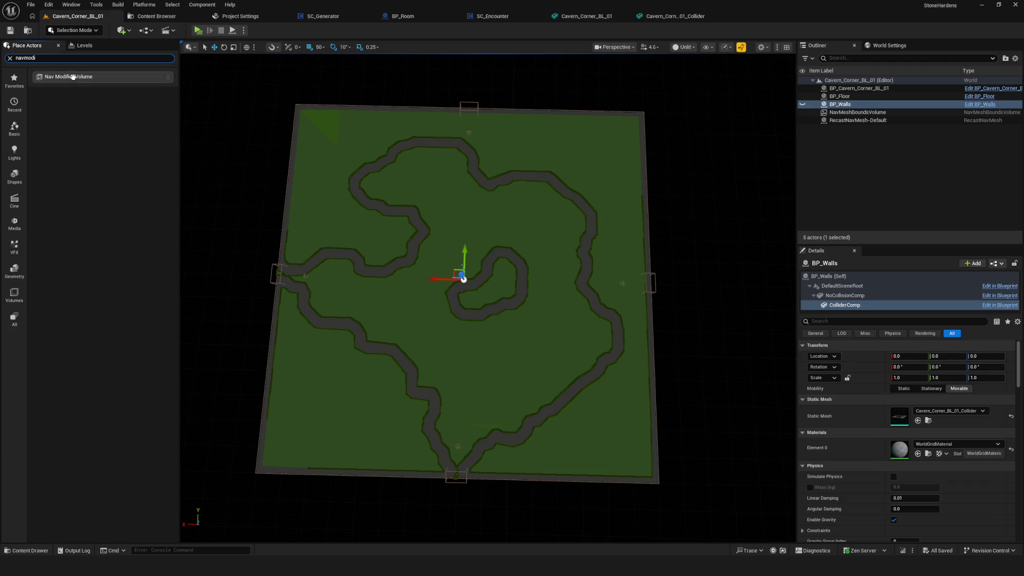
{"action": "mouse_move", "coordinate": [73, 77]}
{"action": "left_mouse_down"}
{"action": "mouse_move", "coordinate": [485, 238]}
{"action": "mouse_move", "coordinate": [483, 249]}
{"action": "left_mouse_up"}
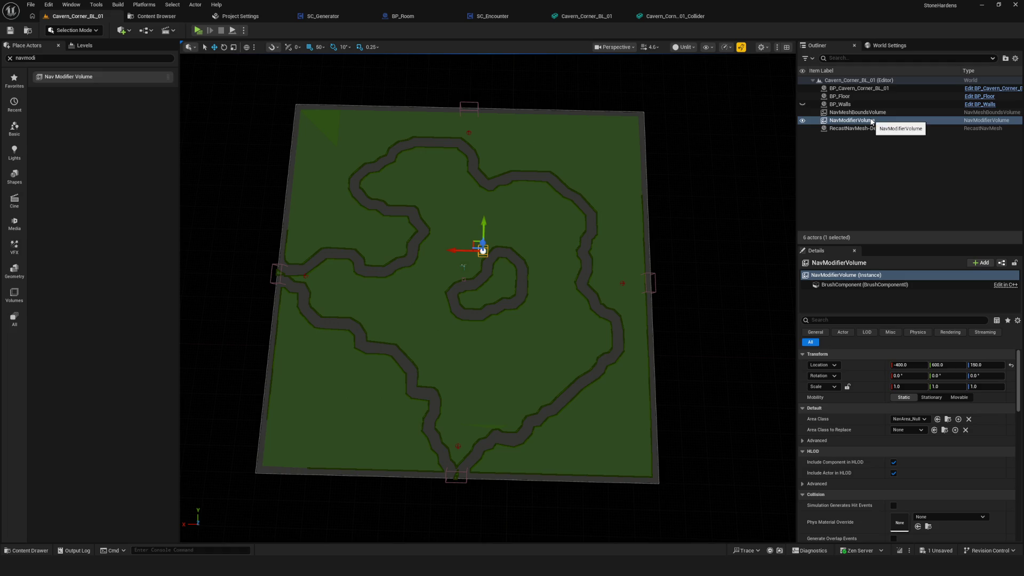
{"action": "scroll", "coordinate": [921, 402], "scroll_direction": "down", "scroll_amount": 4}
{"action": "scroll", "coordinate": [940, 393], "scroll_direction": "up", "scroll_amount": 4}
{"action": "left_click", "coordinate": [1014, 365]}
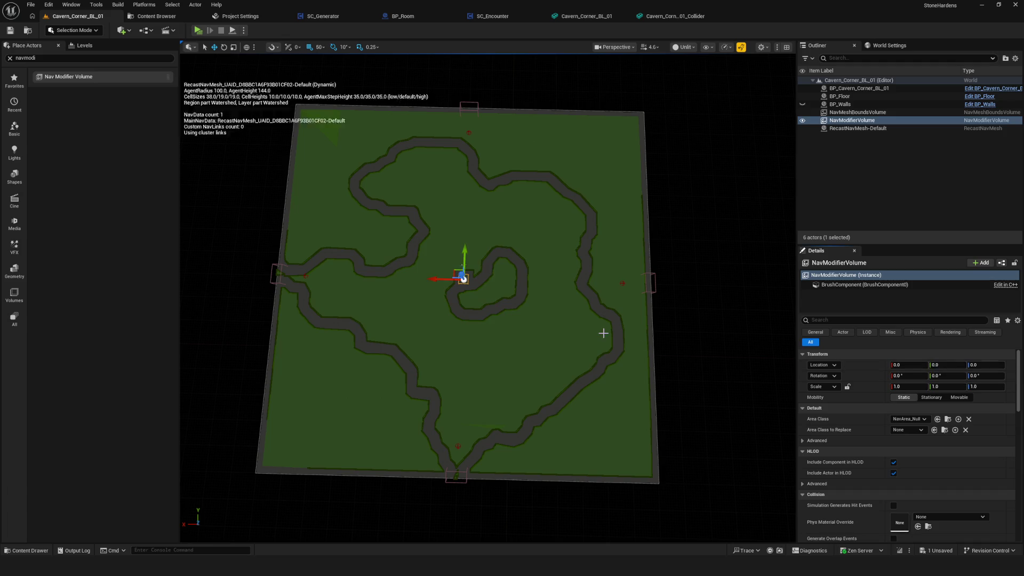
Scale the Nav Modifier Volume down uniformly to about 0.23.
{"action": "scroll", "coordinate": [981, 481], "scroll_direction": "down", "scroll_amount": 8}
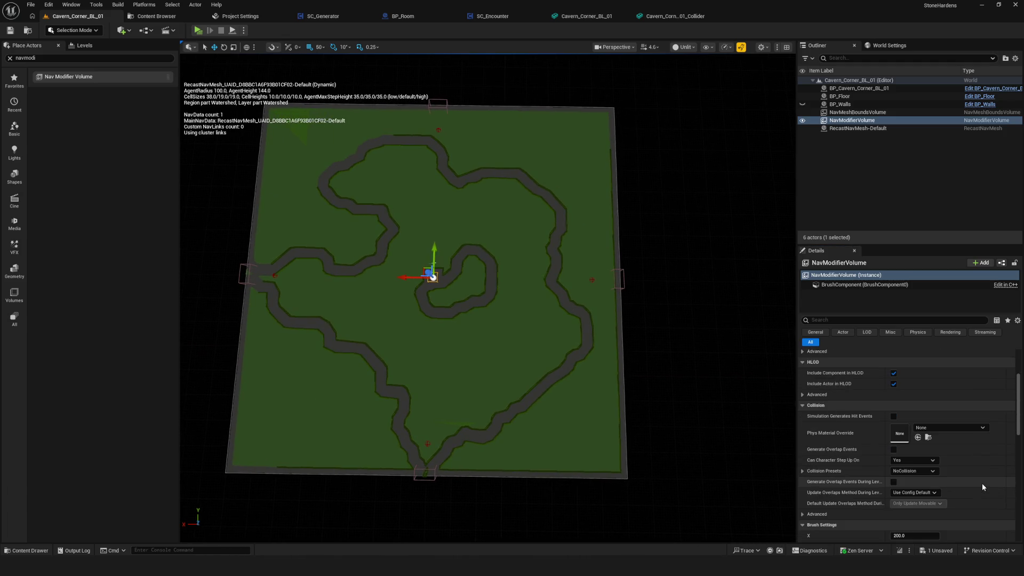
{"action": "scroll", "coordinate": [978, 478], "scroll_direction": "up", "scroll_amount": 8}
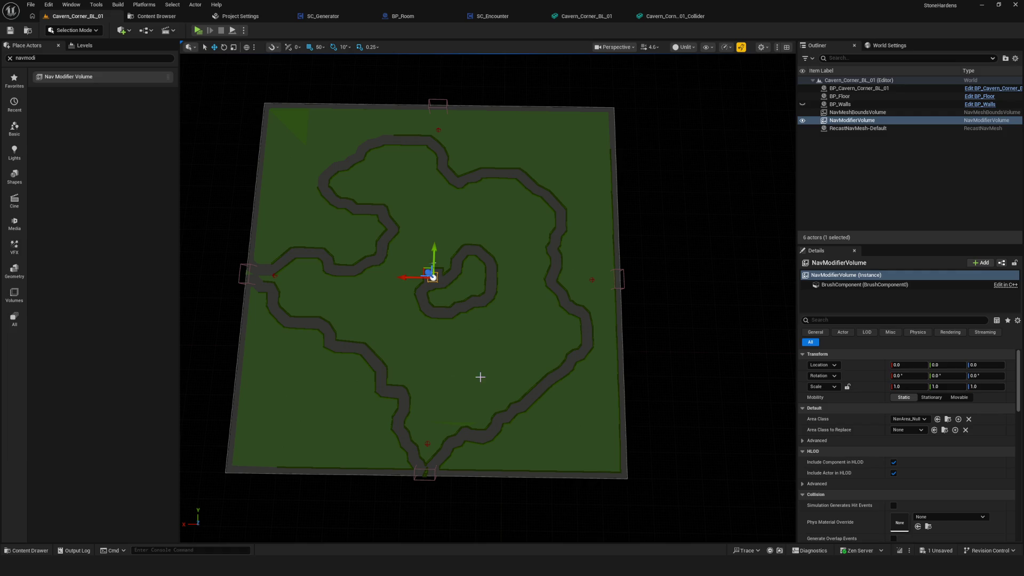
{"action": "key", "text": "e"}
{"action": "key", "text": "r"}
{"action": "left_click_drag", "start_coordinate": [433, 280], "coordinate": [446, 275]}
{"action": "left_click", "coordinate": [910, 386]}
Set the volume's X scale to 1 and undo the accidental BP_Floor selection.
{"action": "type", "text": "1"}
{"action": "key", "text": "Return"}
{"action": "left_click", "coordinate": [505, 315]}
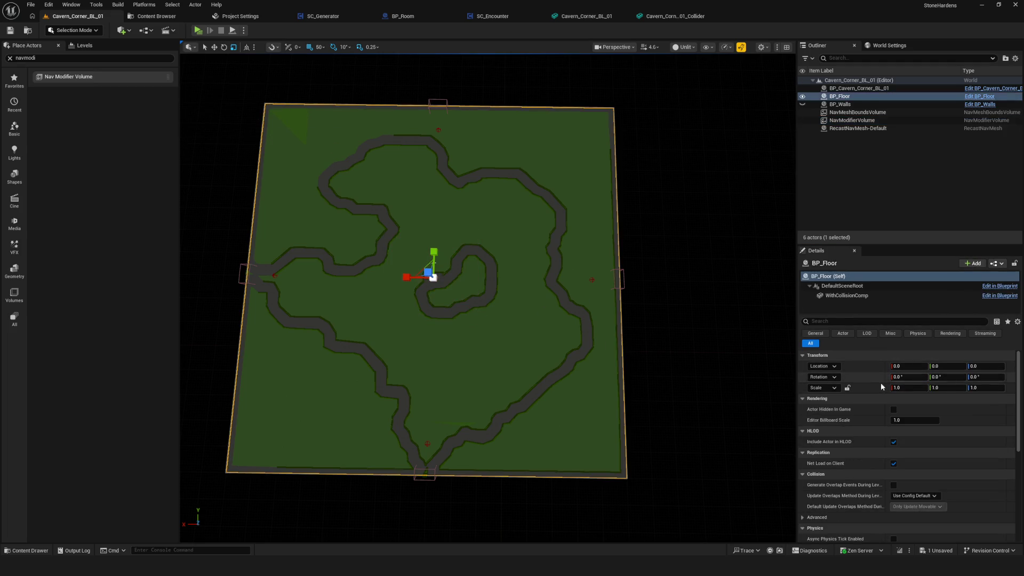
{"action": "mouse_move", "coordinate": [556, 292]}
{"action": "left_mouse_down"}
{"action": "mouse_move", "coordinate": [576, 298]}
{"action": "mouse_move", "coordinate": [538, 341]}
{"action": "left_mouse_up"}
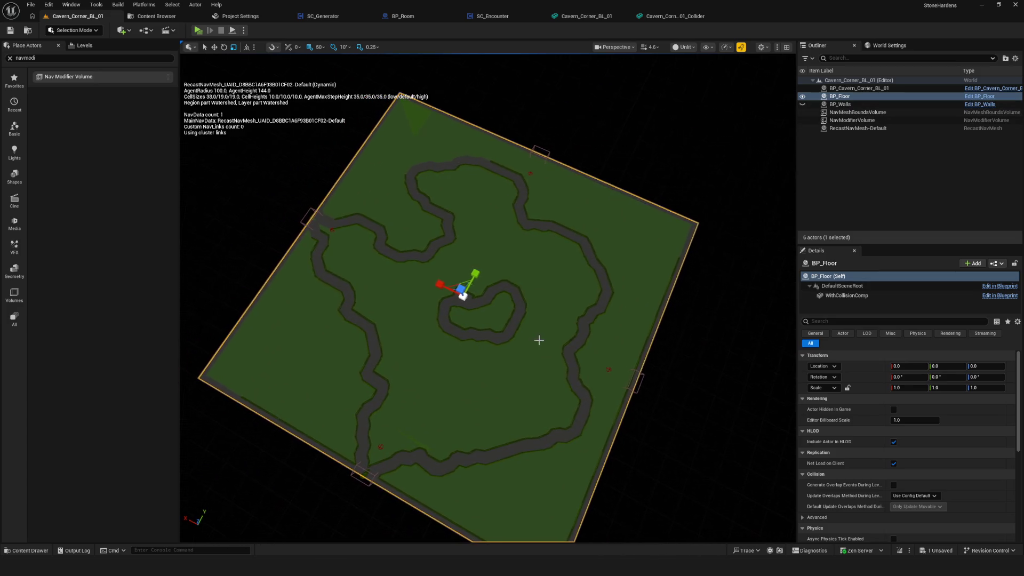
{"action": "key", "text": "ctrl+z"}
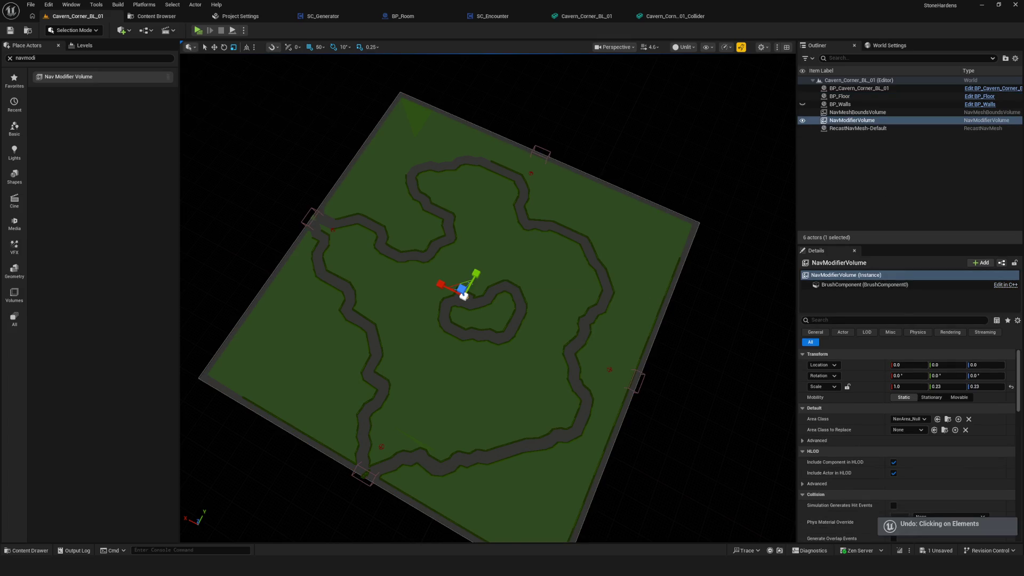
Set the volume's Y and Z scale to 1 and undo the accidental vertical move.
{"action": "left_click", "coordinate": [955, 387]}
{"action": "type", "text": "1"}
{"action": "key", "text": "Tab"}
{"action": "type", "text": "1"}
{"action": "key", "text": "Return"}
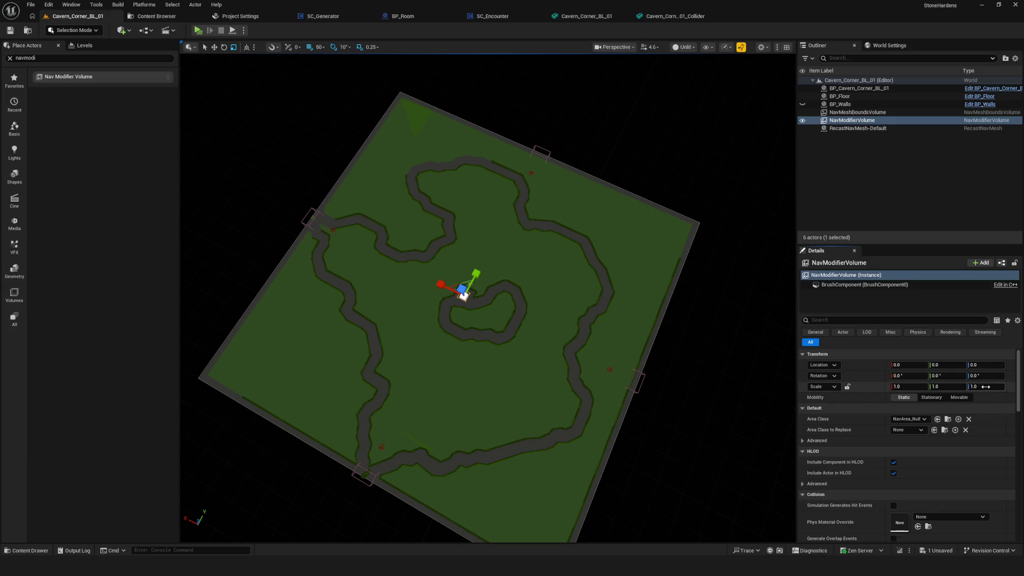
{"action": "left_click_drag", "start_coordinate": [412, 325], "coordinate": [412, 299]}
{"action": "key", "text": "End"}
{"action": "key", "text": "ctrl+z"}
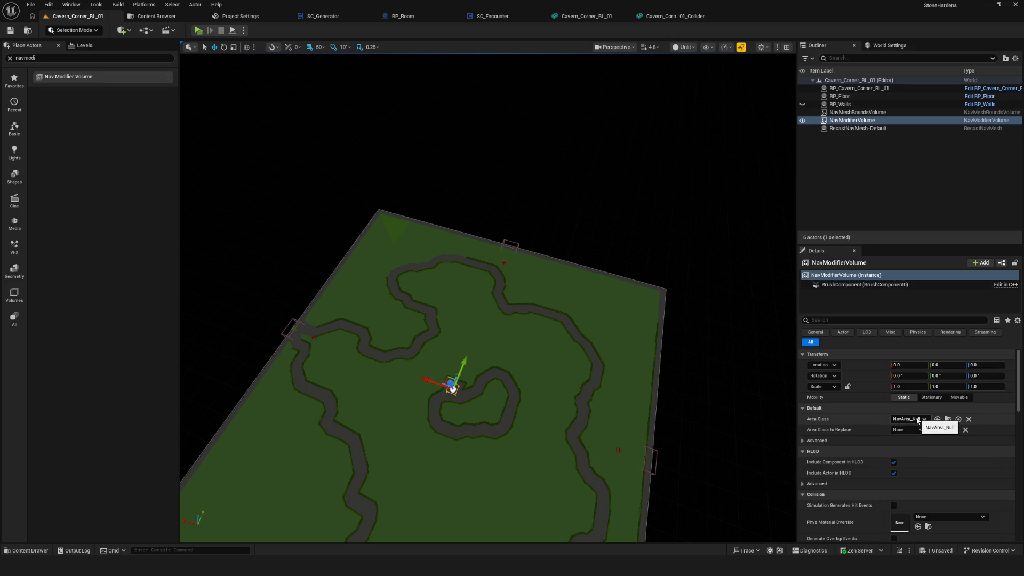
From the top view, move the volume to Location X -550, Y -250 on the inner loop.
{"action": "key", "text": "p"}
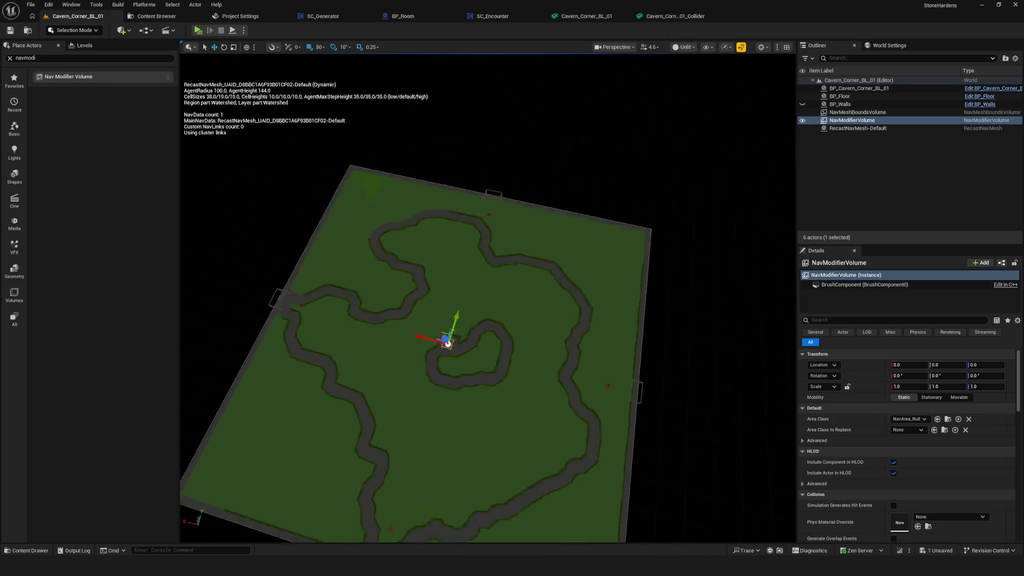
{"action": "scroll", "coordinate": [343, 320], "scroll_direction": "up", "scroll_amount": 3}
{"action": "mouse_move", "coordinate": [377, 295]}
{"action": "left_mouse_down"}
{"action": "mouse_move", "coordinate": [438, 298]}
{"action": "mouse_move", "coordinate": [410, 306]}
{"action": "left_mouse_up"}
{"action": "left_click_drag", "start_coordinate": [446, 265], "coordinate": [444, 283]}
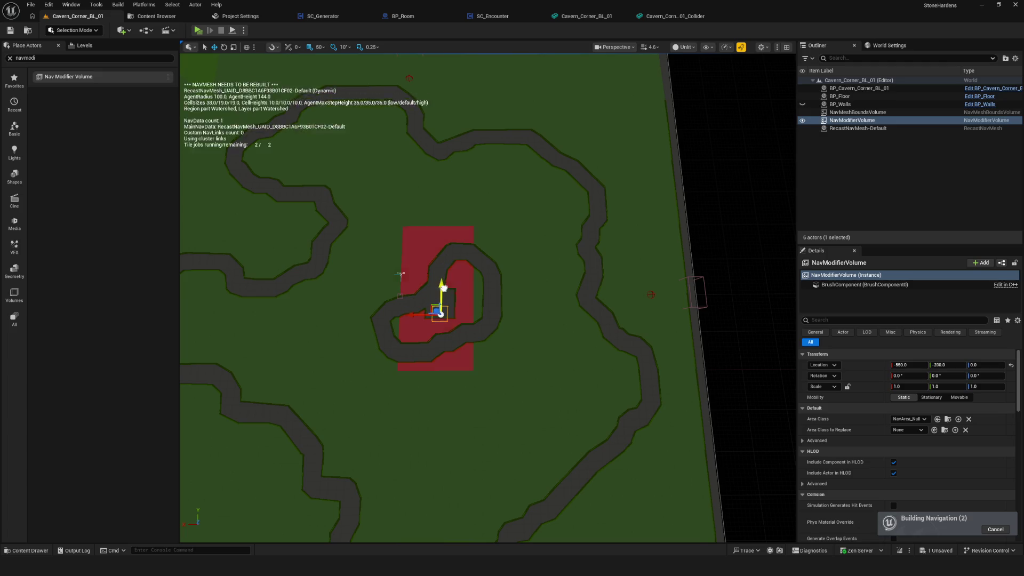
Widen the volume's brush X size to about 1103.7 units.
{"action": "scroll", "coordinate": [443, 284], "scroll_direction": "up", "scroll_amount": 5}
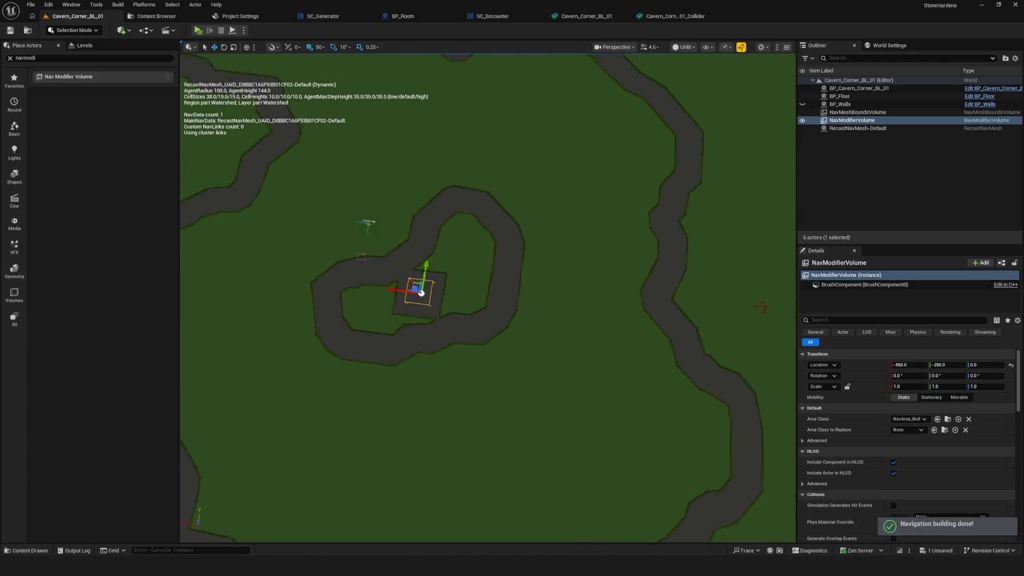
{"action": "scroll", "coordinate": [425, 329], "scroll_direction": "up", "scroll_amount": 2}
{"action": "scroll", "coordinate": [425, 329], "scroll_direction": "down", "scroll_amount": 4}
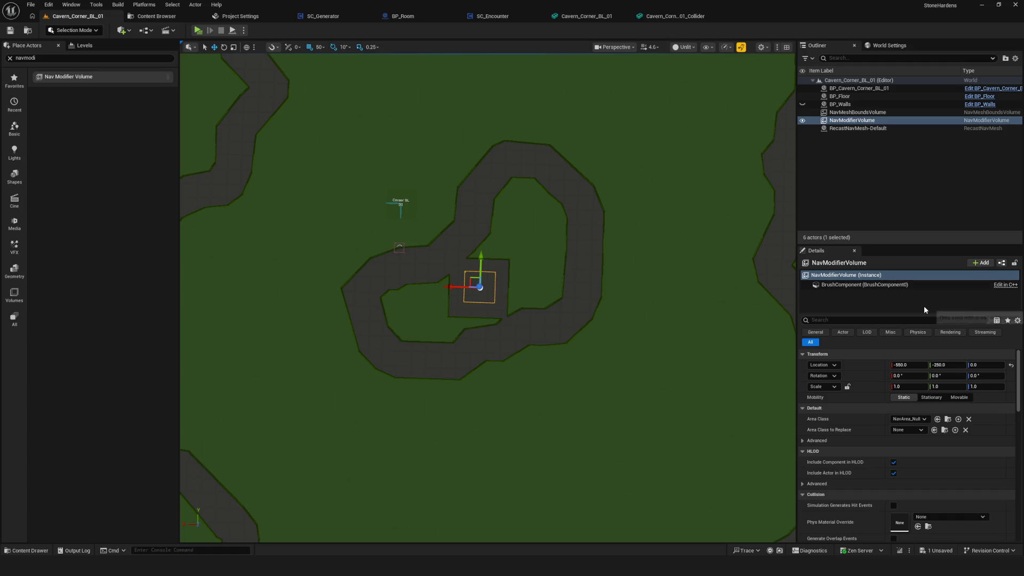
{"action": "scroll", "coordinate": [975, 440], "scroll_direction": "down", "scroll_amount": 5}
{"action": "scroll", "coordinate": [975, 439], "scroll_direction": "up", "scroll_amount": 3}
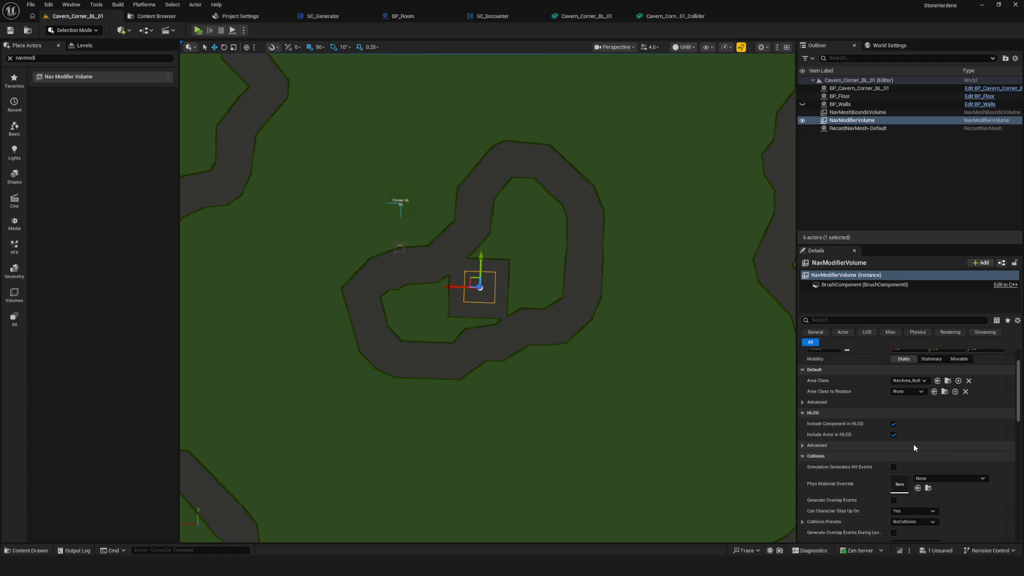
{"action": "scroll", "coordinate": [934, 414], "scroll_direction": "down", "scroll_amount": 5}
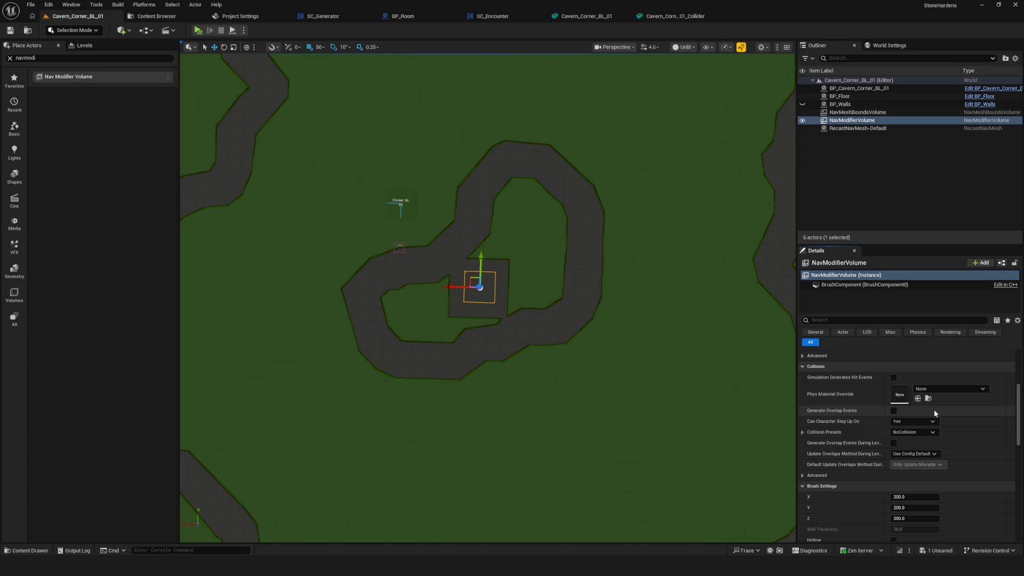
{"action": "mouse_move", "coordinate": [900, 496]}
{"action": "left_mouse_down"}
{"action": "mouse_move", "coordinate": [961, 497]}
{"action": "mouse_move", "coordinate": [900, 496]}
{"action": "left_mouse_up"}
{"action": "scroll", "coordinate": [477, 311], "scroll_direction": "down", "scroll_amount": 8}
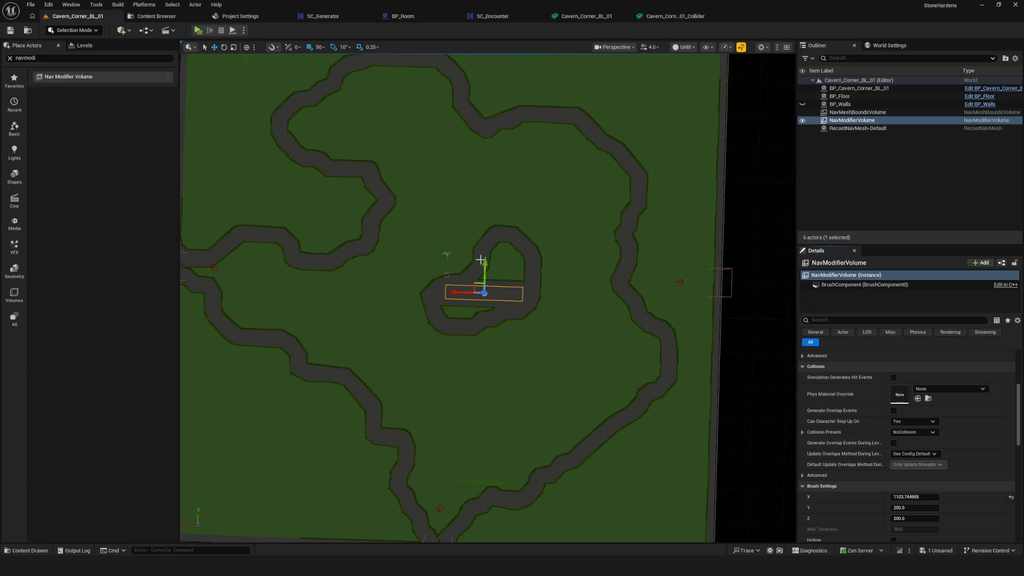
{"action": "mouse_move", "coordinate": [485, 263]}
{"action": "left_mouse_down"}
{"action": "mouse_move", "coordinate": [486, 238]}
{"action": "mouse_move", "coordinate": [484, 267]}
{"action": "left_mouse_up"}
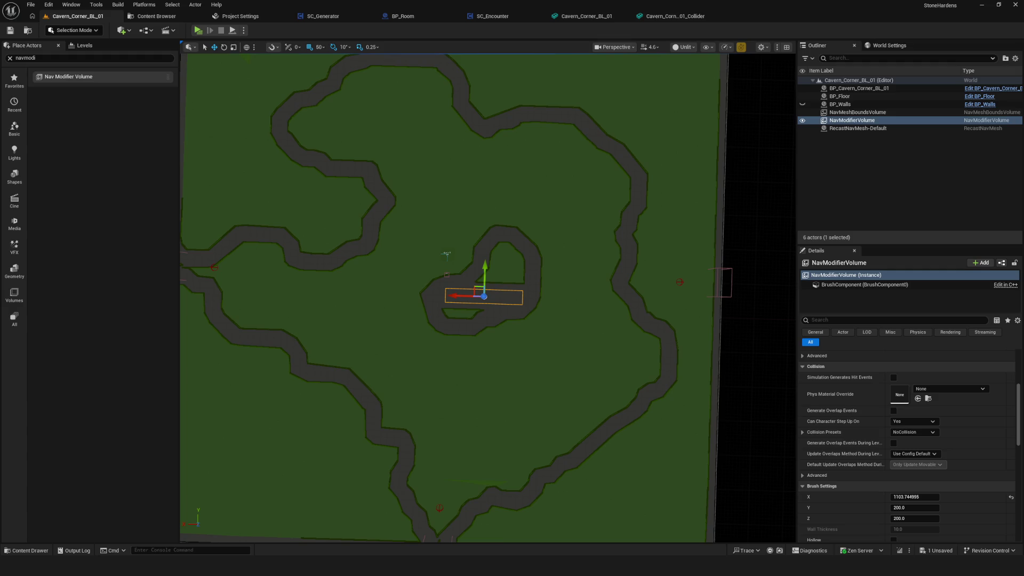
Rotate the volume -90° and move it to X -850 across the inner loop.
{"action": "mouse_move", "coordinate": [498, 303]}
{"action": "left_mouse_down"}
{"action": "mouse_move", "coordinate": [499, 314]}
{"action": "mouse_move", "coordinate": [498, 303]}
{"action": "left_mouse_up"}
{"action": "left_click_drag", "start_coordinate": [628, 311], "coordinate": [628, 320]}
{"action": "mouse_move", "coordinate": [450, 320]}
{"action": "left_mouse_down"}
{"action": "mouse_move", "coordinate": [450, 345]}
{"action": "mouse_move", "coordinate": [427, 290]}
{"action": "left_mouse_up"}
{"action": "key", "text": "e"}
{"action": "key", "text": "r"}
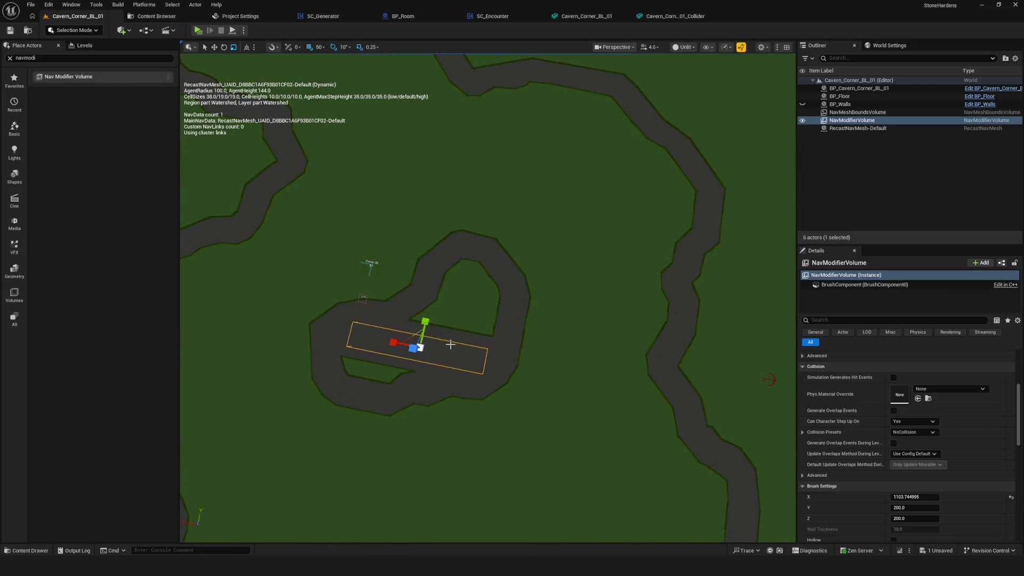
{"action": "key", "text": "e"}
{"action": "key", "text": "w"}
{"action": "mouse_move", "coordinate": [424, 328]}
{"action": "left_mouse_down"}
{"action": "mouse_move", "coordinate": [432, 292]}
{"action": "mouse_move", "coordinate": [504, 308]}
{"action": "left_mouse_up"}
Scale the volume to about 0.74 × 2.5 × 1 to span the track section.
{"action": "key", "text": "r"}
{"action": "mouse_move", "coordinate": [459, 336]}
{"action": "left_mouse_down"}
{"action": "mouse_move", "coordinate": [456, 355]}
{"action": "mouse_move", "coordinate": [459, 337]}
{"action": "left_mouse_up"}
{"action": "key", "text": "ctrl+z"}
{"action": "scroll", "coordinate": [615, 334], "scroll_direction": "down", "scroll_amount": 5}
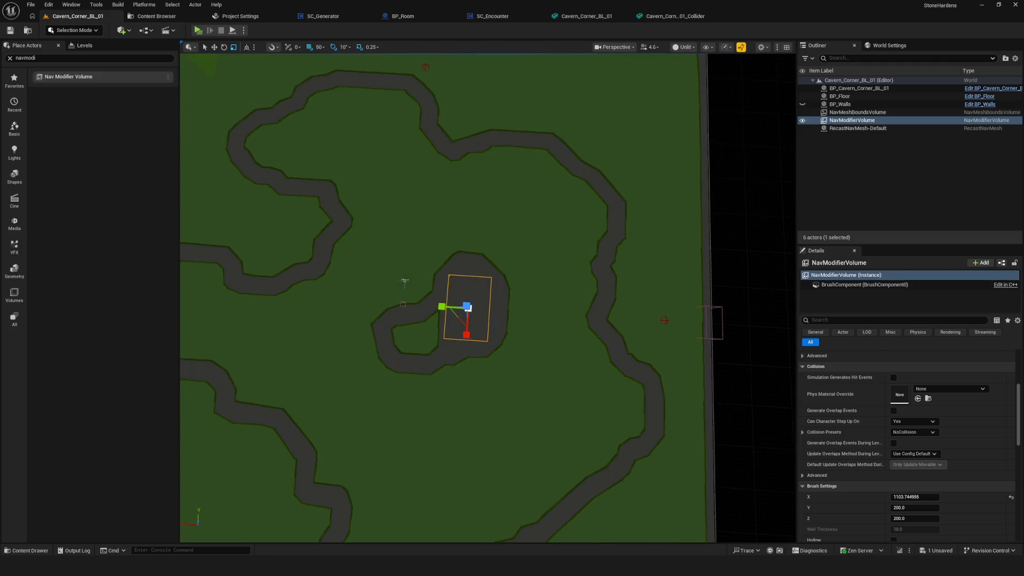
{"action": "scroll", "coordinate": [1005, 455], "scroll_direction": "up", "scroll_amount": 3}
{"action": "scroll", "coordinate": [1005, 455], "scroll_direction": "down", "scroll_amount": 3}
{"action": "scroll", "coordinate": [1007, 452], "scroll_direction": "down", "scroll_amount": 1}
{"action": "left_click_drag", "start_coordinate": [440, 311], "coordinate": [446, 311]}
{"action": "scroll", "coordinate": [951, 460], "scroll_direction": "up", "scroll_amount": 4}
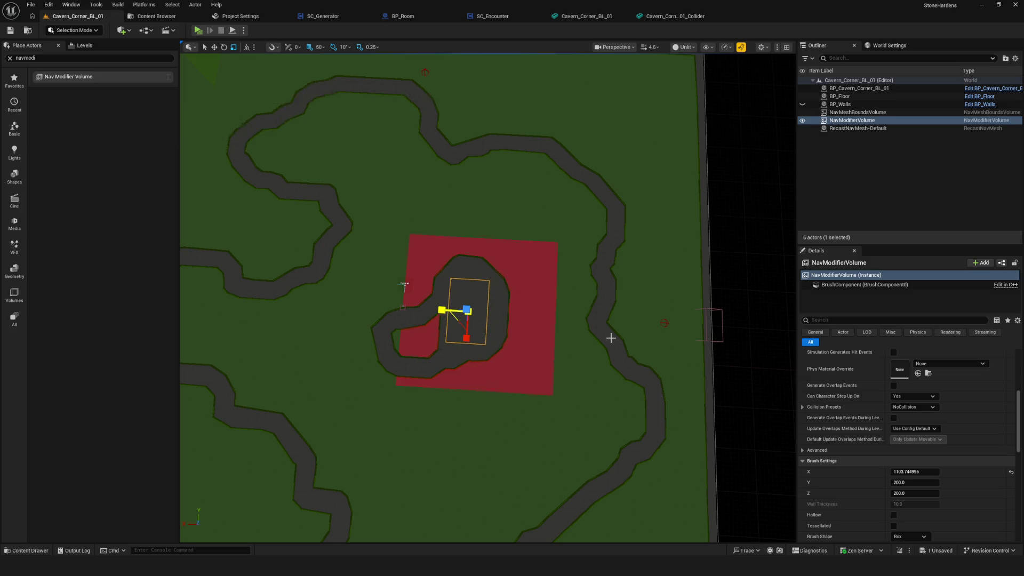
{"action": "scroll", "coordinate": [955, 459], "scroll_direction": "up", "scroll_amount": 2}
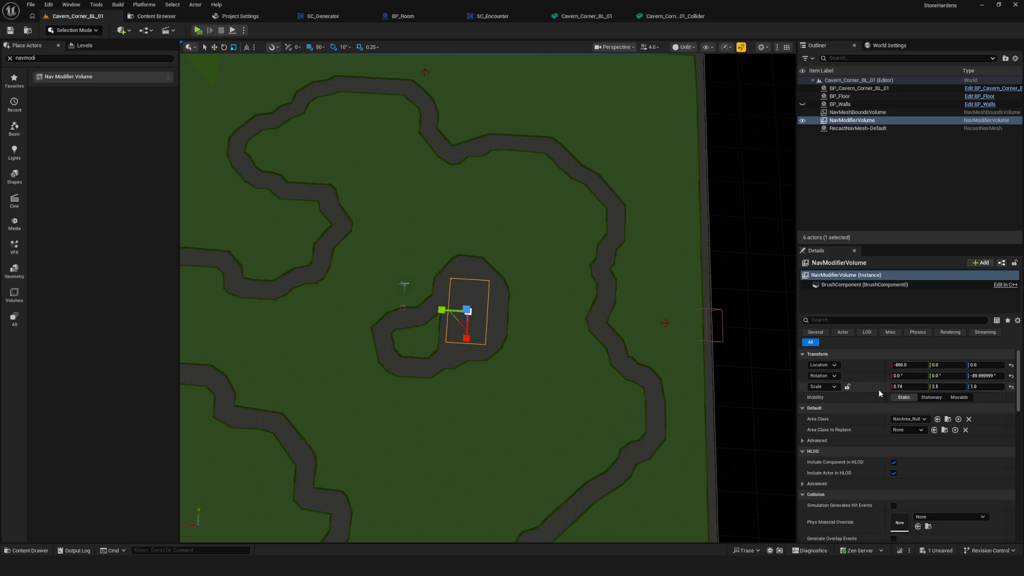
{"action": "left_click", "coordinate": [907, 388]}
{"action": "type", "text": "1"}
{"action": "left_click", "coordinate": [955, 388]}
{"action": "type", "text": "1"}
{"action": "key", "text": "Return"}
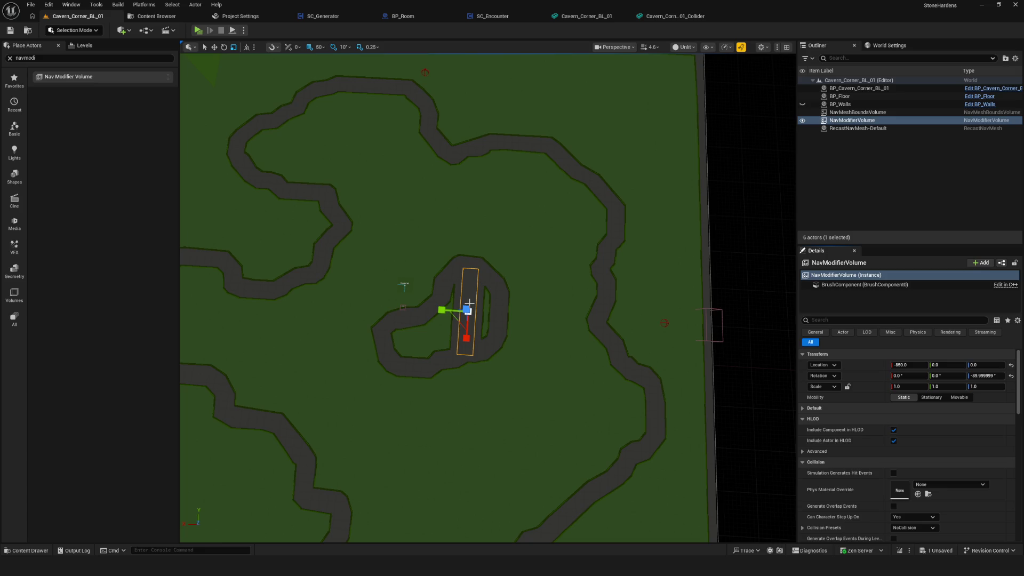
{"action": "scroll", "coordinate": [503, 319], "scroll_direction": "up", "scroll_amount": 3}
{"action": "key", "text": "ctrl+grave"}
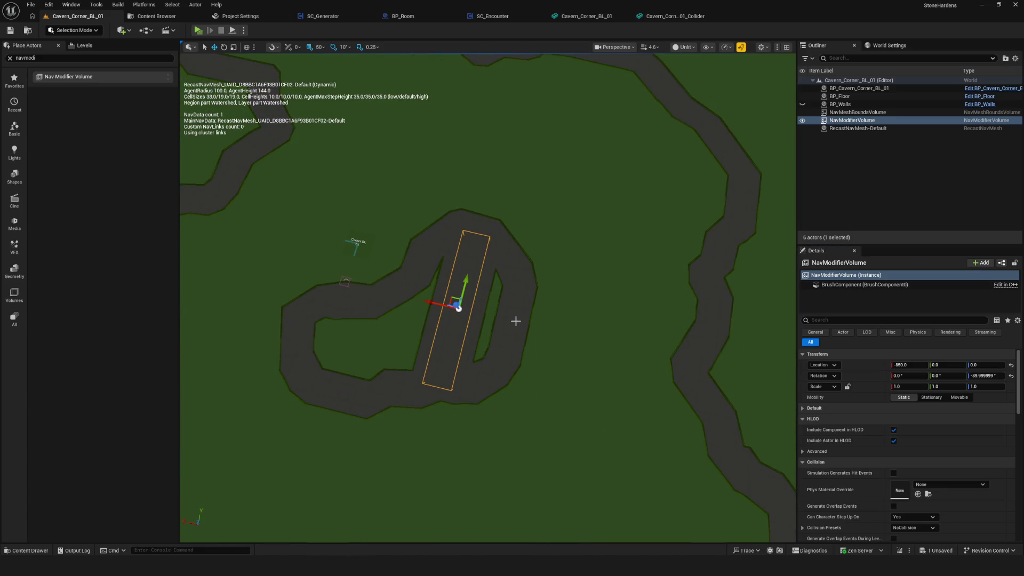
{"action": "scroll", "coordinate": [531, 328], "scroll_direction": "down", "scroll_amount": 10}
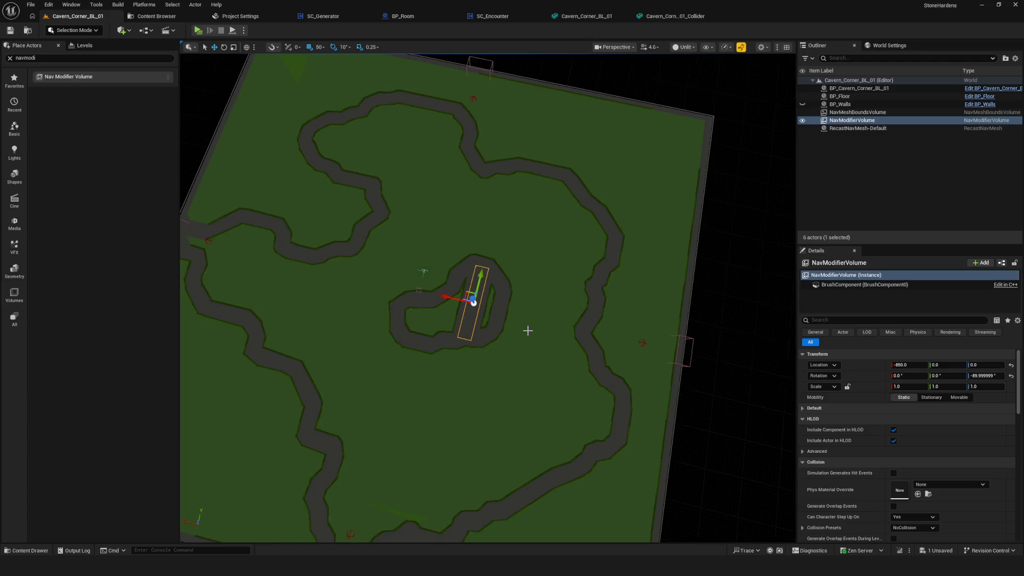
{"action": "left_click_drag", "start_coordinate": [467, 326], "coordinate": [454, 328]}
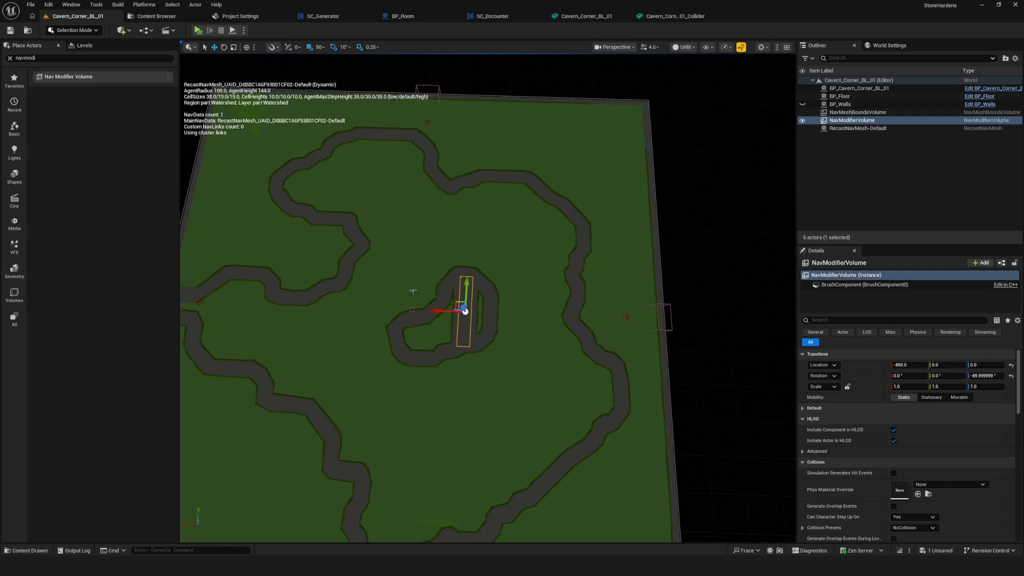
{"action": "scroll", "coordinate": [497, 265], "scroll_direction": "down", "scroll_amount": 5}
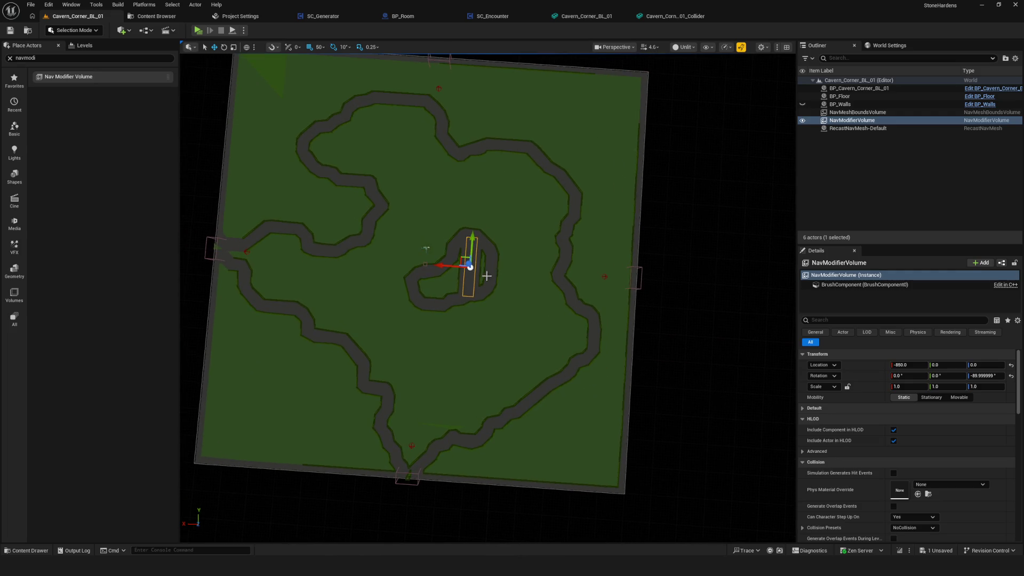
{"action": "mouse_move", "coordinate": [487, 276]}
{"action": "left_mouse_down"}
{"action": "mouse_move", "coordinate": [533, 294]}
{"action": "mouse_move", "coordinate": [590, 151]}
{"action": "left_mouse_up"}
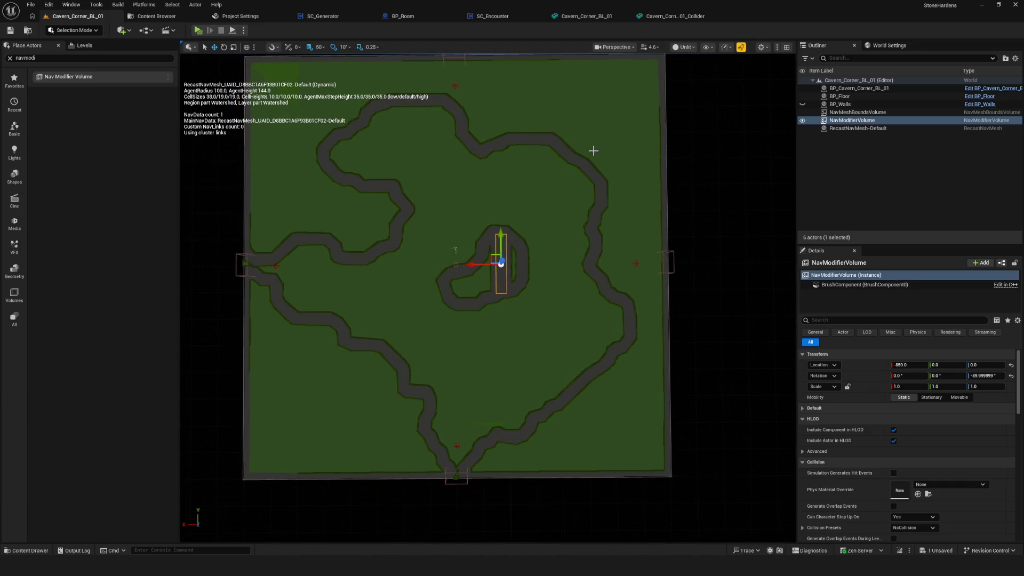
{"action": "left_click_drag", "start_coordinate": [649, 96], "coordinate": [650, 96]}
{"action": "scroll", "coordinate": [488, 297], "scroll_direction": "down", "scroll_amount": 5}
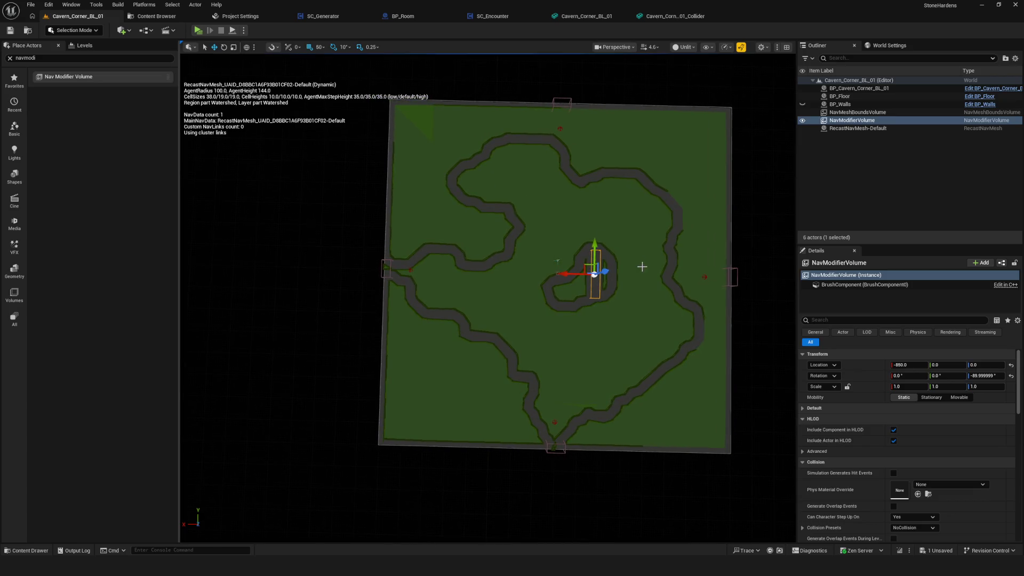
{"action": "left_click_drag", "start_coordinate": [643, 267], "coordinate": [642, 267]}
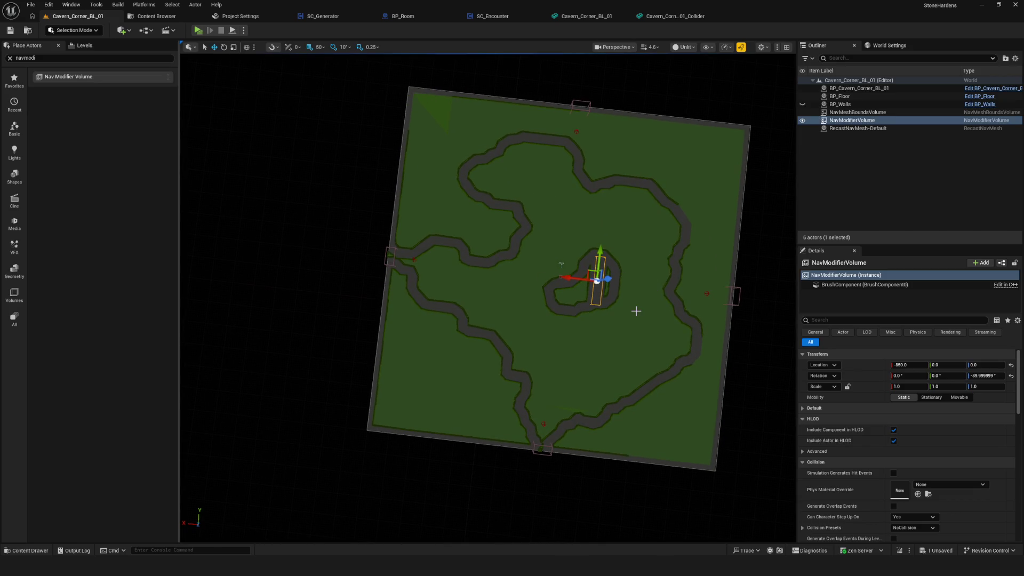
{"action": "mouse_move", "coordinate": [575, 292]}
{"action": "left_mouse_down"}
{"action": "mouse_move", "coordinate": [537, 263]}
{"action": "mouse_move", "coordinate": [555, 248]}
{"action": "left_mouse_up"}
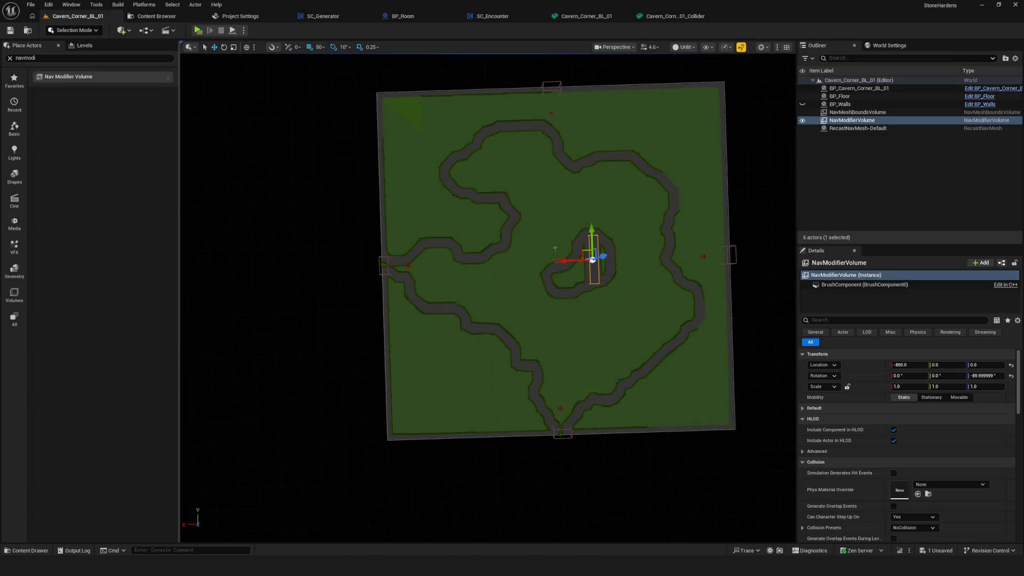
{"action": "left_click", "coordinate": [412, 240]}
{"action": "mouse_move", "coordinate": [412, 240]}
{"action": "left_mouse_down"}
{"action": "mouse_move", "coordinate": [354, 256]}
{"action": "mouse_move", "coordinate": [405, 276]}
{"action": "left_mouse_up"}
{"action": "scroll", "coordinate": [416, 255], "scroll_direction": "up", "scroll_amount": 10}
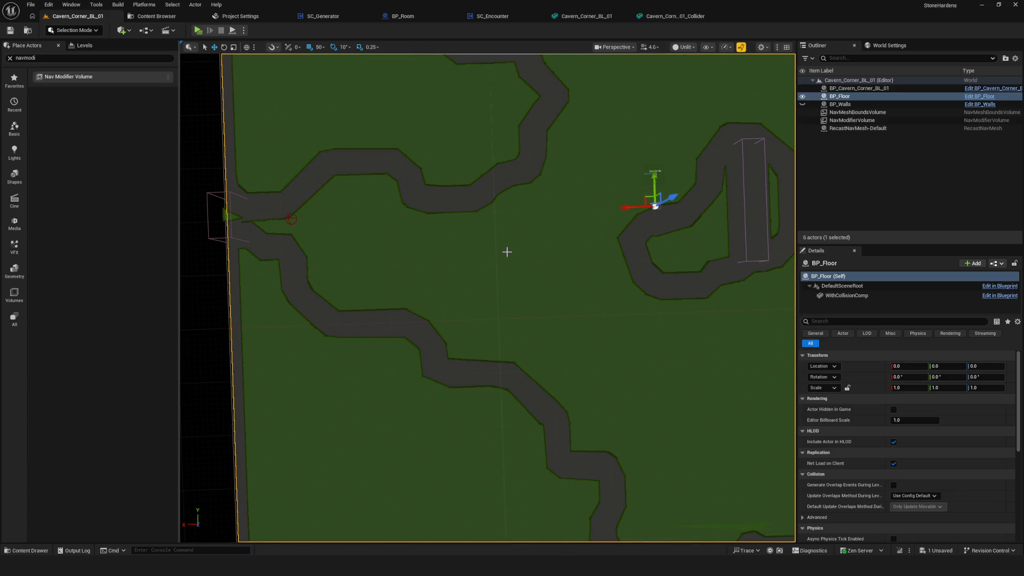
{"action": "left_click_drag", "start_coordinate": [664, 270], "coordinate": [664, 269]}
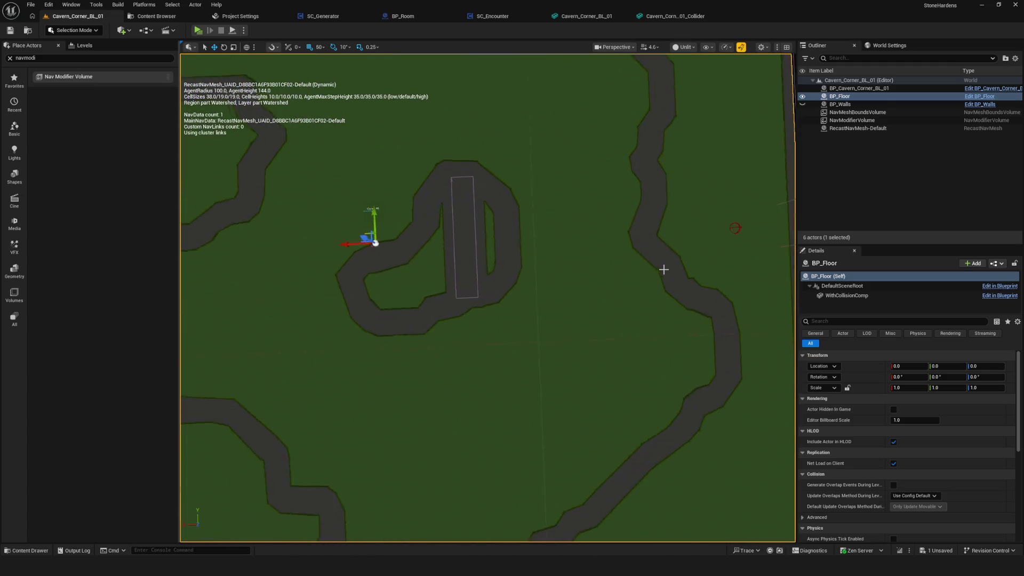
{"action": "key", "text": "f"}
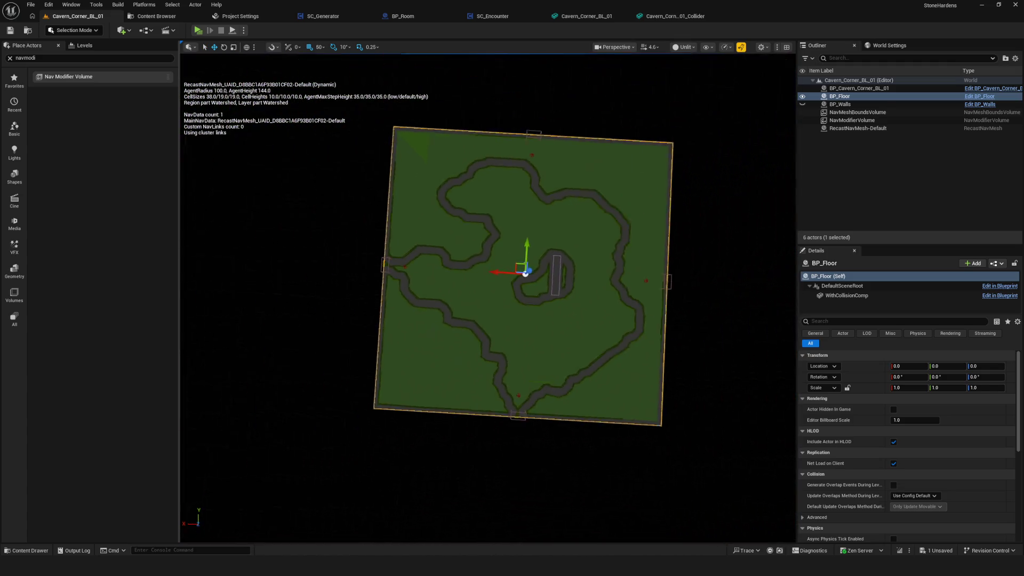
{"action": "scroll", "coordinate": [531, 275], "scroll_direction": "up", "scroll_amount": 4}
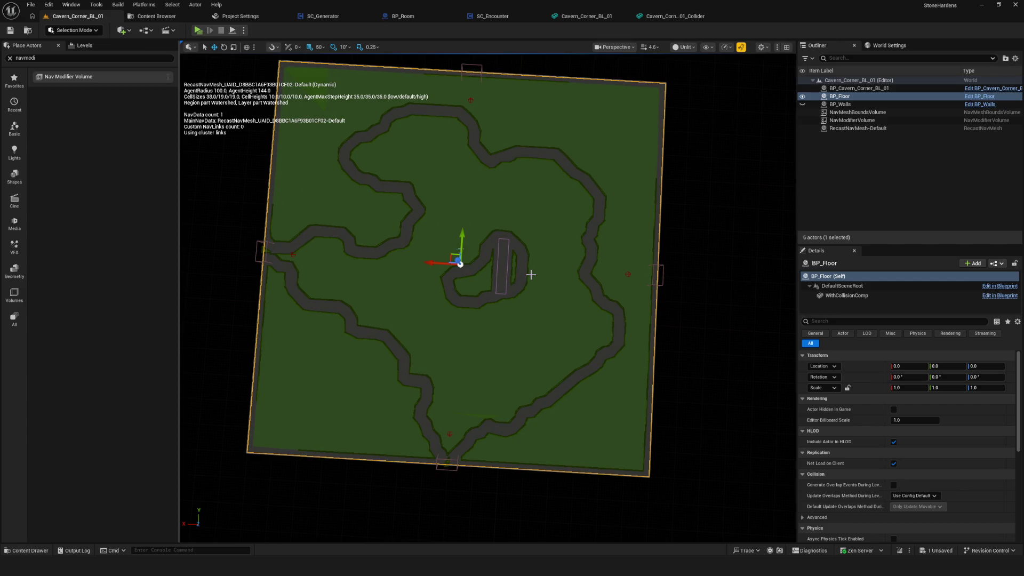
{"action": "scroll", "coordinate": [531, 275], "scroll_direction": "up", "scroll_amount": 5}
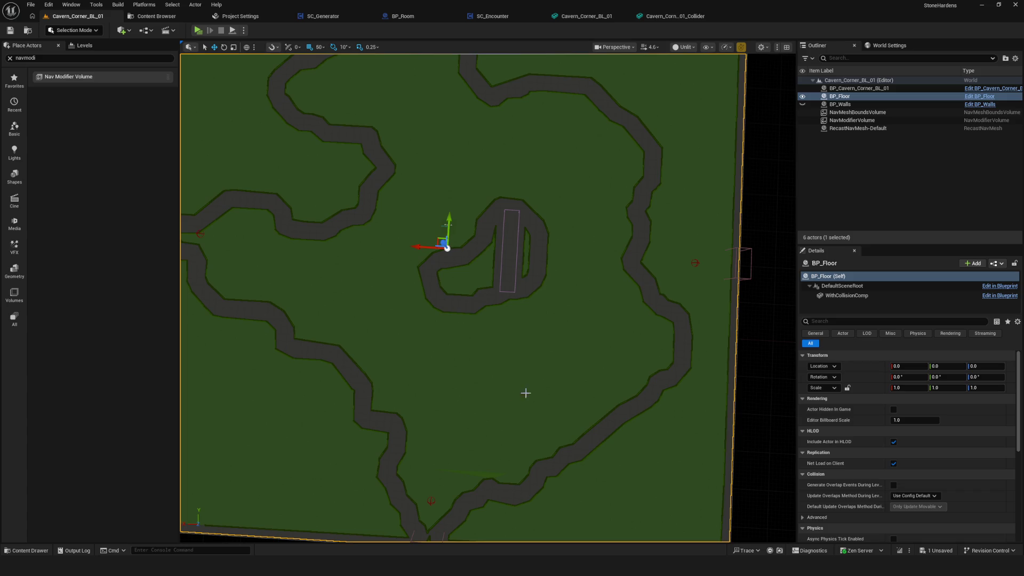
{"action": "scroll", "coordinate": [455, 377], "scroll_direction": "down", "scroll_amount": 3}
{"action": "scroll", "coordinate": [456, 367], "scroll_direction": "down", "scroll_amount": 5}
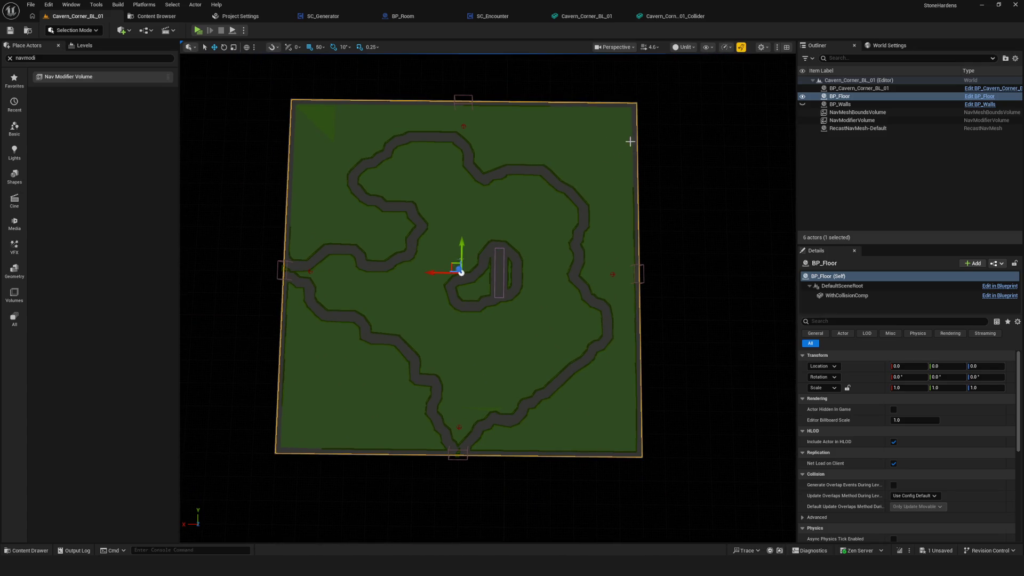
{"action": "left_click", "coordinate": [675, 16]}
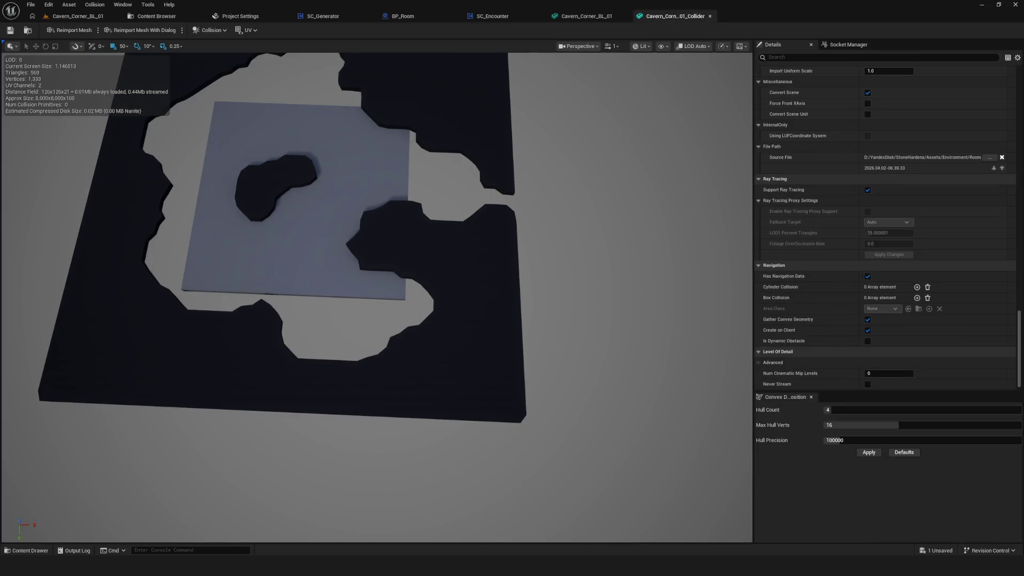
Tick Is Dynamic Obstacle on the collider mesh and set its Area Class to NavArea_Obstacle.
{"action": "scroll", "coordinate": [932, 296], "scroll_direction": "down", "scroll_amount": 1}
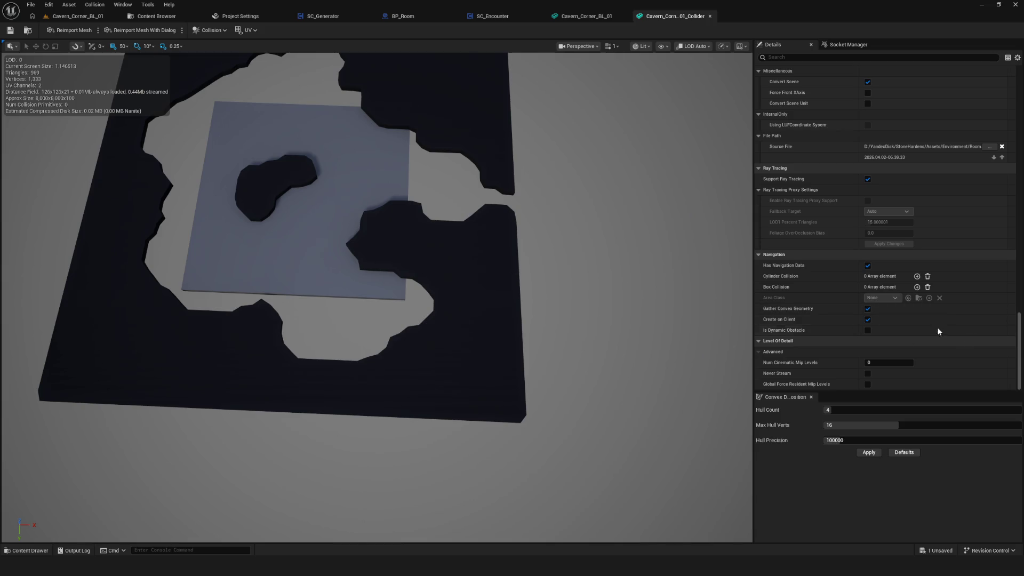
{"action": "left_click", "coordinate": [868, 330]}
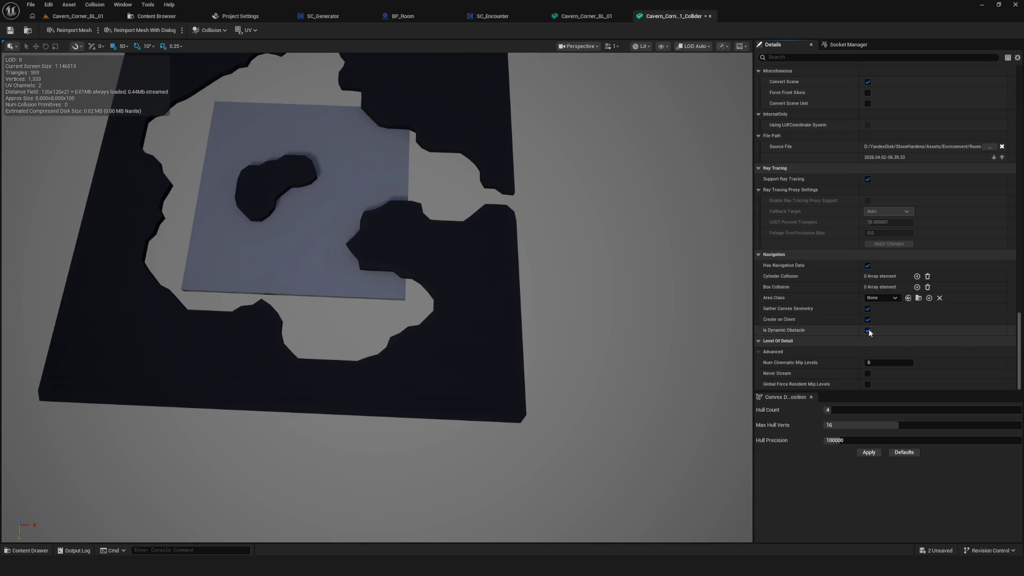
{"action": "left_click", "coordinate": [930, 299]}
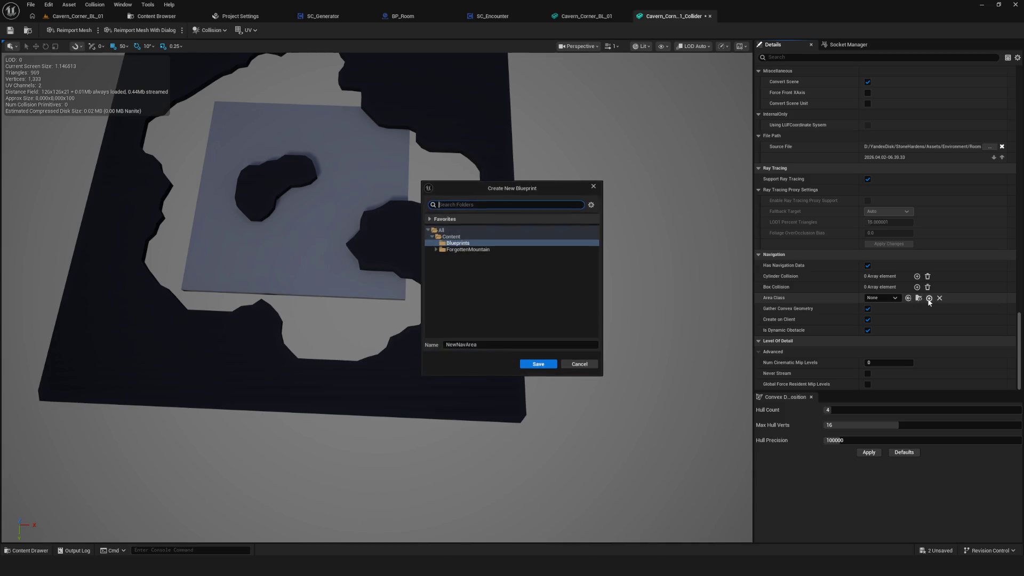
{"action": "left_click", "coordinate": [593, 187]}
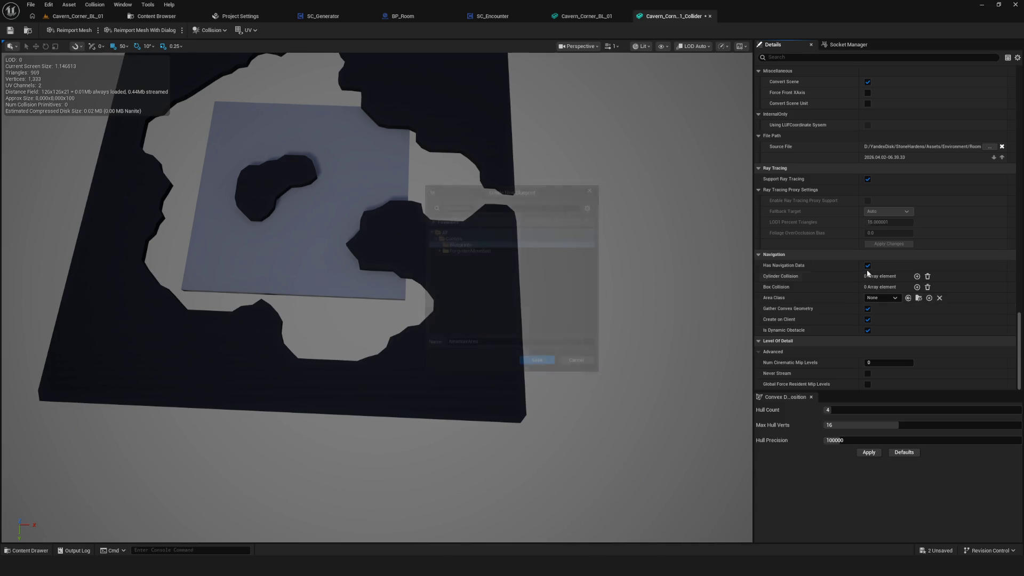
{"action": "left_click", "coordinate": [895, 299]}
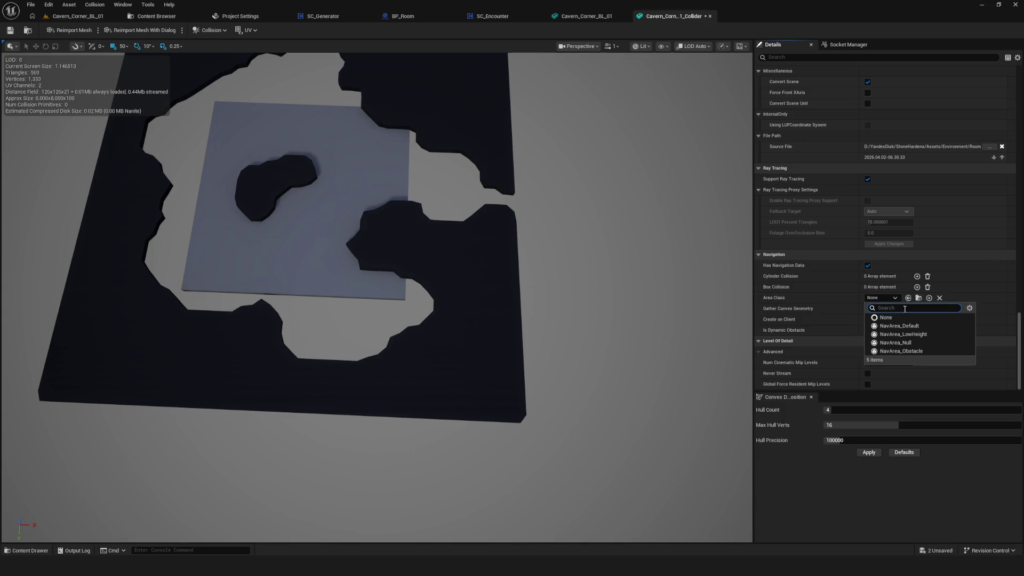
{"action": "left_click", "coordinate": [924, 352]}
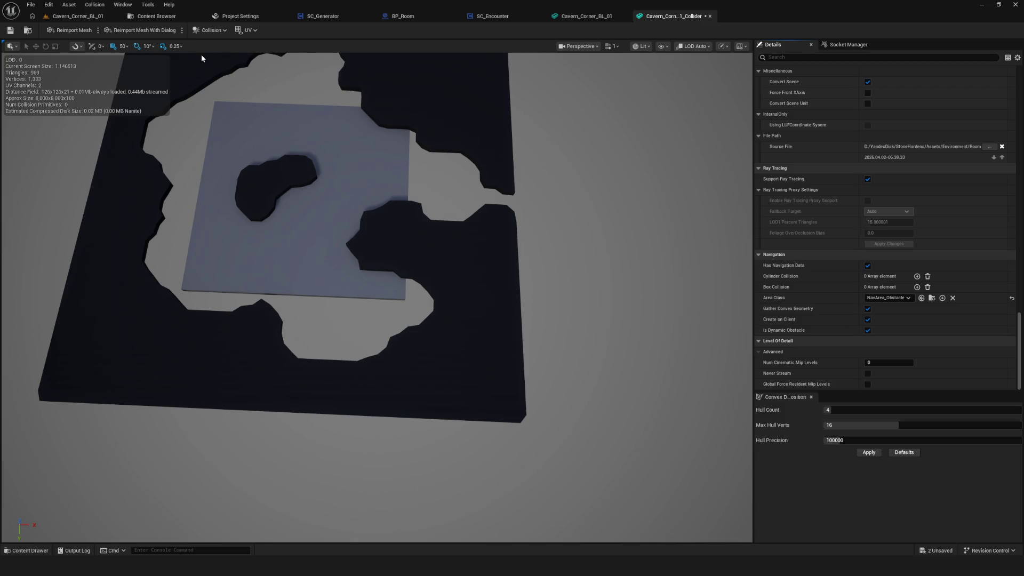
Save the collider mesh and check the orange navmesh in the cavern level.
{"action": "left_click", "coordinate": [10, 31]}
{"action": "left_click", "coordinate": [77, 17]}
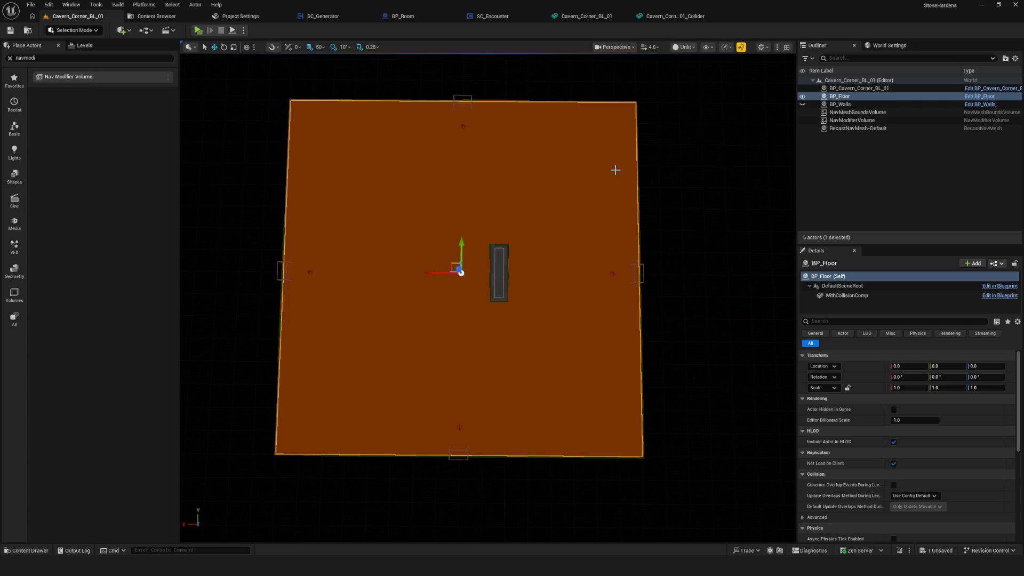
{"action": "scroll", "coordinate": [966, 475], "scroll_direction": "down", "scroll_amount": 5}
{"action": "scroll", "coordinate": [967, 466], "scroll_direction": "up", "scroll_amount": 5}
{"action": "scroll", "coordinate": [519, 336], "scroll_direction": "up", "scroll_amount": 1}
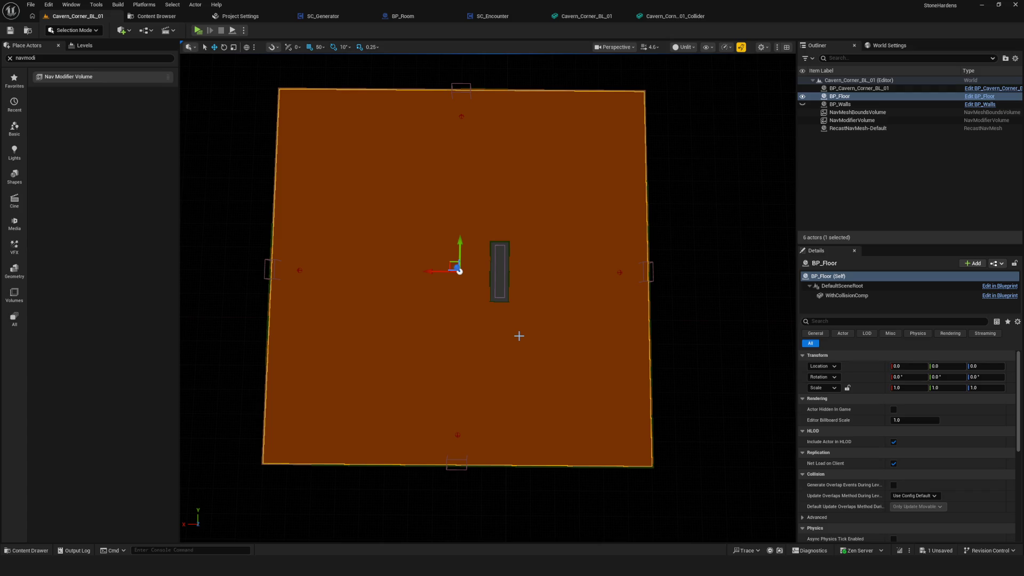
{"action": "left_click", "coordinate": [688, 13]}
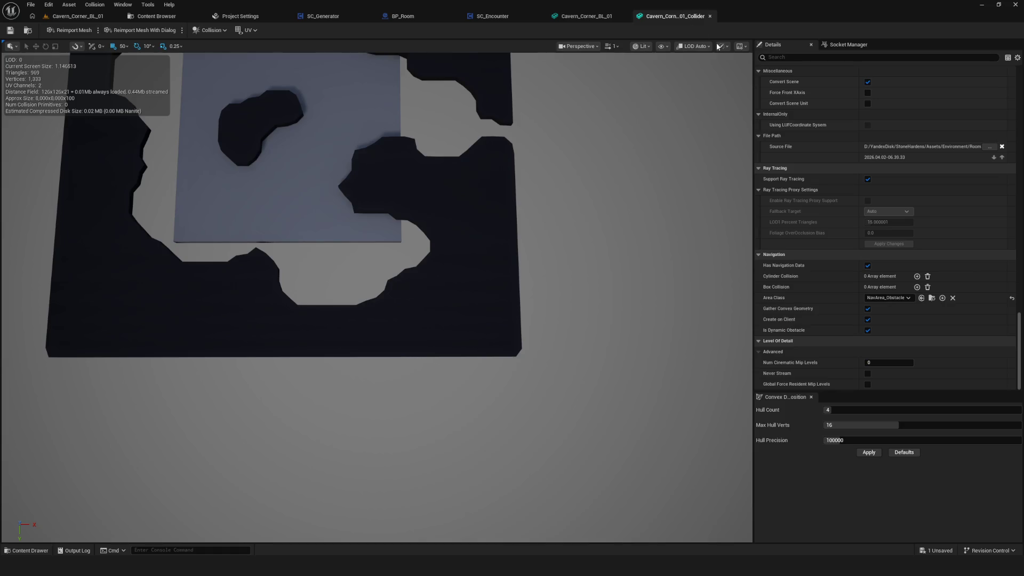
Try the NavArea_LowHeight area class and check its effect in the cavern level.
{"action": "left_click", "coordinate": [909, 299]}
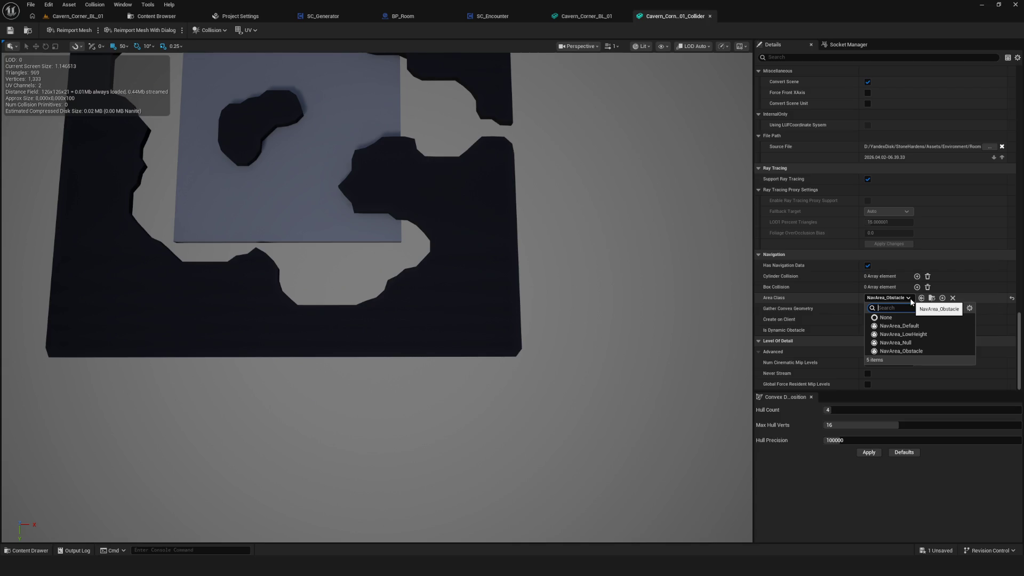
{"action": "left_click", "coordinate": [927, 334]}
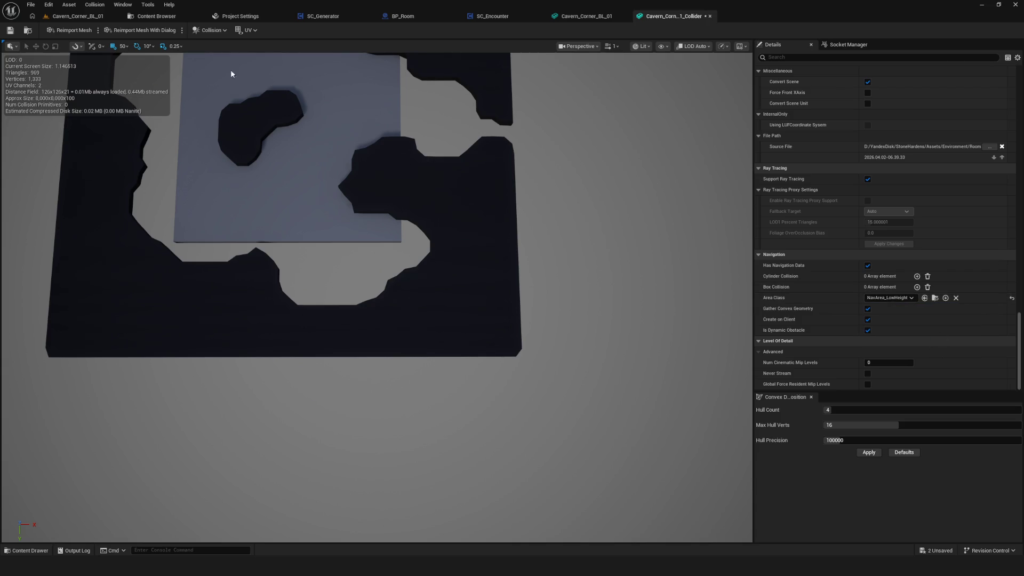
{"action": "left_click", "coordinate": [56, 19]}
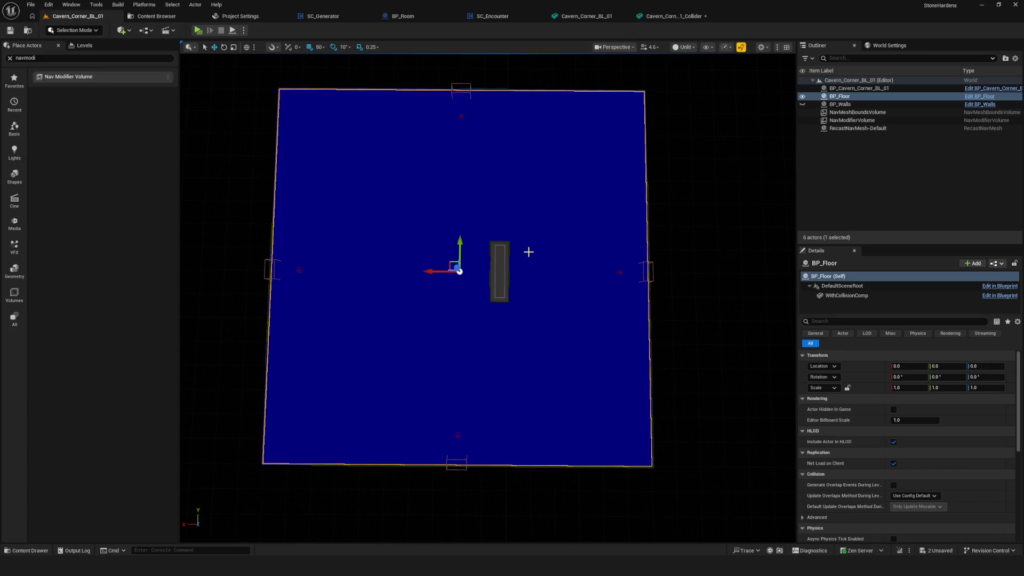
{"action": "left_click", "coordinate": [680, 17]}
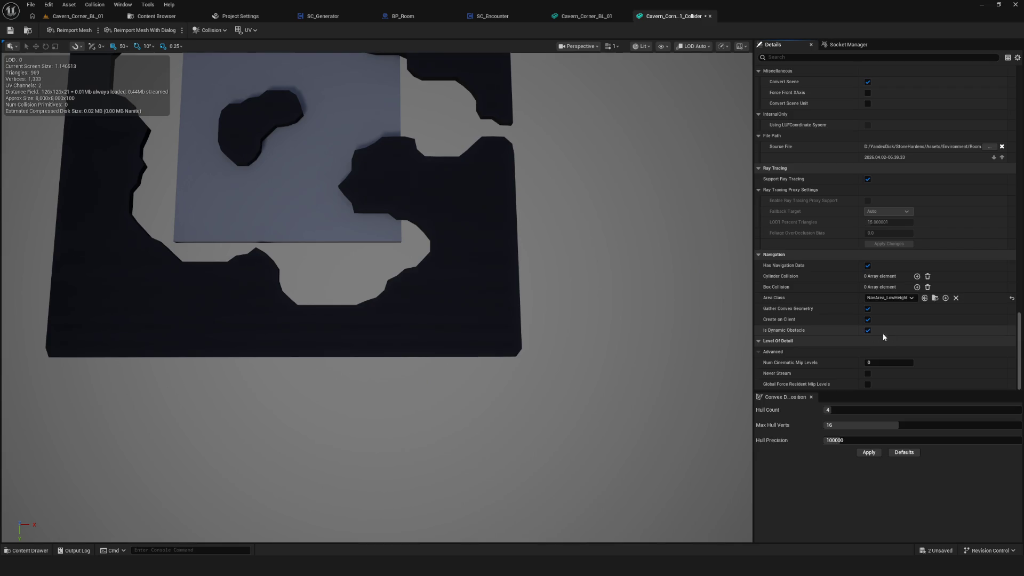
Switch the area class to NavArea_Null, then to None, and save the collider mesh.
{"action": "left_click", "coordinate": [896, 298]}
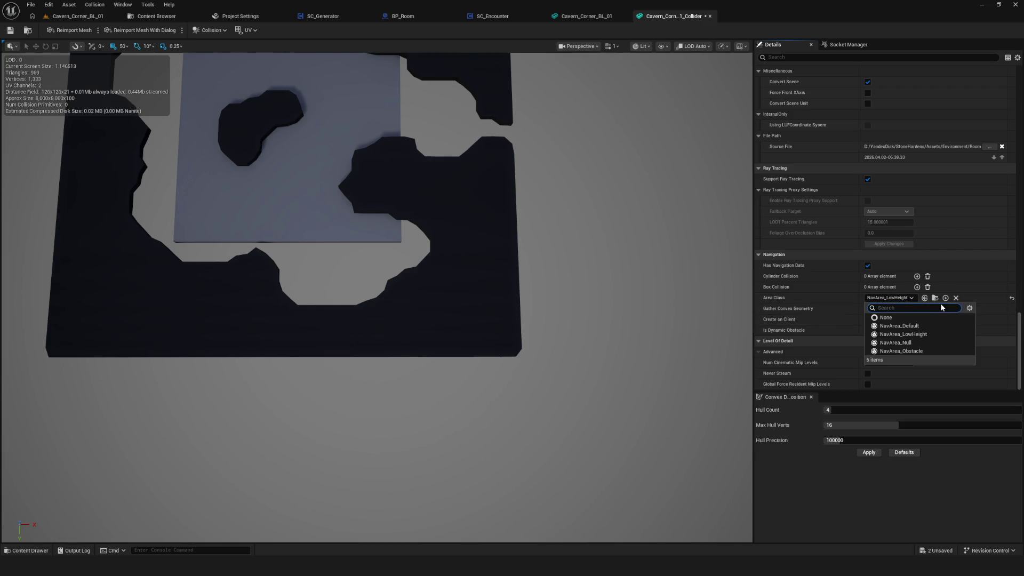
{"action": "left_click", "coordinate": [920, 342]}
{"action": "left_click", "coordinate": [898, 296]}
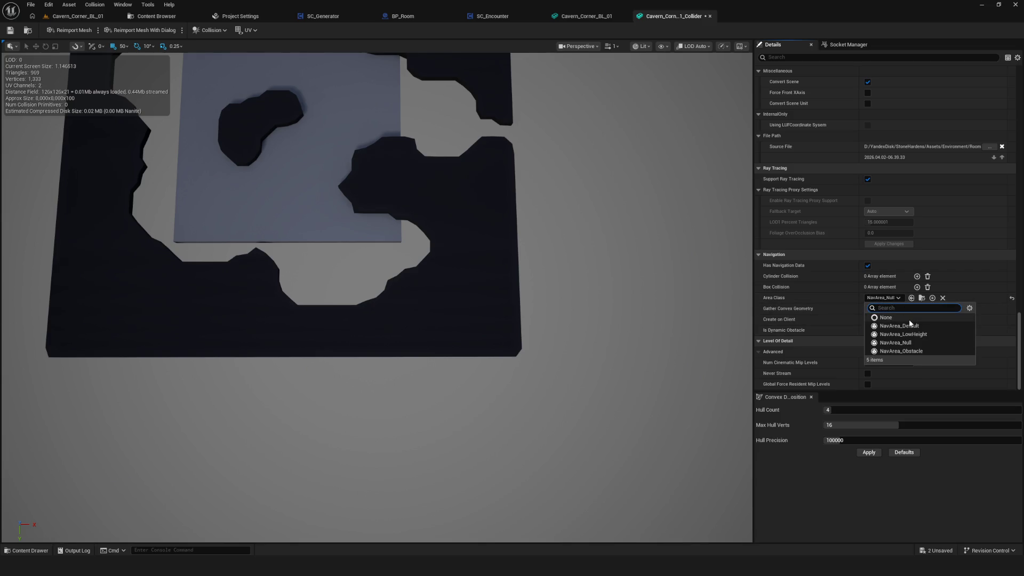
{"action": "left_click", "coordinate": [909, 319]}
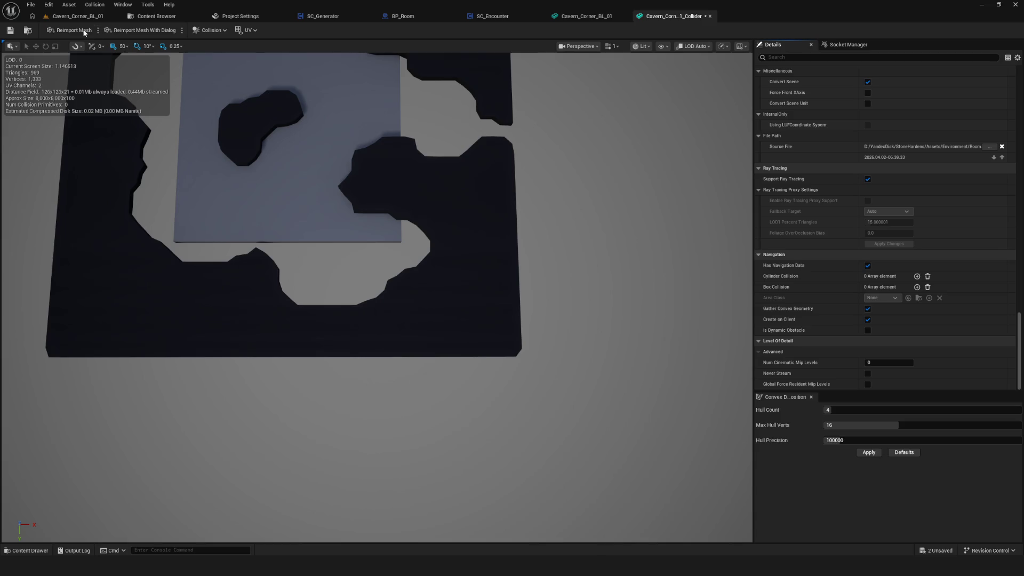
{"action": "left_click", "coordinate": [15, 31]}
In the cavern level, select and frame the NavModifierVolume, ready for moving.
{"action": "left_click_drag", "start_coordinate": [406, 138], "coordinate": [392, 163]}
{"action": "left_click", "coordinate": [96, 16]}
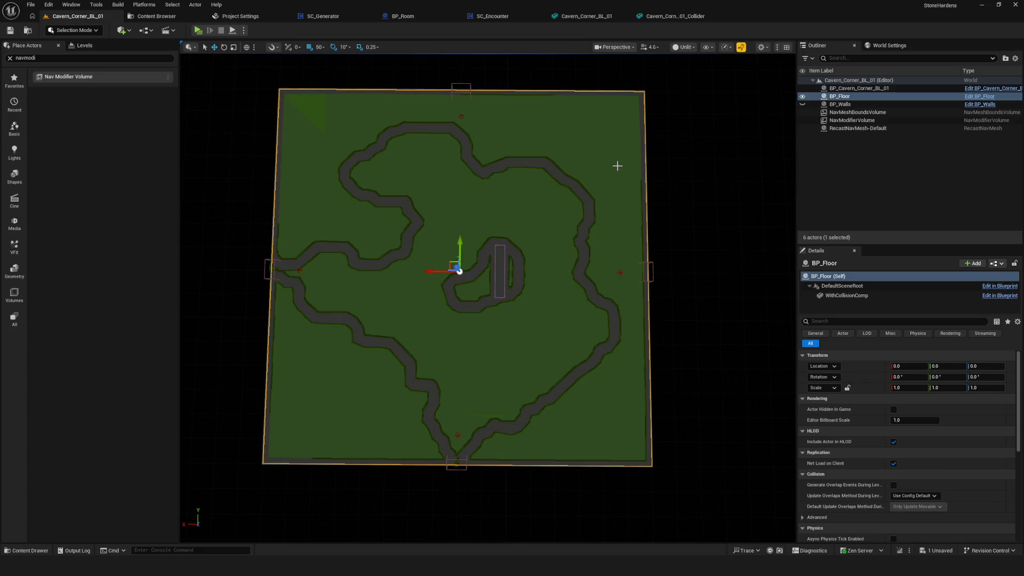
{"action": "mouse_move", "coordinate": [566, 177]}
{"action": "left_mouse_down"}
{"action": "mouse_move", "coordinate": [528, 211]}
{"action": "mouse_move", "coordinate": [540, 218]}
{"action": "left_mouse_up"}
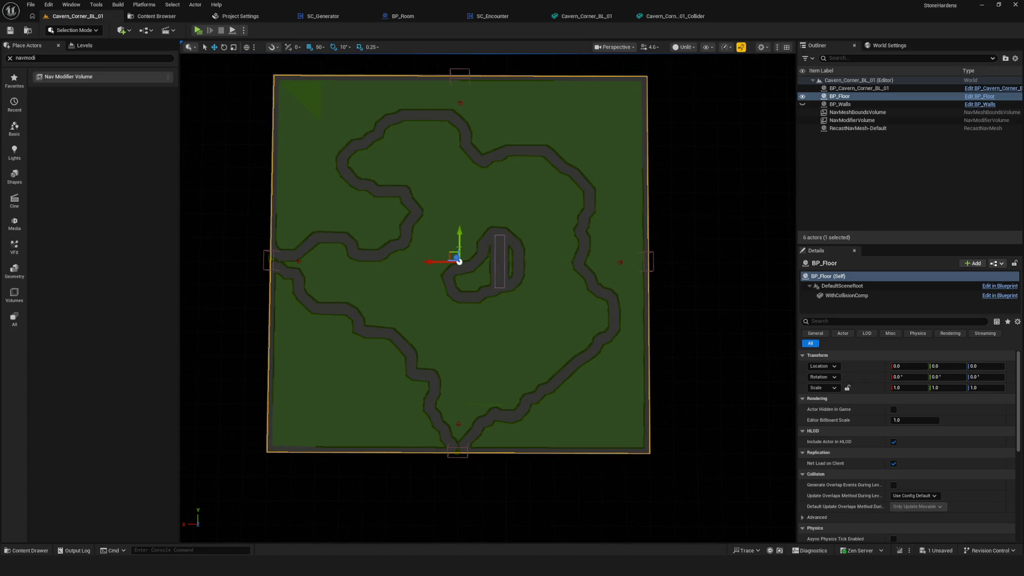
{"action": "scroll", "coordinate": [540, 219], "scroll_direction": "up", "scroll_amount": 3}
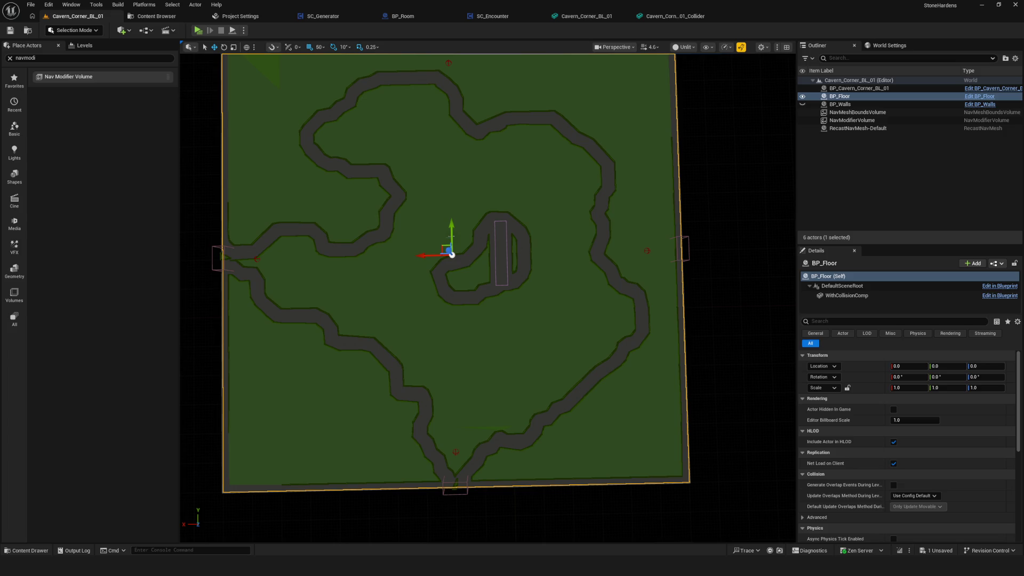
{"action": "scroll", "coordinate": [448, 350], "scroll_direction": "down", "scroll_amount": 1}
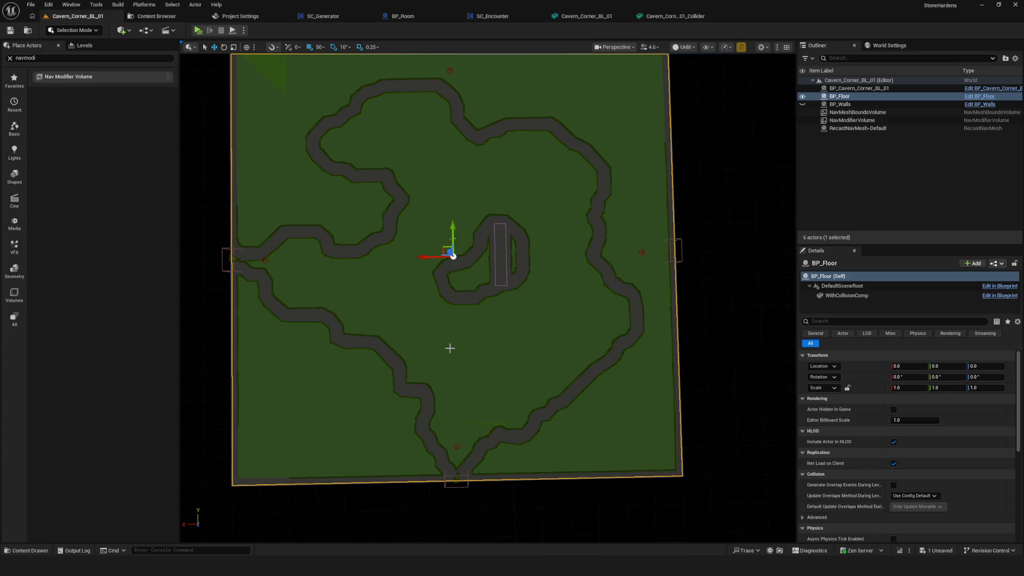
{"action": "left_click", "coordinate": [501, 256]}
{"action": "scroll", "coordinate": [535, 275], "scroll_direction": "up", "scroll_amount": 2}
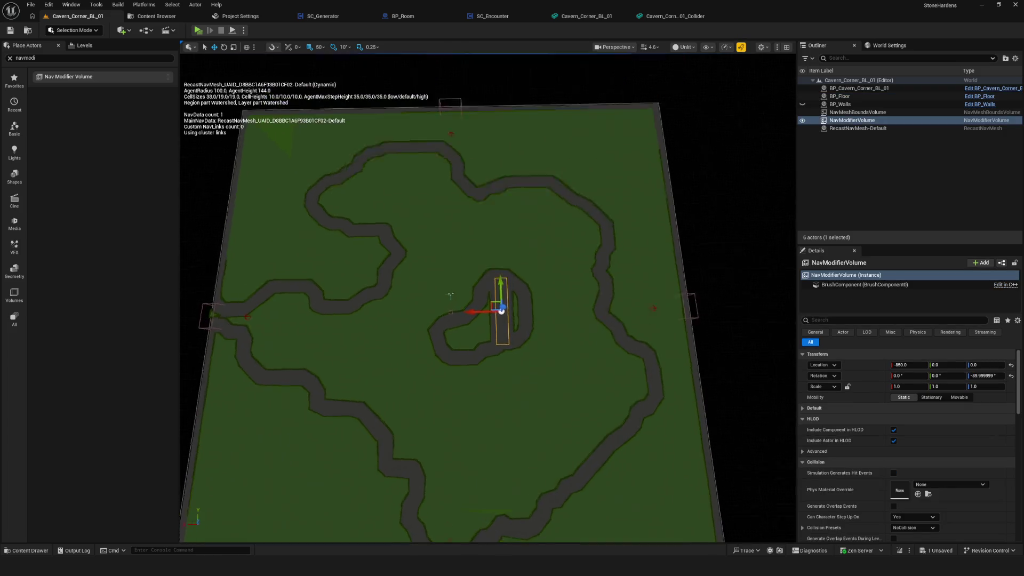
{"action": "key", "text": "e"}
{"action": "key", "text": "q"}
{"action": "scroll", "coordinate": [501, 280], "scroll_direction": "up", "scroll_amount": 3}
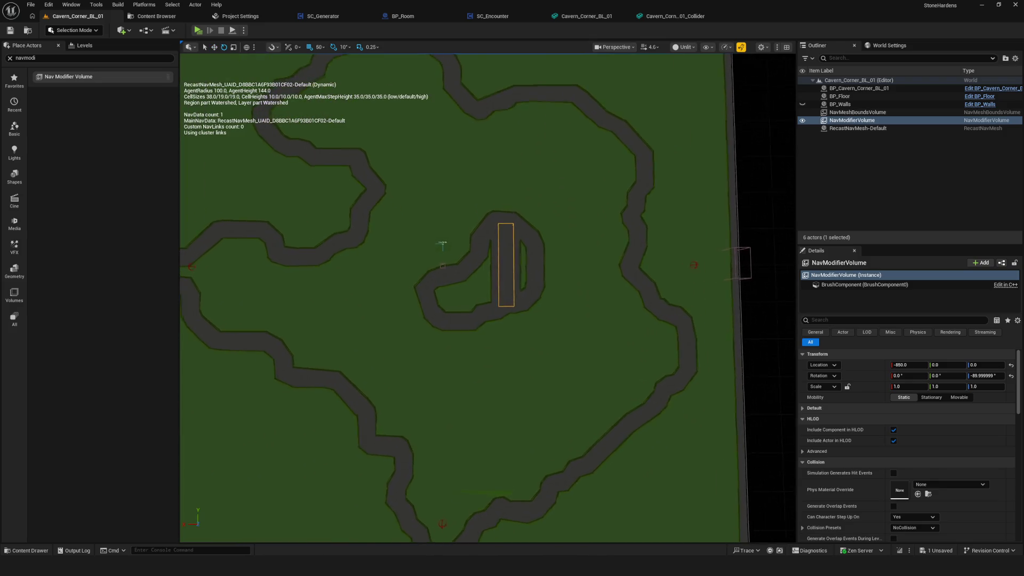
{"action": "key", "text": "w"}
Move the volume along X to the floor's right edge and widen its brush Y to about 1643.
{"action": "left_click_drag", "start_coordinate": [493, 255], "coordinate": [669, 287]}
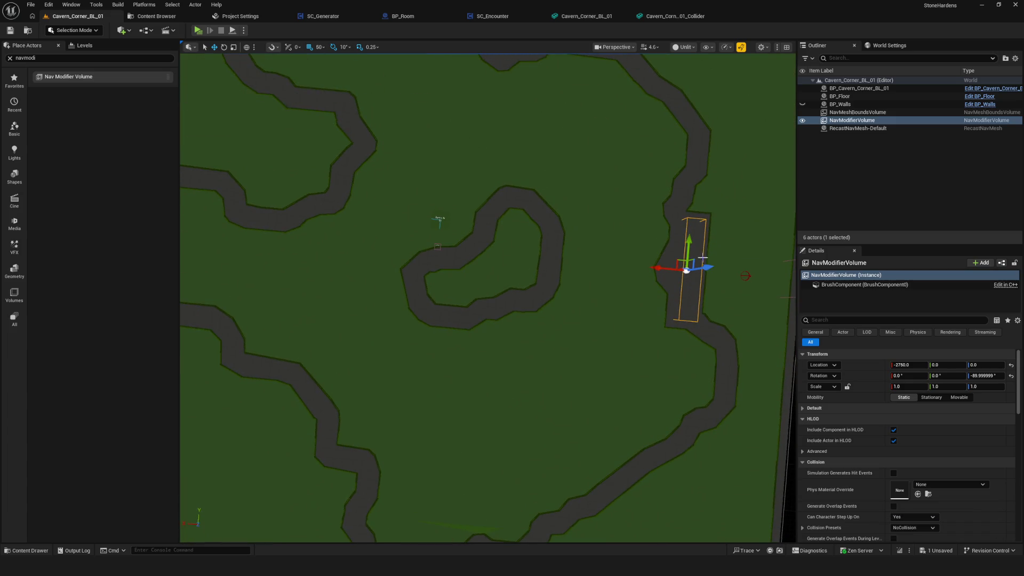
{"action": "scroll", "coordinate": [911, 430], "scroll_direction": "down", "scroll_amount": 10}
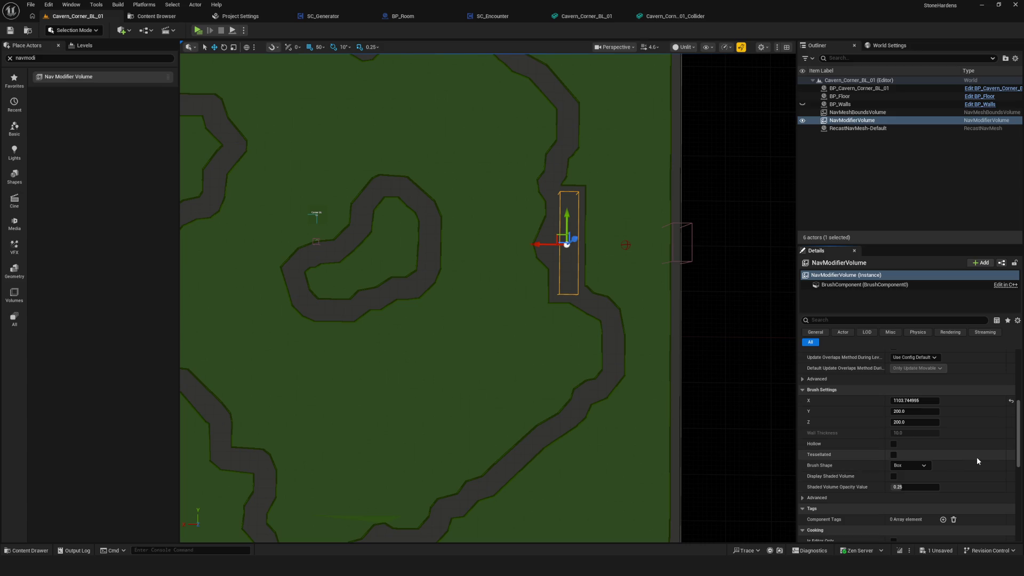
{"action": "scroll", "coordinate": [977, 459], "scroll_direction": "up", "scroll_amount": 10}
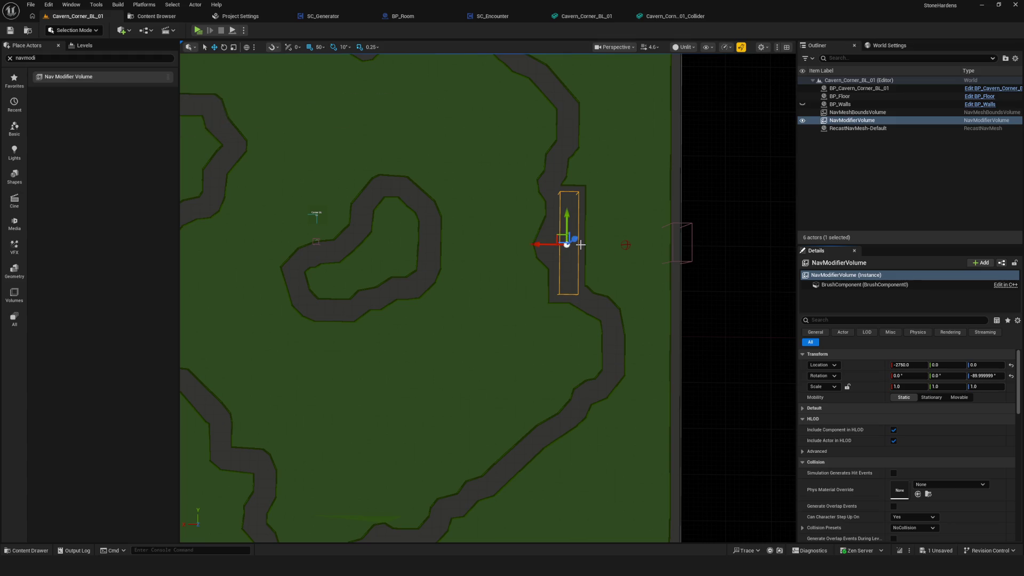
{"action": "mouse_move", "coordinate": [544, 268]}
{"action": "left_mouse_down"}
{"action": "mouse_move", "coordinate": [565, 267]}
{"action": "mouse_move", "coordinate": [545, 267]}
{"action": "left_mouse_up"}
{"action": "scroll", "coordinate": [1003, 453], "scroll_direction": "down", "scroll_amount": 3}
{"action": "scroll", "coordinate": [966, 453], "scroll_direction": "down", "scroll_amount": 3}
{"action": "left_click_drag", "start_coordinate": [915, 463], "coordinate": [995, 463]}
{"action": "mouse_move", "coordinate": [540, 256]}
{"action": "left_mouse_down"}
{"action": "mouse_move", "coordinate": [637, 267]}
{"action": "mouse_move", "coordinate": [608, 267]}
{"action": "mouse_move", "coordinate": [629, 263]}
{"action": "left_mouse_up"}
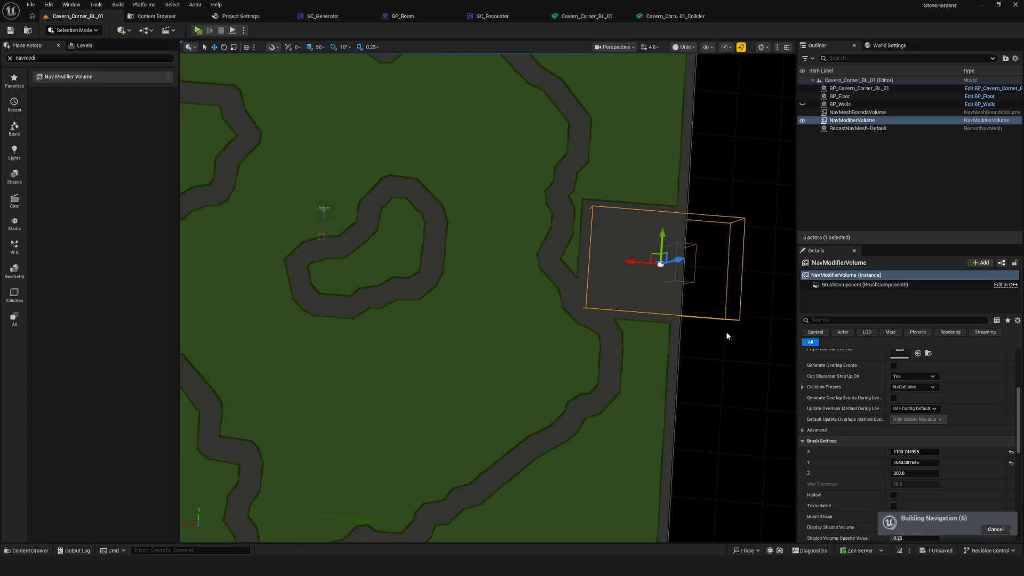
Enlarge the NavModifierVolume's brush size in Brush Settings.
{"action": "scroll", "coordinate": [724, 337], "scroll_direction": "down", "scroll_amount": 5}
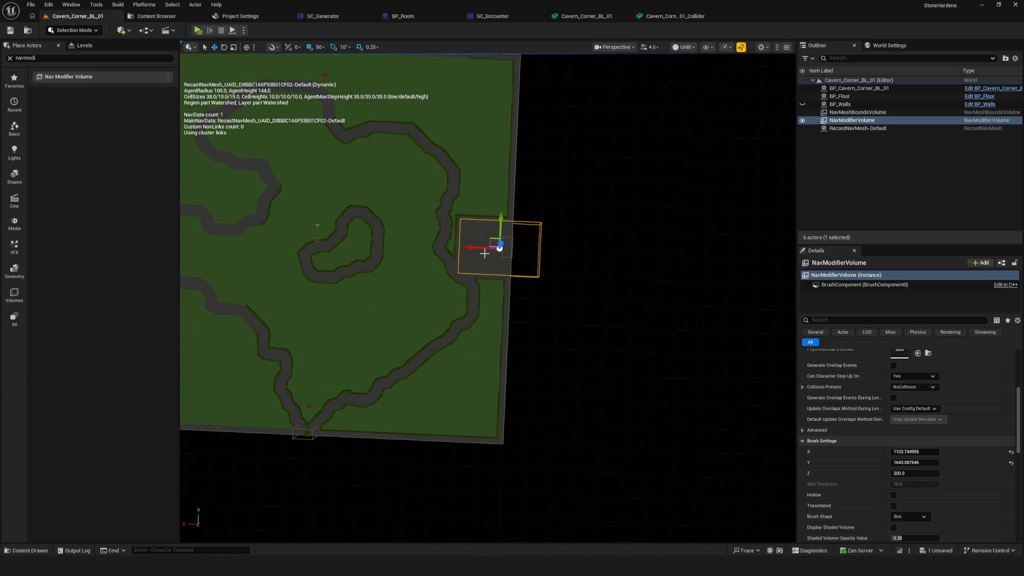
{"action": "key", "text": "e"}
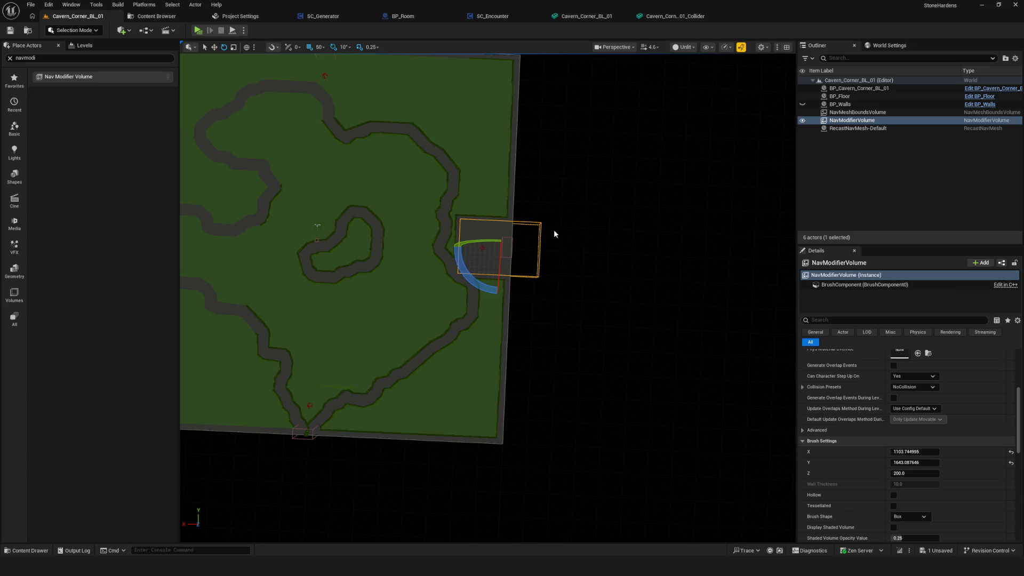
{"action": "key", "text": "w"}
{"action": "mouse_move", "coordinate": [902, 462]}
{"action": "left_mouse_down"}
{"action": "mouse_move", "coordinate": [939, 463]}
{"action": "mouse_move", "coordinate": [886, 463]}
{"action": "mouse_move", "coordinate": [971, 451]}
{"action": "left_mouse_up"}
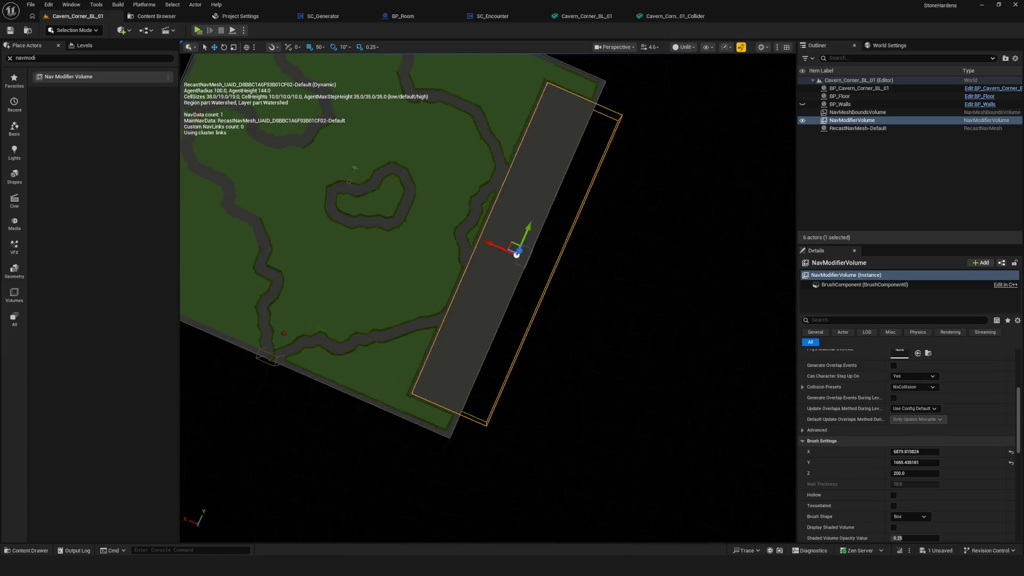
{"action": "scroll", "coordinate": [515, 253], "scroll_direction": "down", "scroll_amount": 2}
Slide the volume along the floor's right edge and trim its brush Y, reaching about 8795 × 1982 × 200.
{"action": "mouse_move", "coordinate": [460, 280]}
{"action": "left_mouse_down"}
{"action": "mouse_move", "coordinate": [529, 170]}
{"action": "mouse_move", "coordinate": [495, 231]}
{"action": "mouse_move", "coordinate": [533, 197]}
{"action": "mouse_move", "coordinate": [525, 171]}
{"action": "left_mouse_up"}
{"action": "key", "text": "e"}
{"action": "key", "text": "w"}
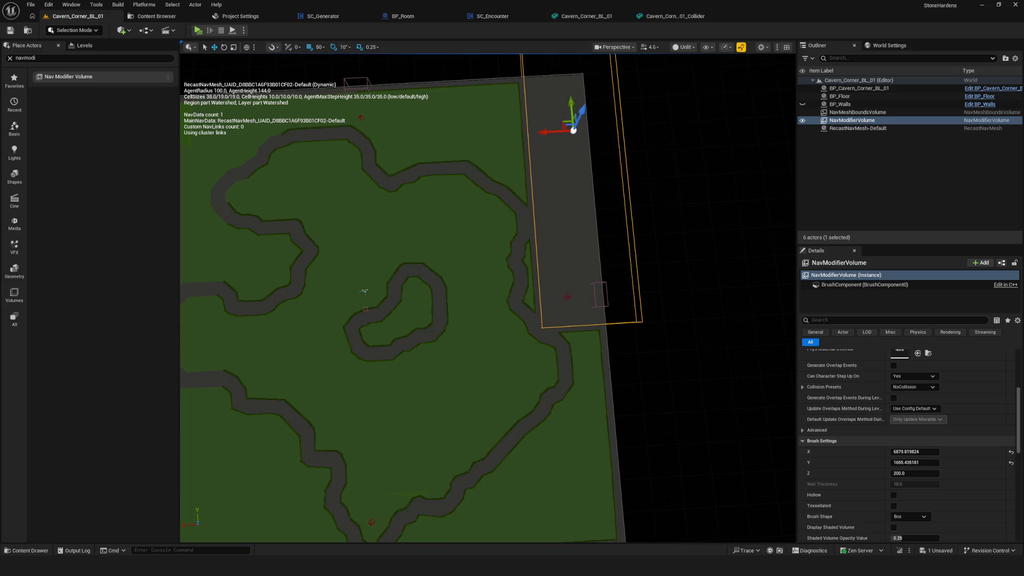
{"action": "scroll", "coordinate": [487, 297], "scroll_direction": "down", "scroll_amount": 5}
{"action": "left_click_drag", "start_coordinate": [487, 298], "coordinate": [496, 277]}
{"action": "left_click_drag", "start_coordinate": [515, 147], "coordinate": [527, 147]}
{"action": "left_click_drag", "start_coordinate": [560, 116], "coordinate": [569, 262]}
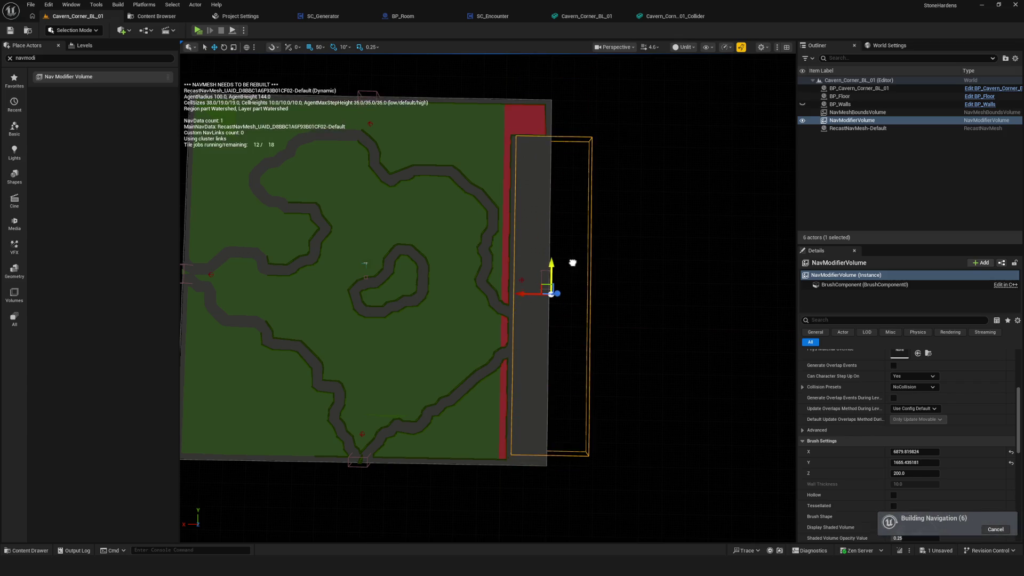
{"action": "mouse_move", "coordinate": [915, 462]}
{"action": "left_mouse_down"}
{"action": "mouse_move", "coordinate": [880, 462]}
{"action": "mouse_move", "coordinate": [947, 462]}
{"action": "mouse_move", "coordinate": [963, 432]}
{"action": "mouse_move", "coordinate": [925, 452]}
{"action": "left_mouse_up"}
View the whole level from above, then open the Cavern_Corner_BL_01_Collider mesh editor.
{"action": "mouse_move", "coordinate": [413, 310]}
{"action": "left_mouse_down"}
{"action": "mouse_move", "coordinate": [411, 264]}
{"action": "mouse_move", "coordinate": [373, 259]}
{"action": "mouse_move", "coordinate": [362, 243]}
{"action": "mouse_move", "coordinate": [331, 242]}
{"action": "left_mouse_up"}
{"action": "left_click_drag", "start_coordinate": [486, 344], "coordinate": [487, 344]}
{"action": "scroll", "coordinate": [486, 344], "scroll_direction": "down", "scroll_amount": 5}
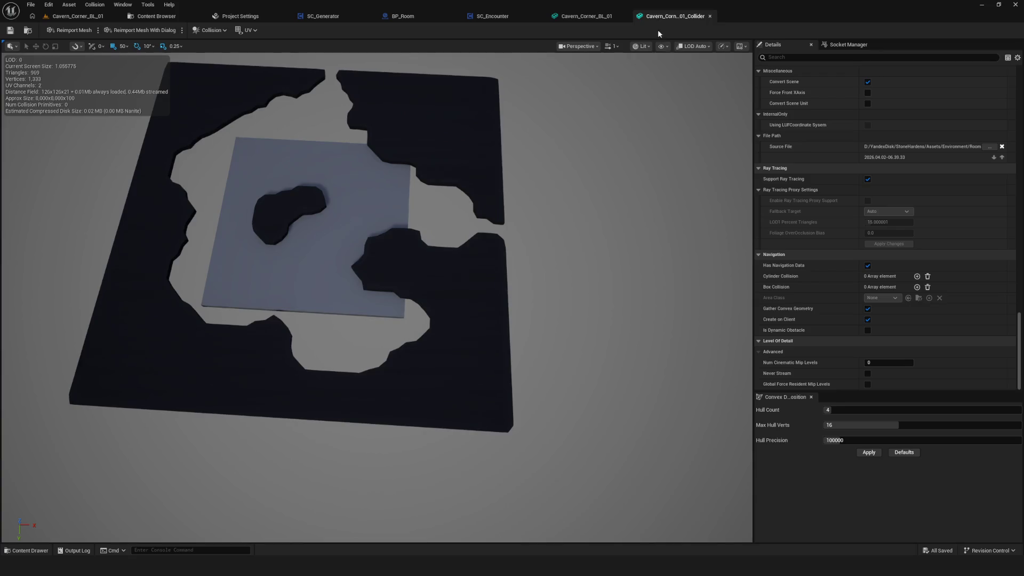
{"action": "left_click", "coordinate": [670, 16]}
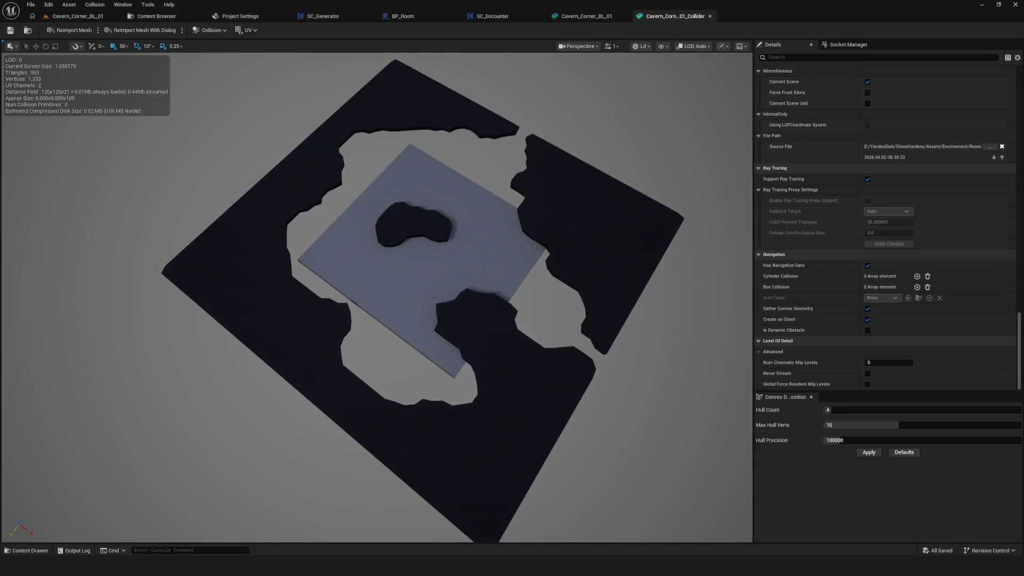
Turn off Has Navigation Data on the Cavern_Corner_BL_01_Collider mesh.
{"action": "left_click_drag", "start_coordinate": [634, 216], "coordinate": [634, 216]}
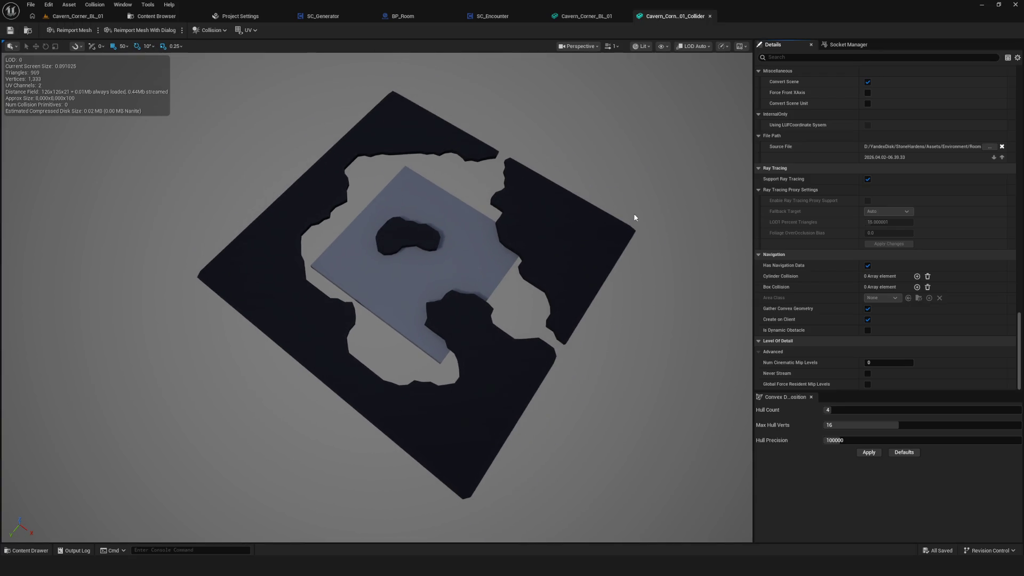
{"action": "scroll", "coordinate": [953, 309], "scroll_direction": "up", "scroll_amount": 3}
{"action": "scroll", "coordinate": [955, 312], "scroll_direction": "down", "scroll_amount": 3}
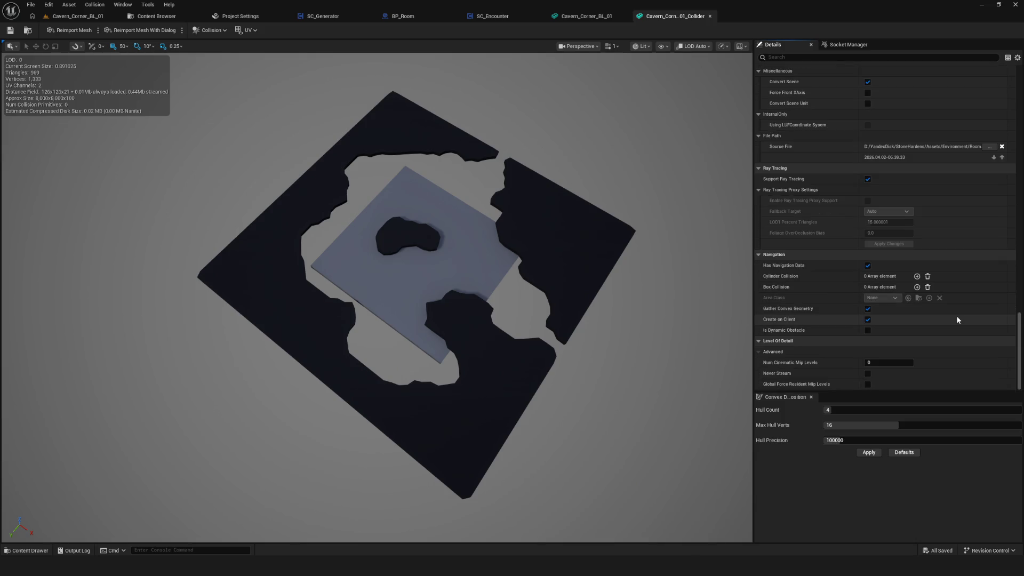
{"action": "mouse_move", "coordinate": [767, 291]}
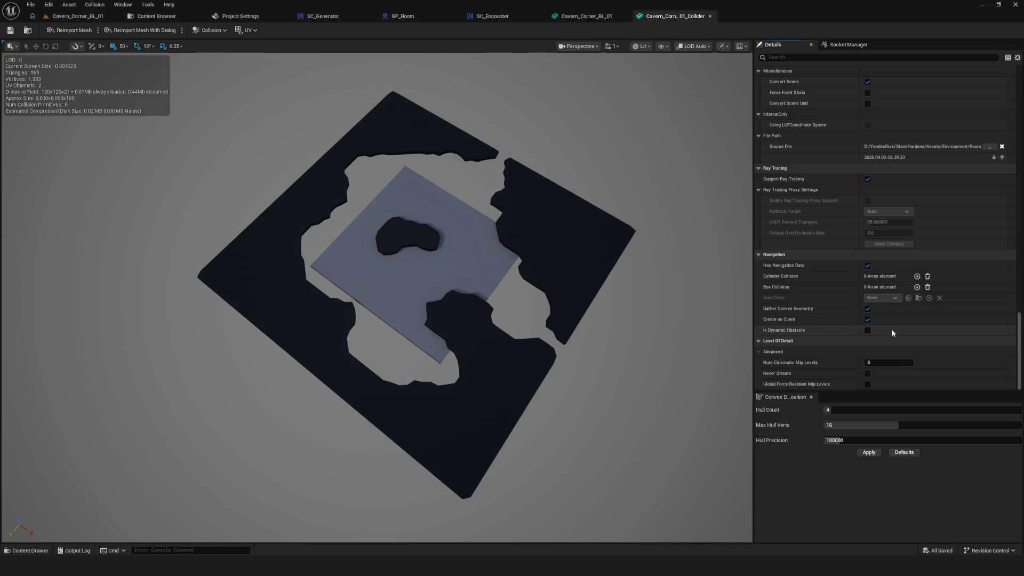
{"action": "mouse_move", "coordinate": [788, 266]}
{"action": "left_click", "coordinate": [868, 265]}
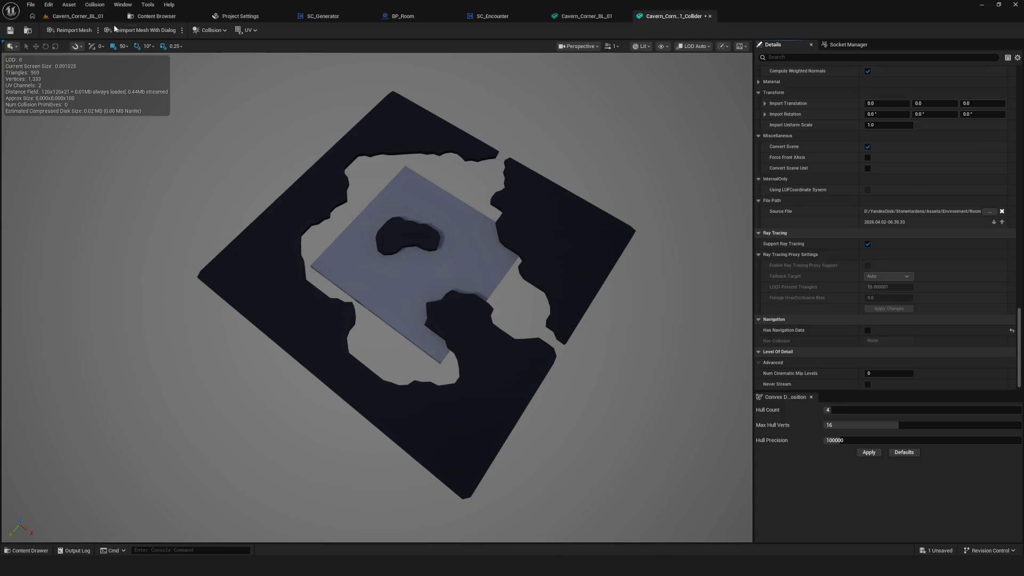
Check the level navmesh, then turn Has Navigation Data back on and save the collider mesh.
{"action": "left_click", "coordinate": [78, 18]}
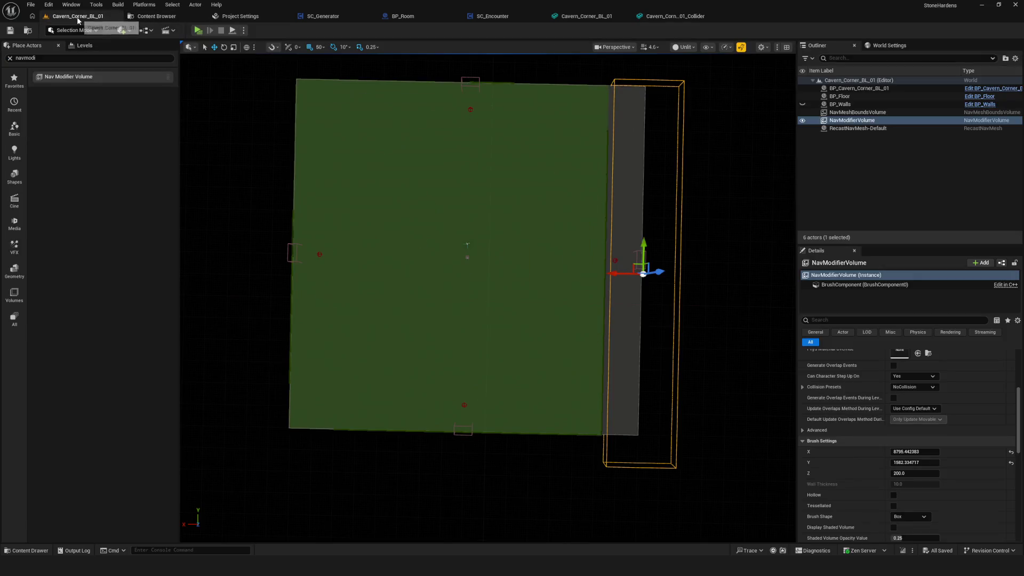
{"action": "left_click", "coordinate": [673, 19]}
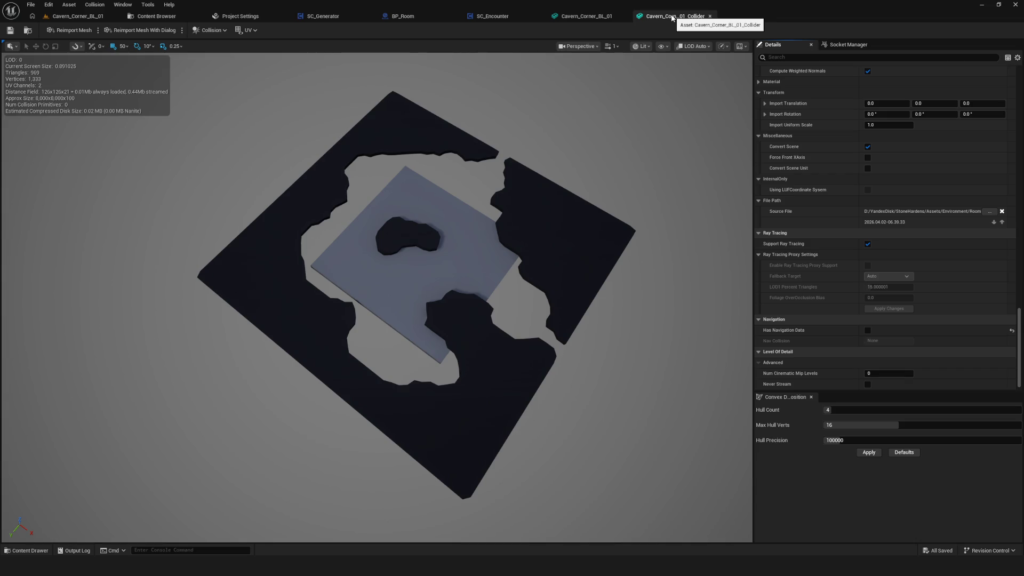
{"action": "scroll", "coordinate": [912, 318], "scroll_direction": "down", "scroll_amount": 1}
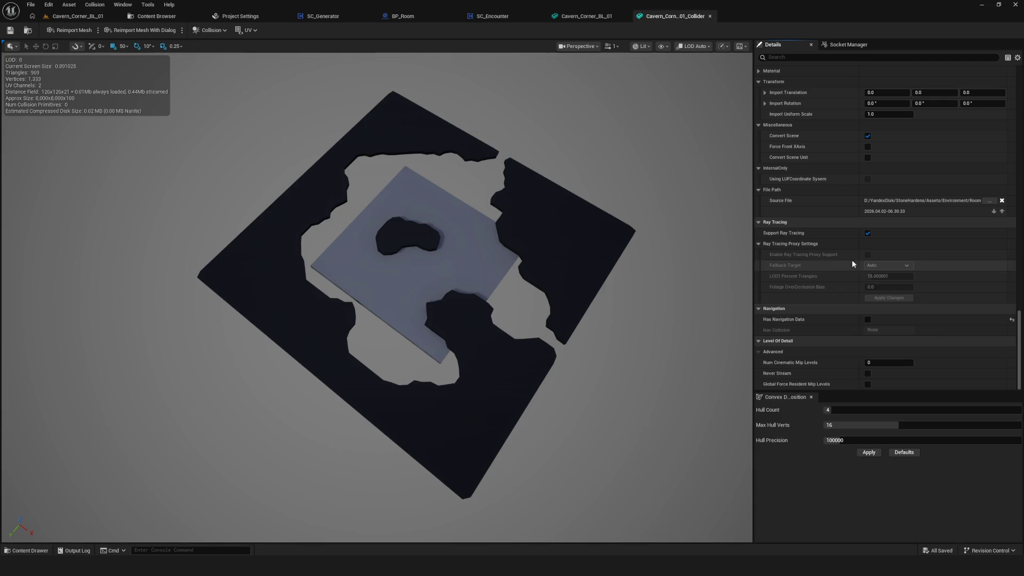
{"action": "left_click", "coordinate": [868, 320]}
{"action": "left_click", "coordinate": [10, 31]}
Re-check the level navmesh, then flag the collider as a dynamic obstacle and open Area Class.
{"action": "left_click_drag", "start_coordinate": [528, 235], "coordinate": [475, 237]}
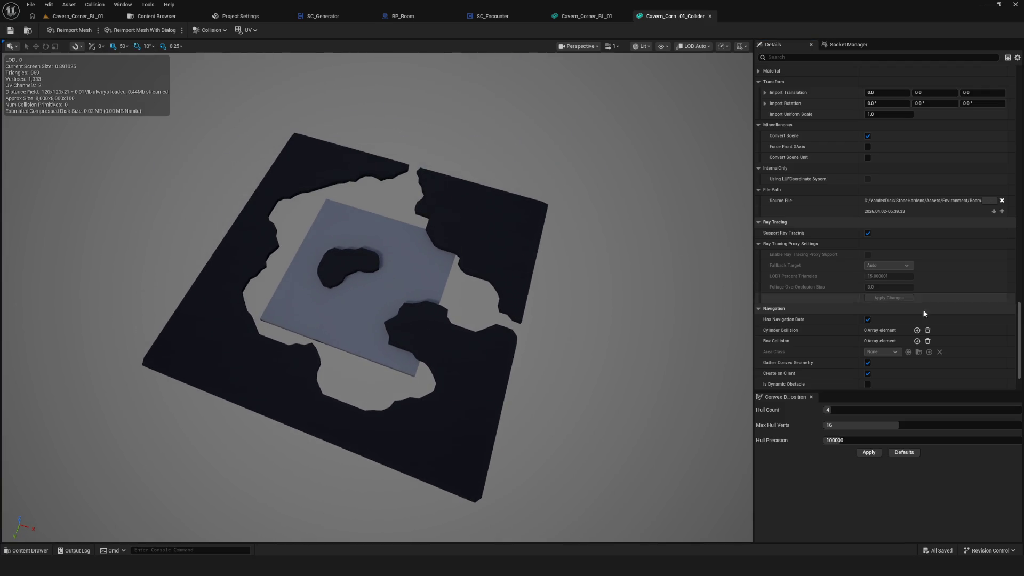
{"action": "left_click", "coordinate": [77, 16]}
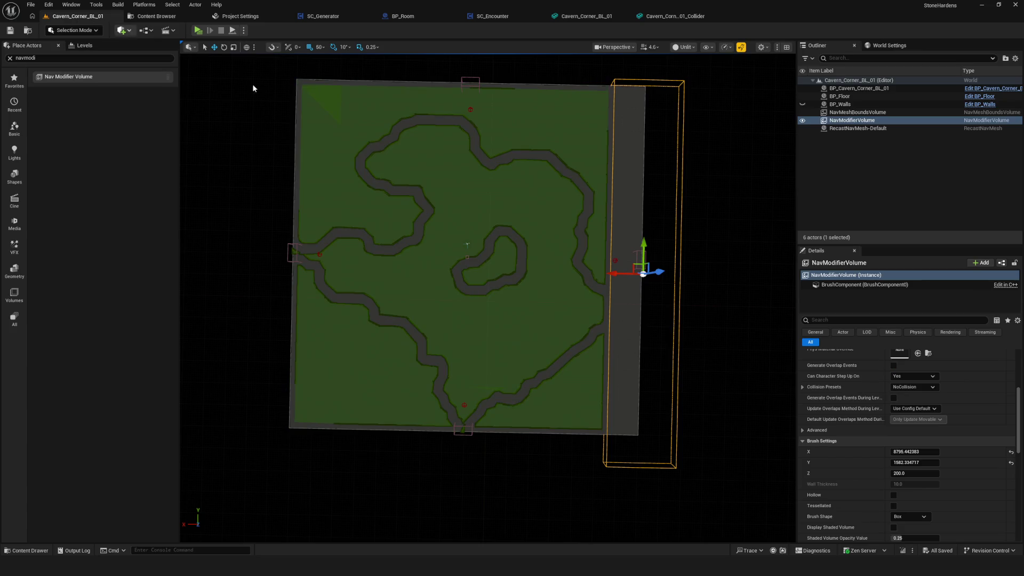
{"action": "left_click", "coordinate": [676, 16]}
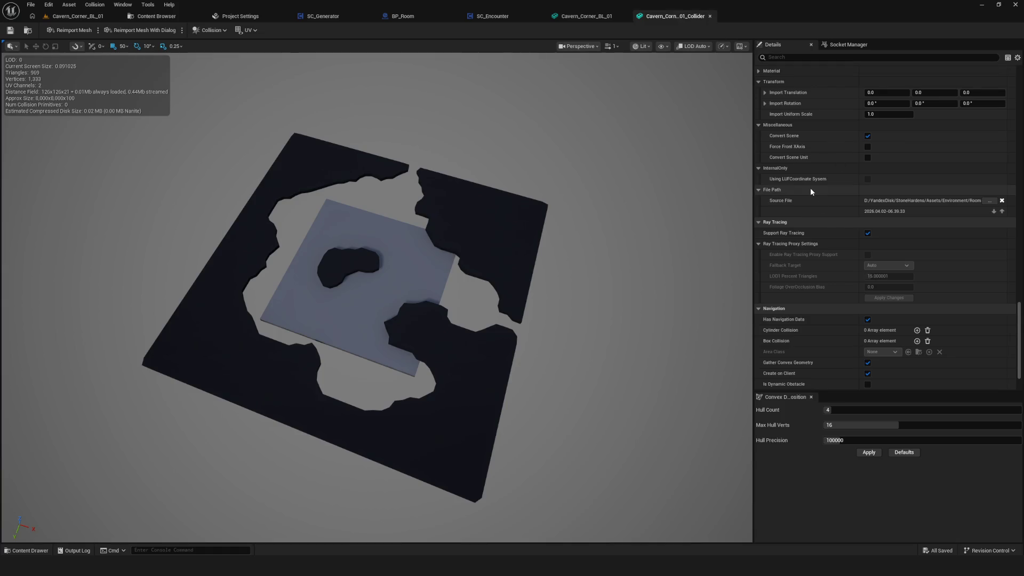
{"action": "mouse_move", "coordinate": [393, 173]}
{"action": "left_mouse_down"}
{"action": "mouse_move", "coordinate": [389, 134]}
{"action": "mouse_move", "coordinate": [526, 298]}
{"action": "left_mouse_up"}
{"action": "mouse_move", "coordinate": [332, 188]}
{"action": "left_mouse_down"}
{"action": "mouse_move", "coordinate": [332, 224]}
{"action": "mouse_move", "coordinate": [333, 186]}
{"action": "left_mouse_up"}
{"action": "scroll", "coordinate": [971, 310], "scroll_direction": "down", "scroll_amount": 2}
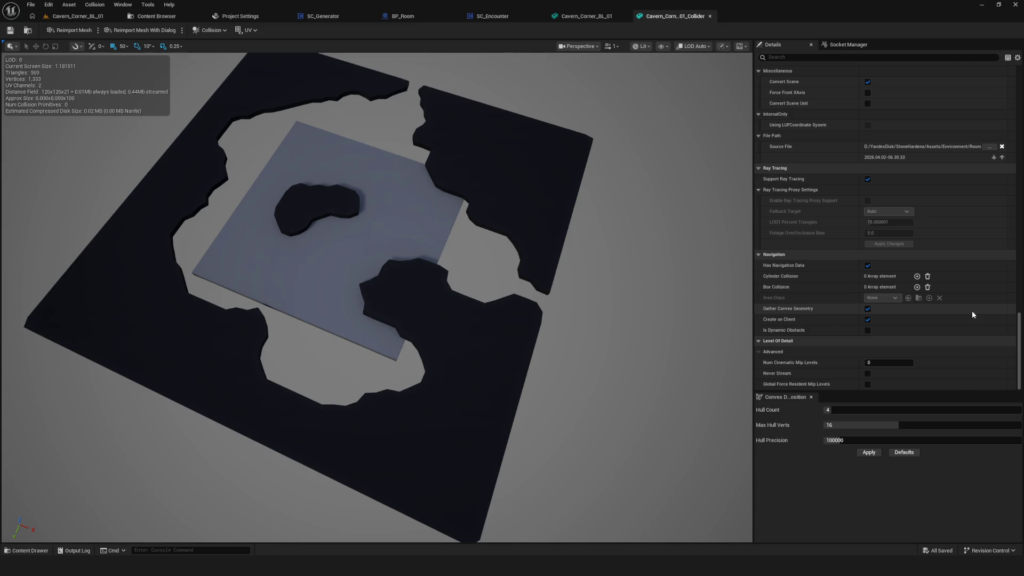
{"action": "left_click", "coordinate": [868, 330]}
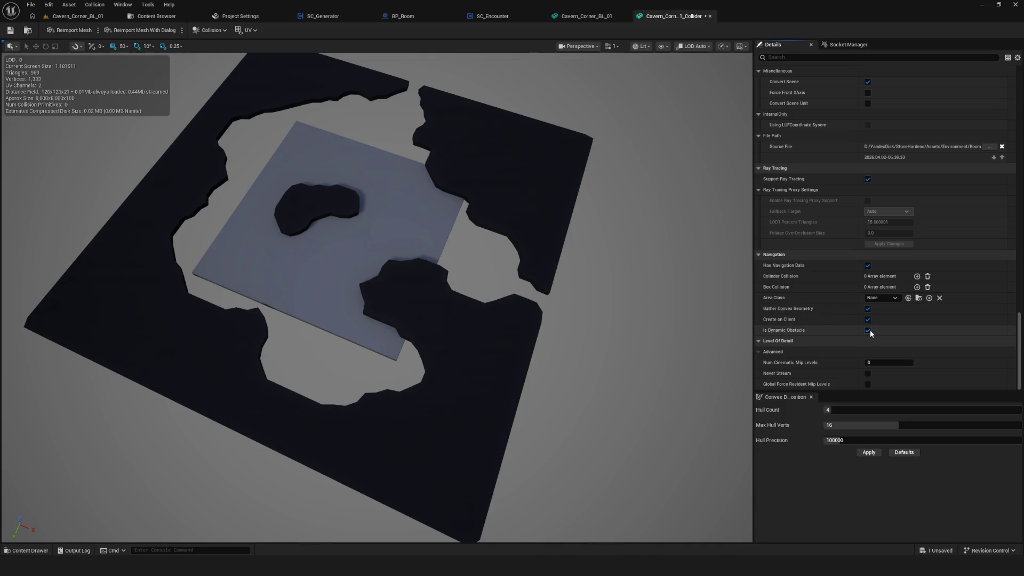
{"action": "left_click", "coordinate": [896, 298]}
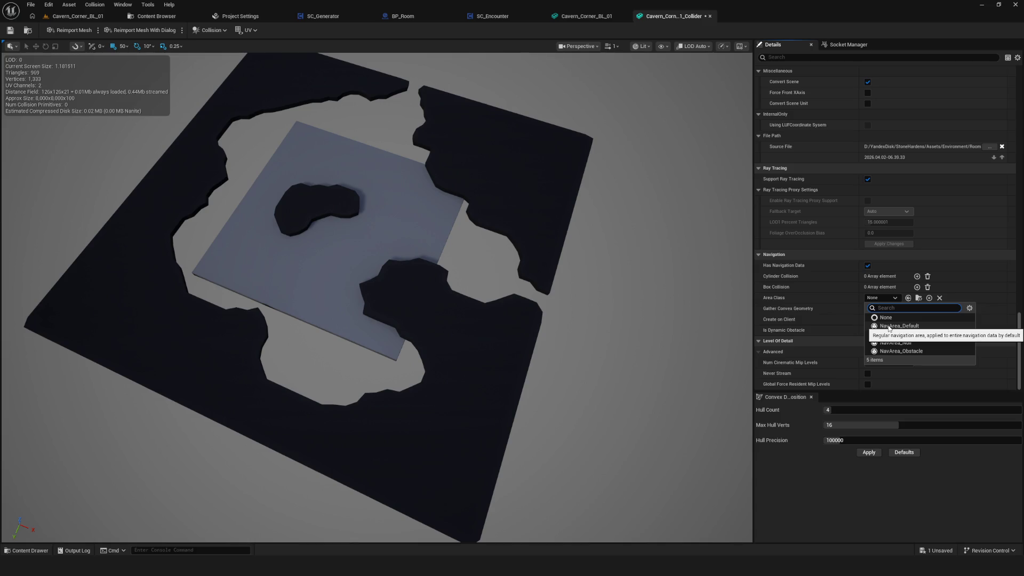
Abandon creating a nav area class from the Area Class list and go to the Content Browser.
{"action": "left_click", "coordinate": [930, 298]}
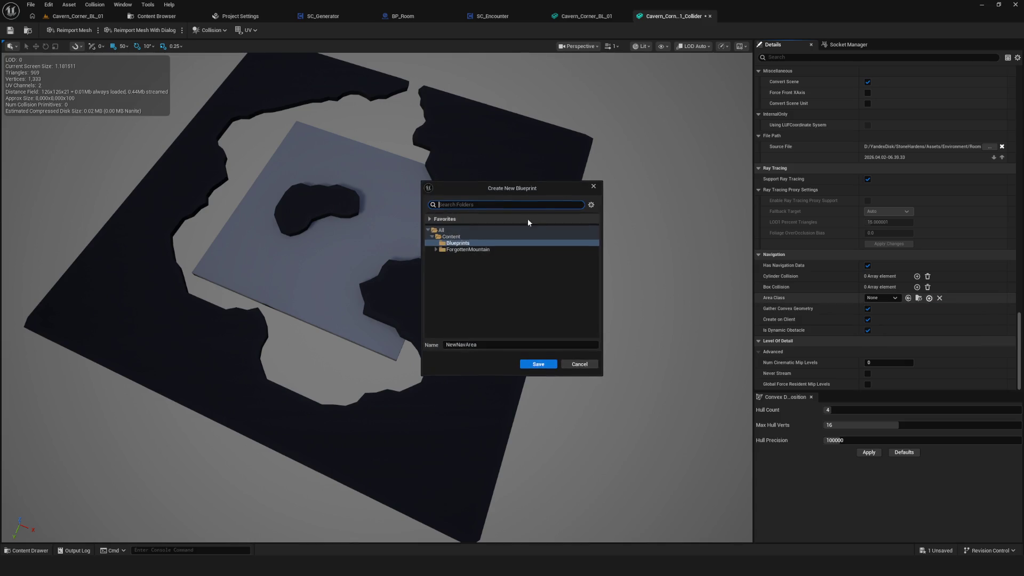
{"action": "left_click", "coordinate": [597, 189]}
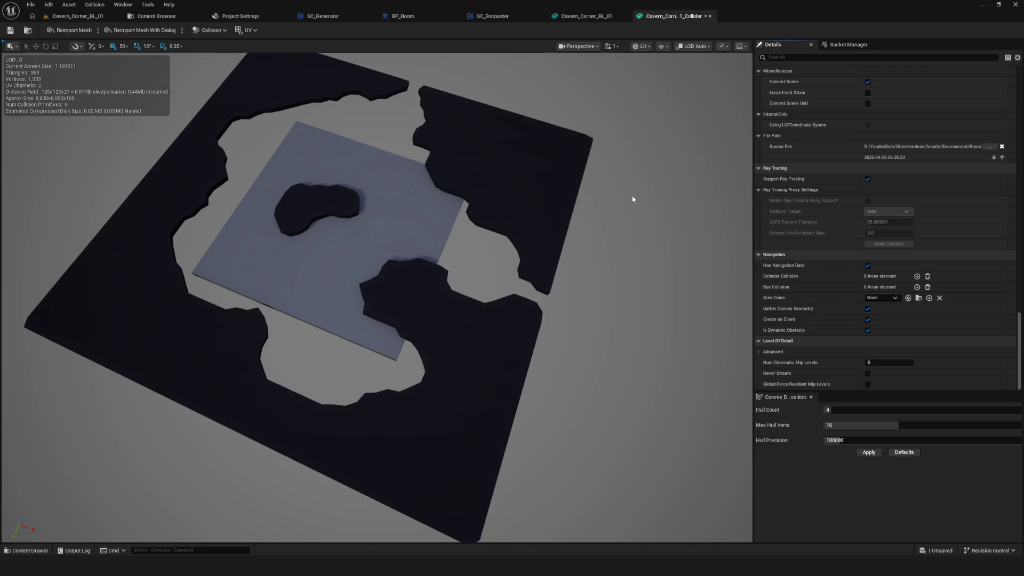
{"action": "left_click", "coordinate": [883, 298]}
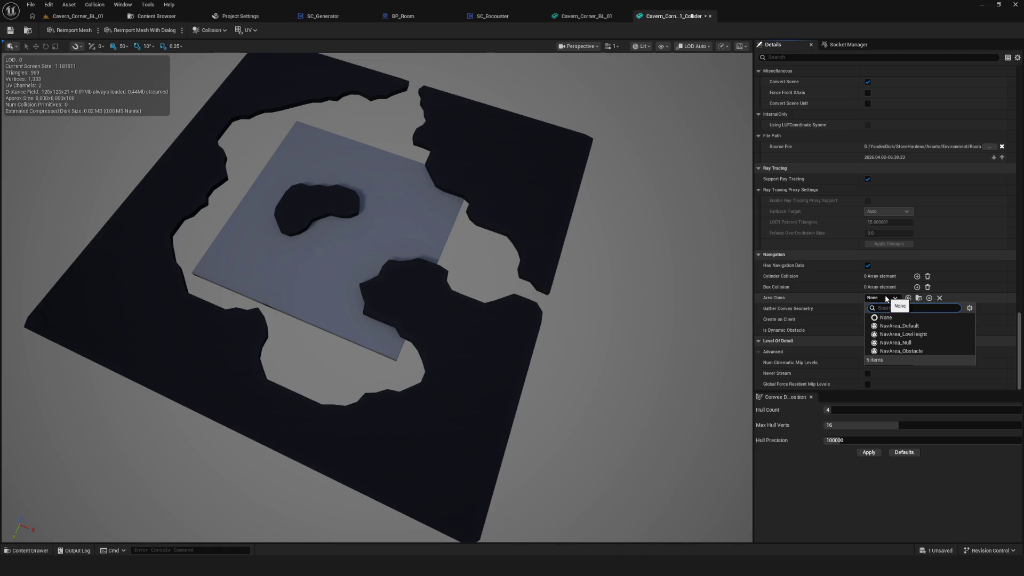
{"action": "left_click", "coordinate": [887, 299]}
{"action": "left_click", "coordinate": [155, 16]}
Create a Blueprint class with parent NavArea_Obstacle and open it for editing.
{"action": "right_click", "coordinate": [474, 200]}
{"action": "left_click", "coordinate": [231, 280]}
{"action": "right_click", "coordinate": [431, 154]}
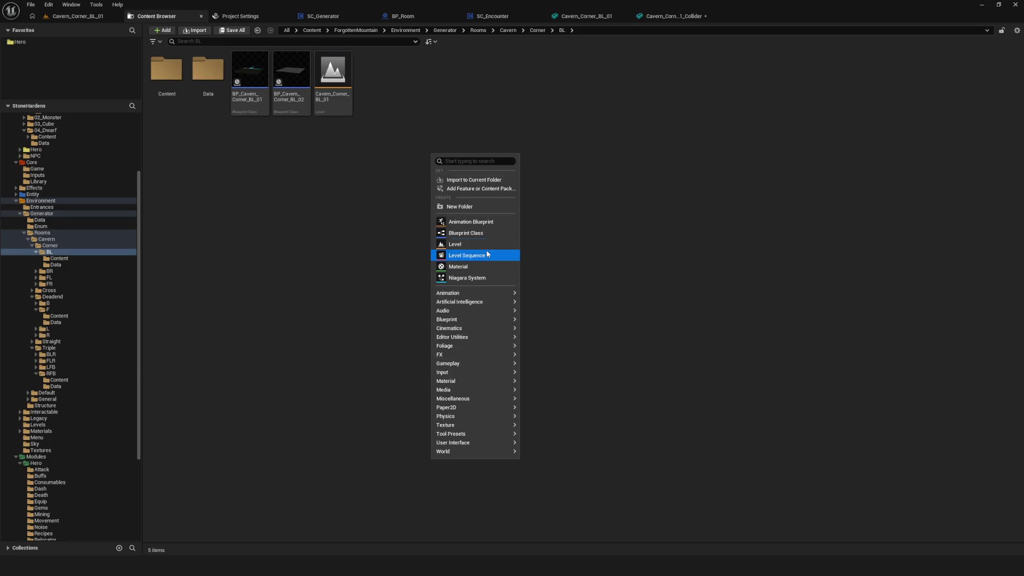
{"action": "left_click", "coordinate": [438, 222]}
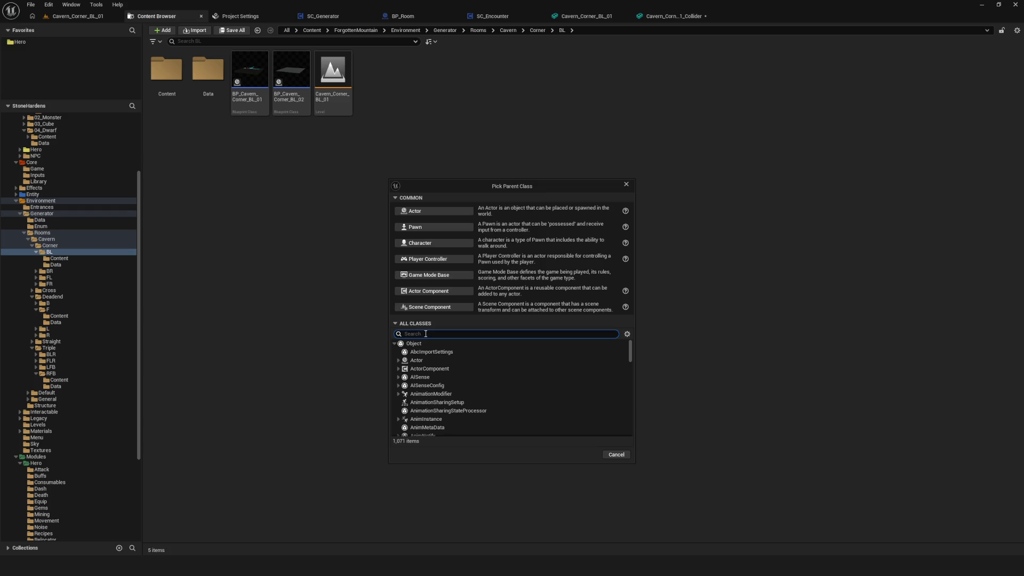
{"action": "type", "text": "nav"}
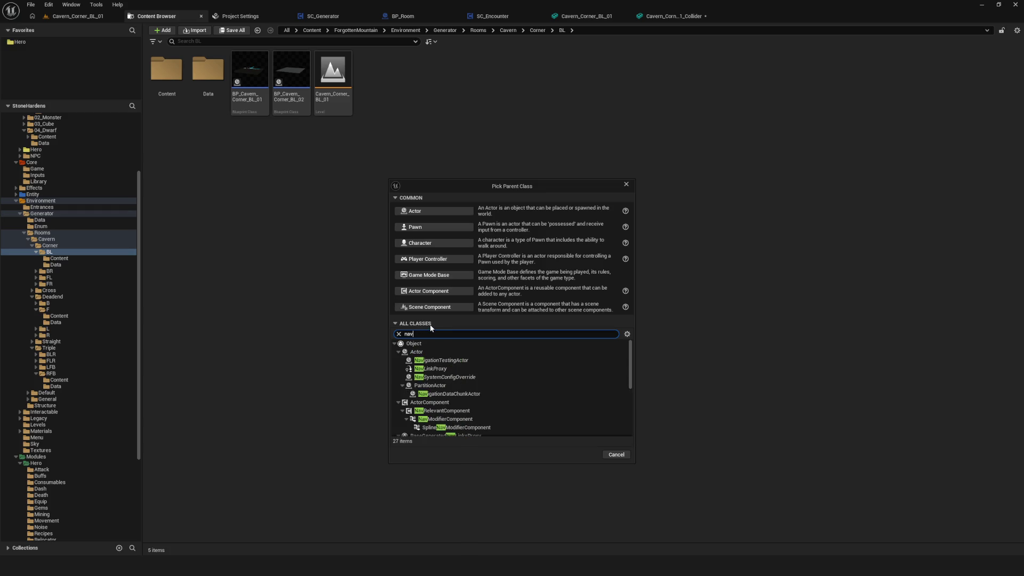
{"action": "type", "text": "area"}
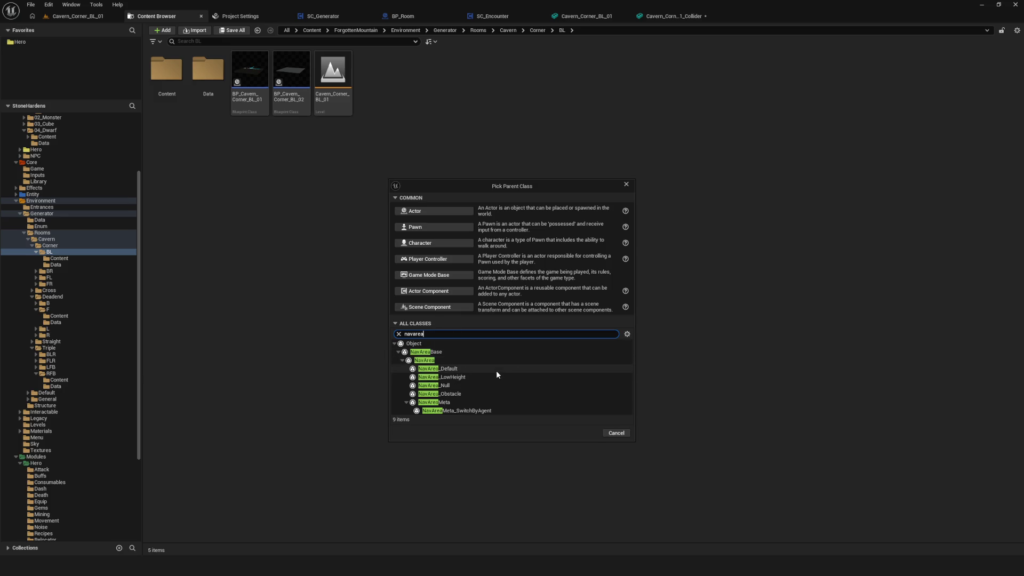
{"action": "left_click", "coordinate": [462, 395]}
{"action": "left_click", "coordinate": [582, 433]}
{"action": "key", "text": "Return"}
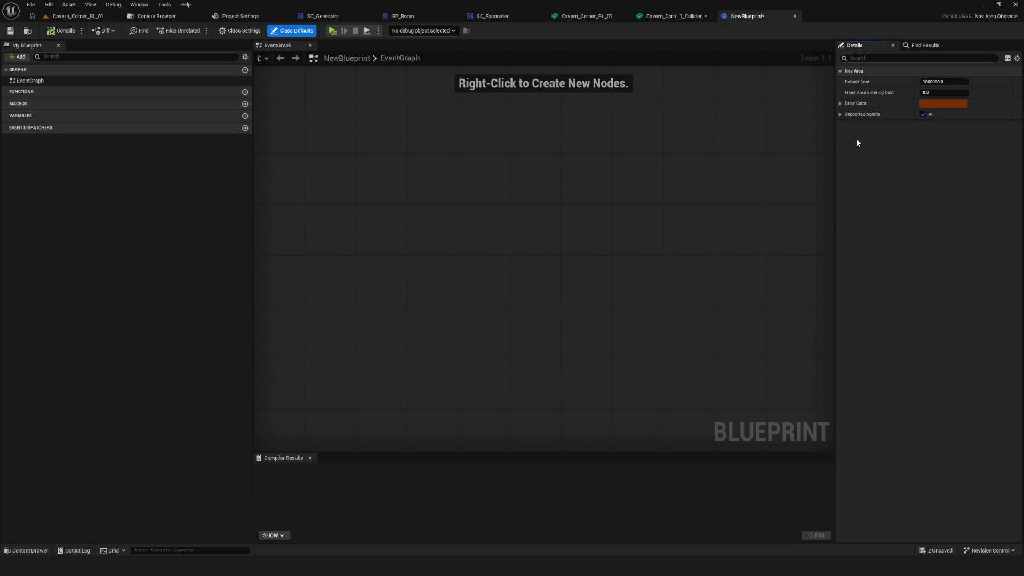
Inspect the NavArea_Obstacle Blueprint's supported agents and its Add list.
{"action": "left_click", "coordinate": [842, 115]}
{"action": "left_click", "coordinate": [25, 58]}
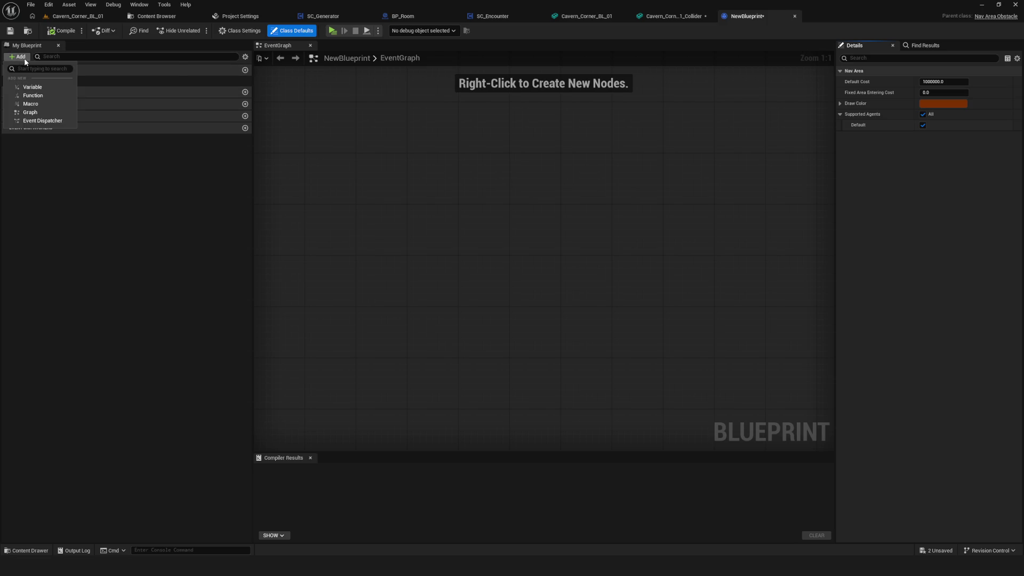
{"action": "left_click", "coordinate": [69, 140]}
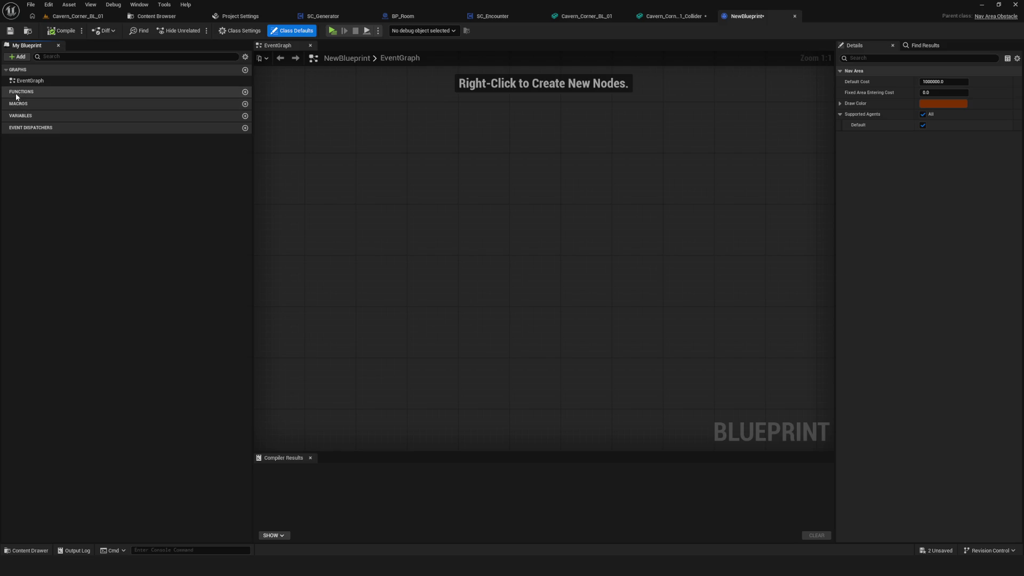
Create a second Blueprint class with parent NavArea and open it.
{"action": "left_click", "coordinate": [162, 17]}
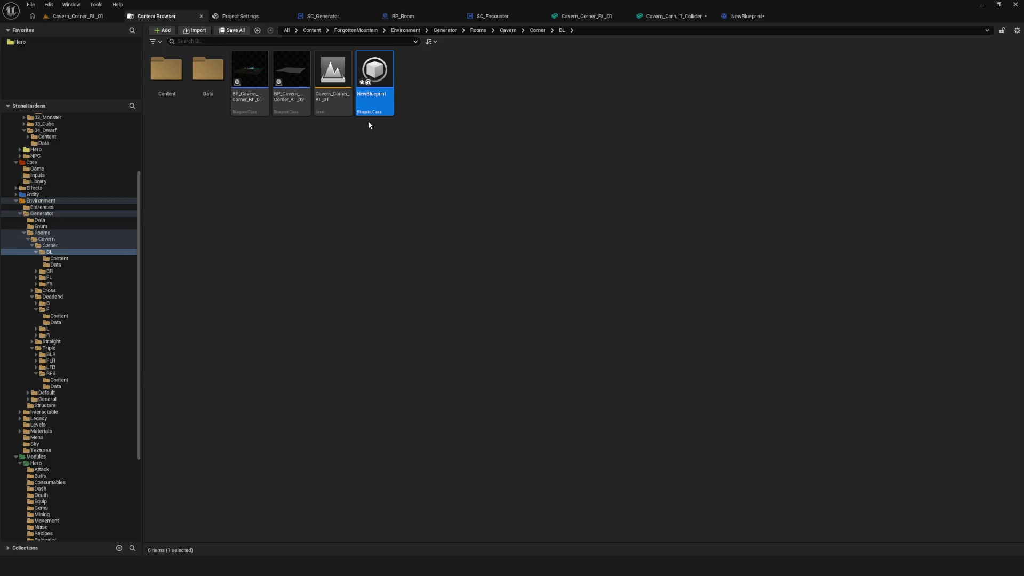
{"action": "right_click", "coordinate": [459, 92]}
{"action": "mouse_move", "coordinate": [480, 259]}
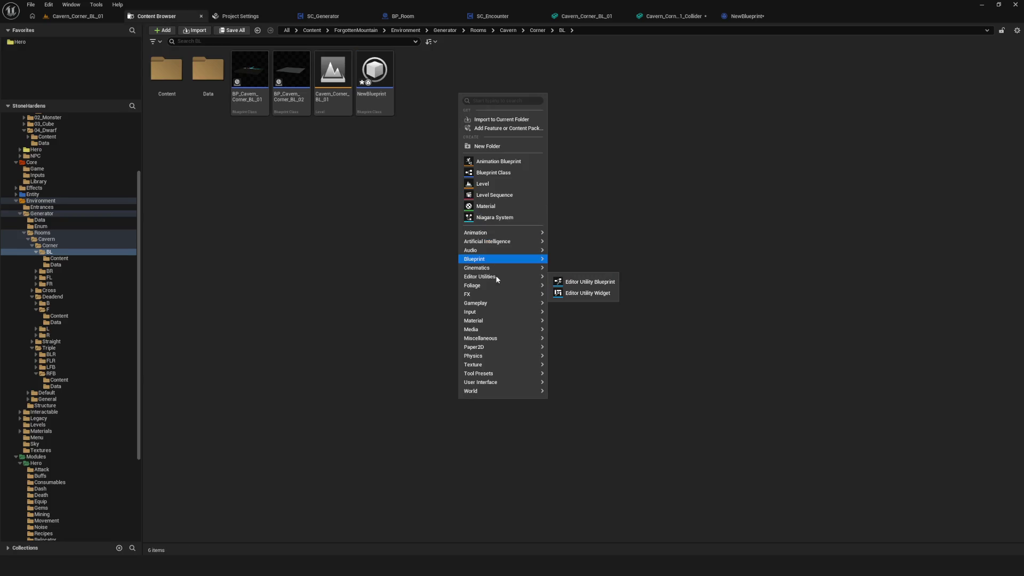
{"action": "left_click", "coordinate": [490, 173]}
{"action": "type", "text": "navarea"}
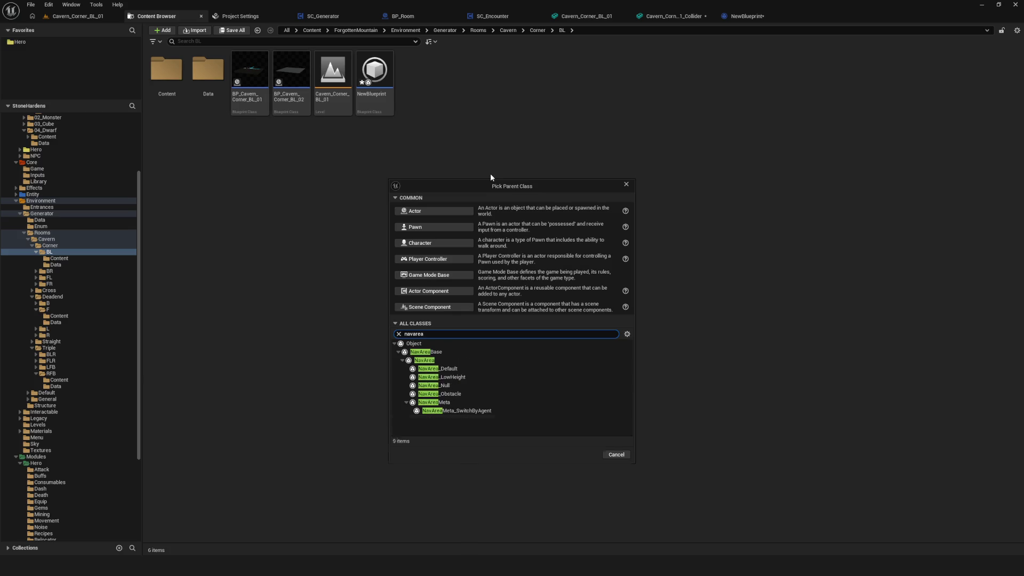
{"action": "key", "text": "Down"}
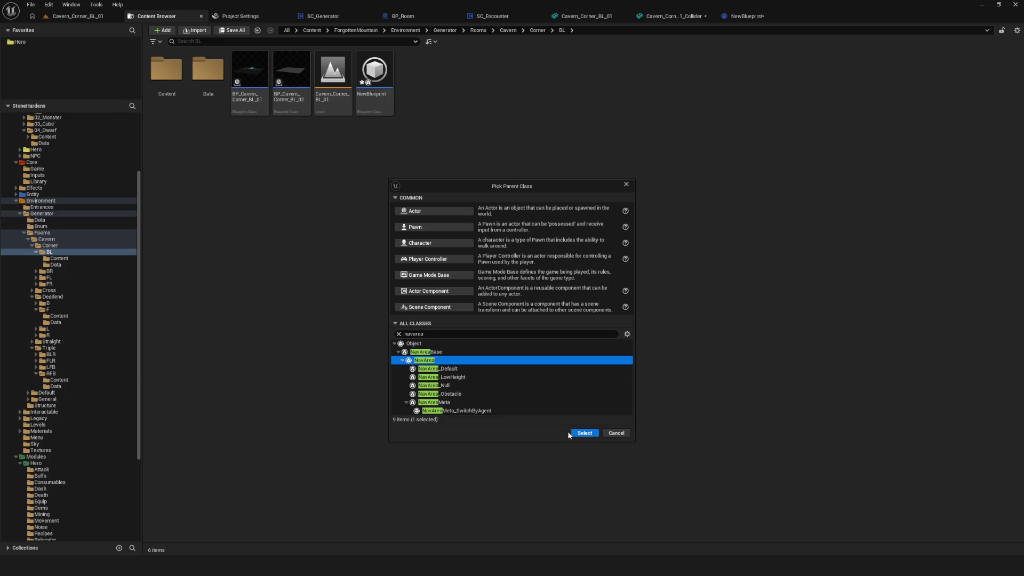
{"action": "left_click", "coordinate": [581, 433]}
{"action": "double_click", "coordinate": [425, 79]}
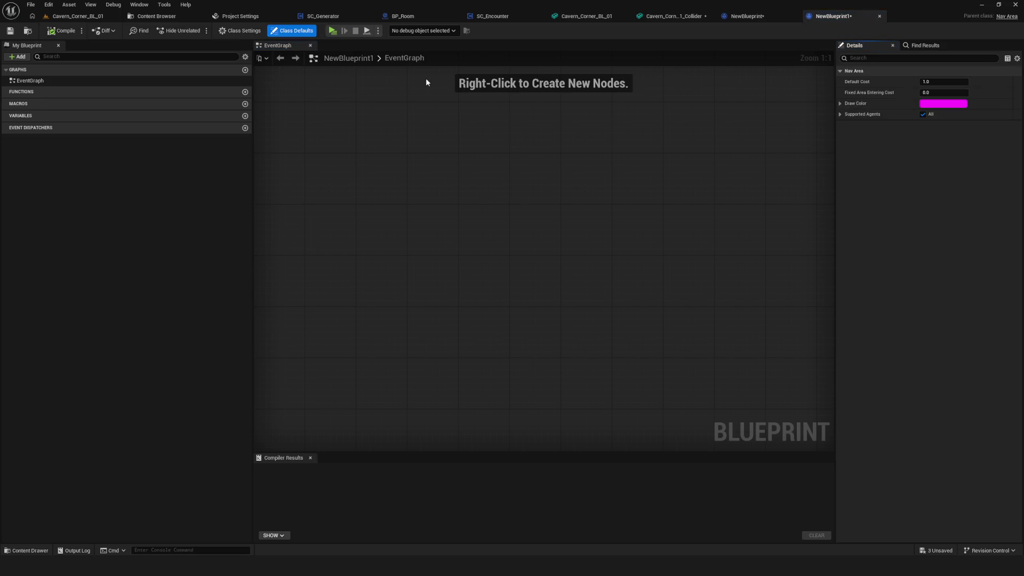
Review the NavArea defaults, including draw colour RGBA values and supported agents.
{"action": "left_click", "coordinate": [32, 118]}
{"action": "left_click", "coordinate": [933, 46]}
{"action": "left_click", "coordinate": [897, 47]}
{"action": "scroll", "coordinate": [521, 154], "scroll_direction": "down", "scroll_amount": 12}
{"action": "scroll", "coordinate": [517, 152], "scroll_direction": "up", "scroll_amount": 4}
{"action": "left_click", "coordinate": [18, 56]}
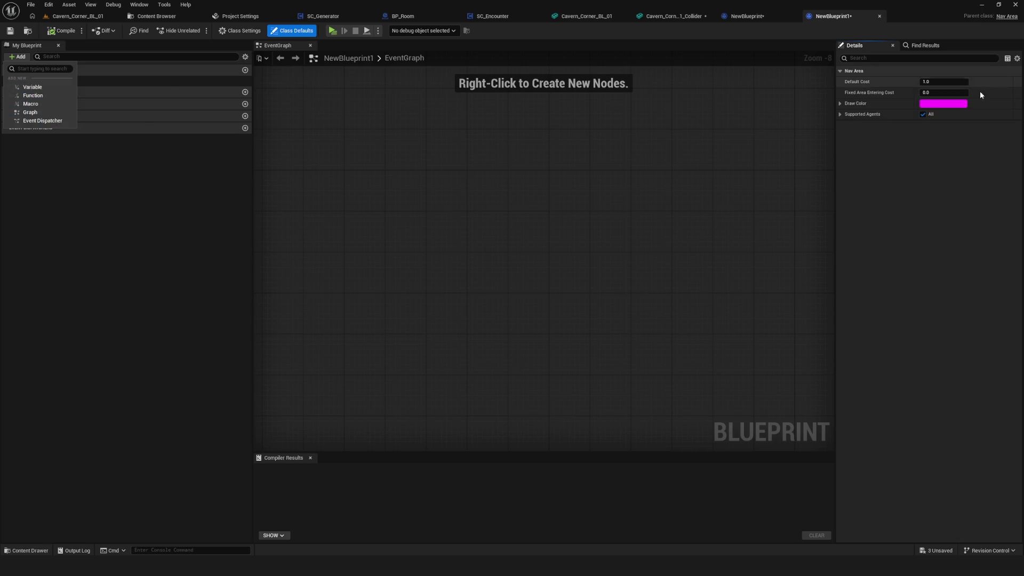
{"action": "left_click", "coordinate": [840, 104]}
{"action": "left_click", "coordinate": [840, 104]}
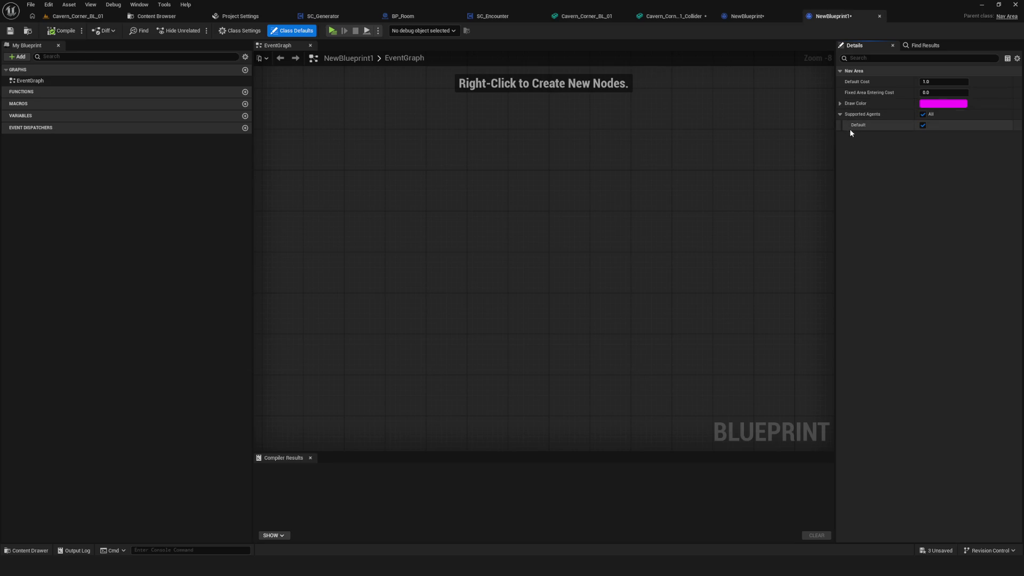
{"action": "left_click", "coordinate": [840, 115]}
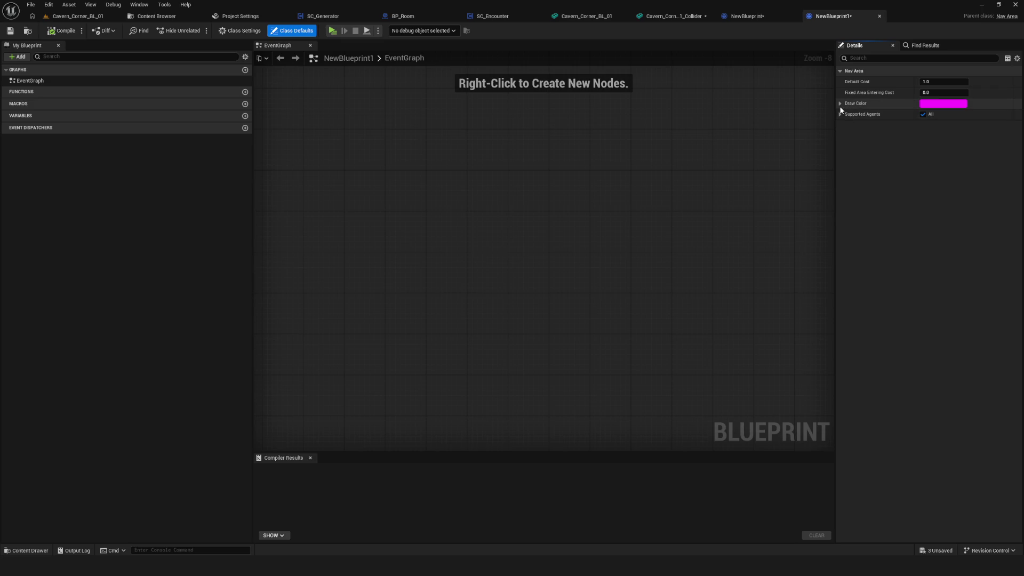
{"action": "left_click", "coordinate": [840, 104]}
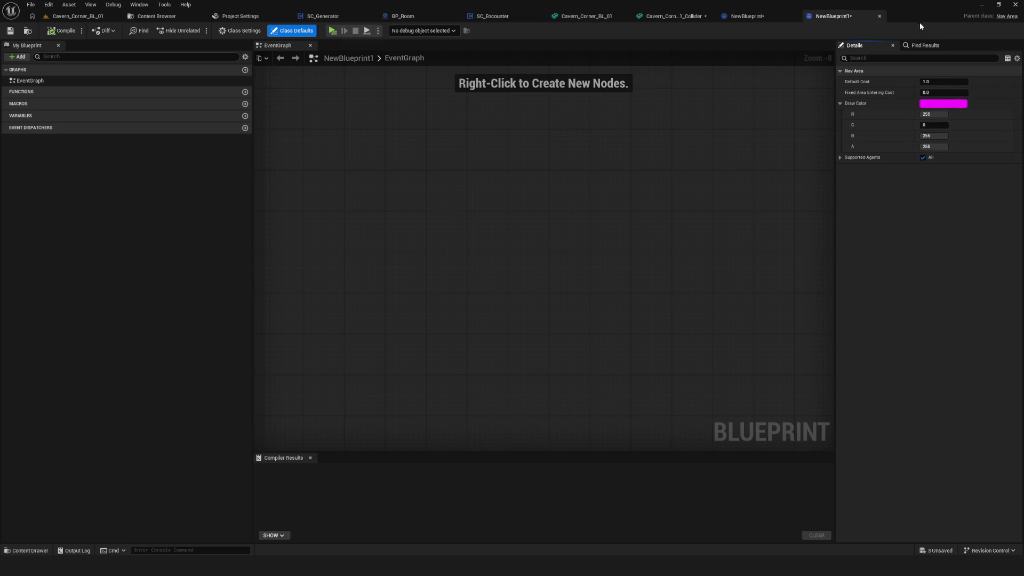
Close both Blueprint editors and delete the two temporary NewBlueprint assets.
{"action": "left_click", "coordinate": [880, 16]}
{"action": "left_click", "coordinate": [797, 16]}
{"action": "left_click", "coordinate": [172, 17]}
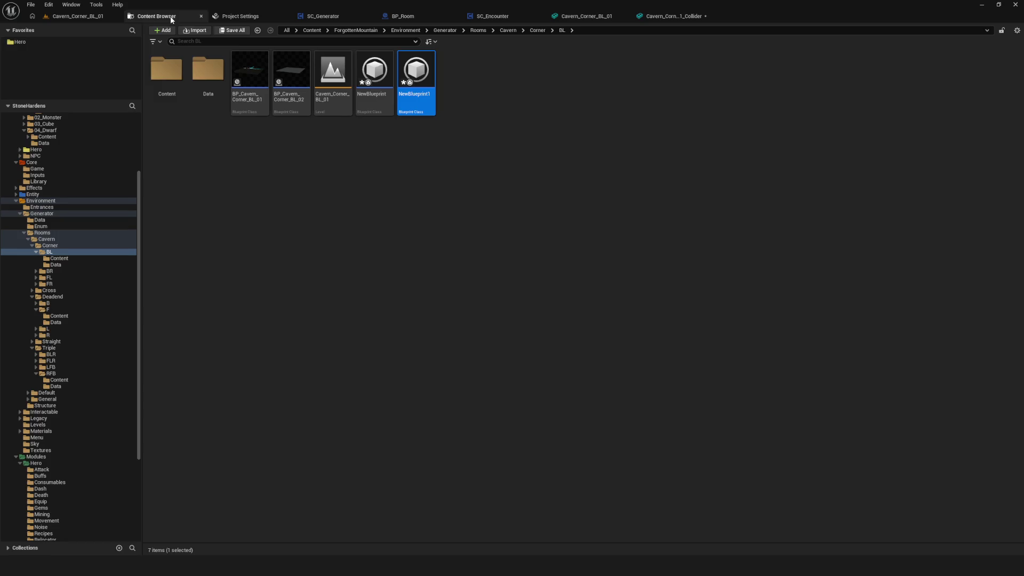
{"action": "left_click", "coordinate": [375, 75]}
{"action": "left_click", "coordinate": [416, 74], "text": "ctrl"}
{"action": "key", "text": "Delete"}
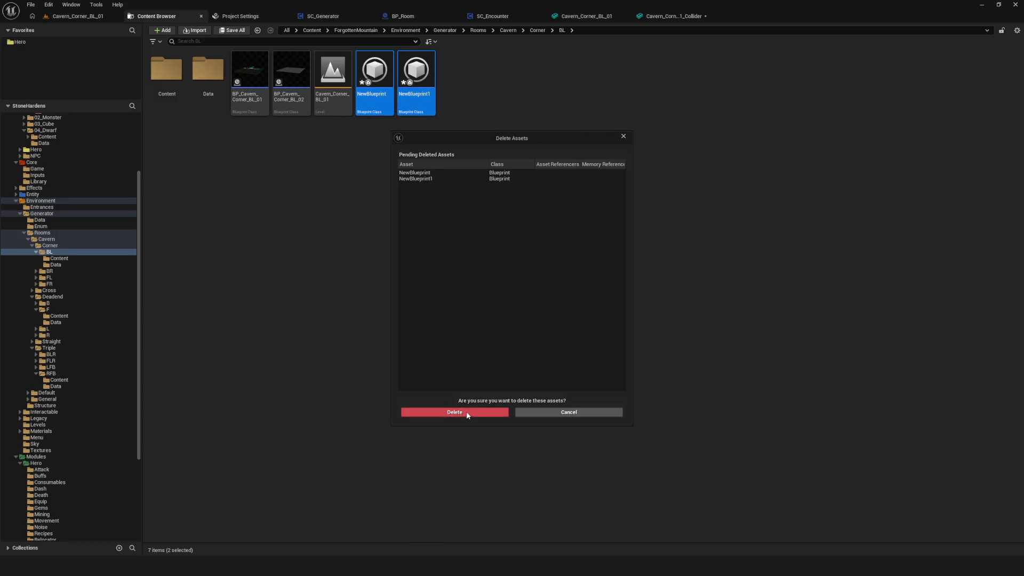
{"action": "left_click", "coordinate": [466, 412]}
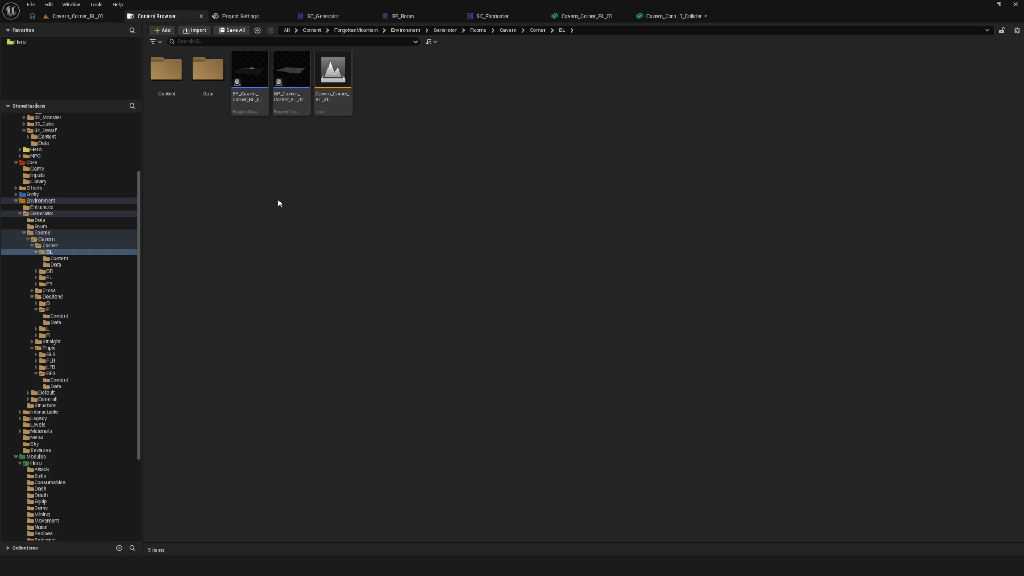
Uncheck Is Dynamic Obstacle on the cavern corner collider mesh and save it.
{"action": "left_click", "coordinate": [80, 16]}
{"action": "scroll", "coordinate": [640, 121], "scroll_direction": "down", "scroll_amount": 2}
{"action": "left_click", "coordinate": [677, 16]}
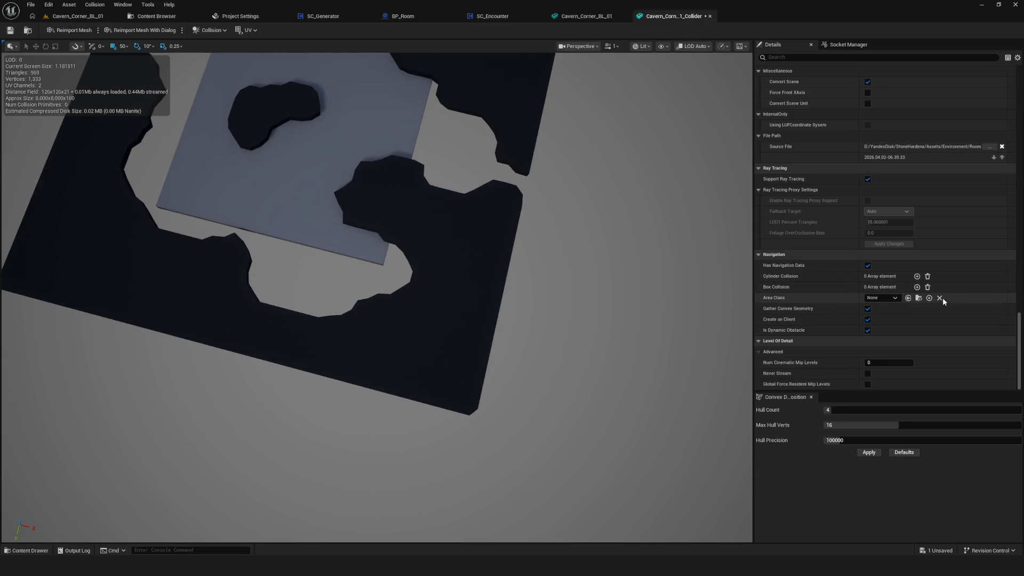
{"action": "left_click", "coordinate": [868, 330]}
{"action": "left_click", "coordinate": [10, 30]}
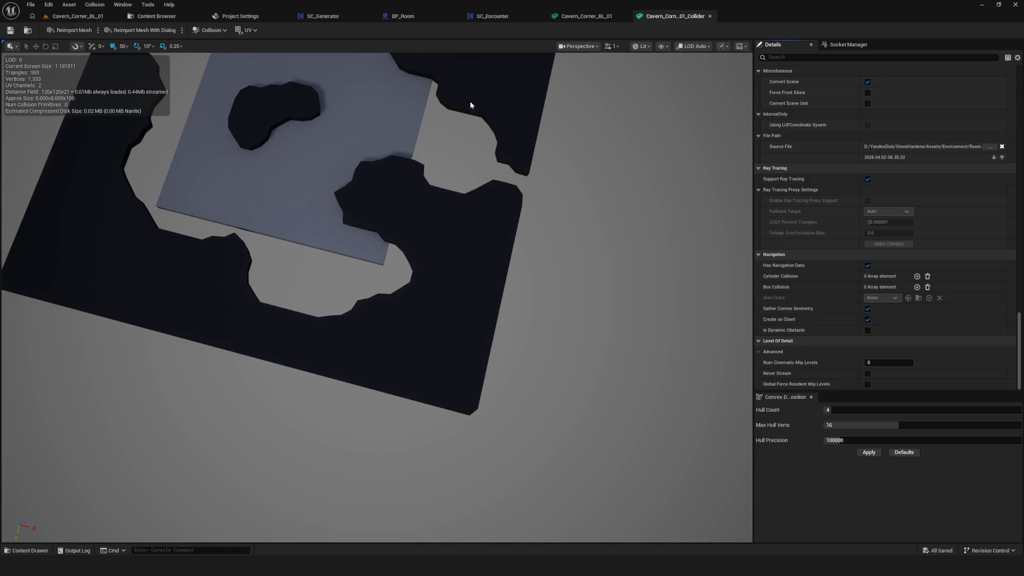
Delete the NavModifierVolume from the cavern corner level.
{"action": "left_click", "coordinate": [78, 16]}
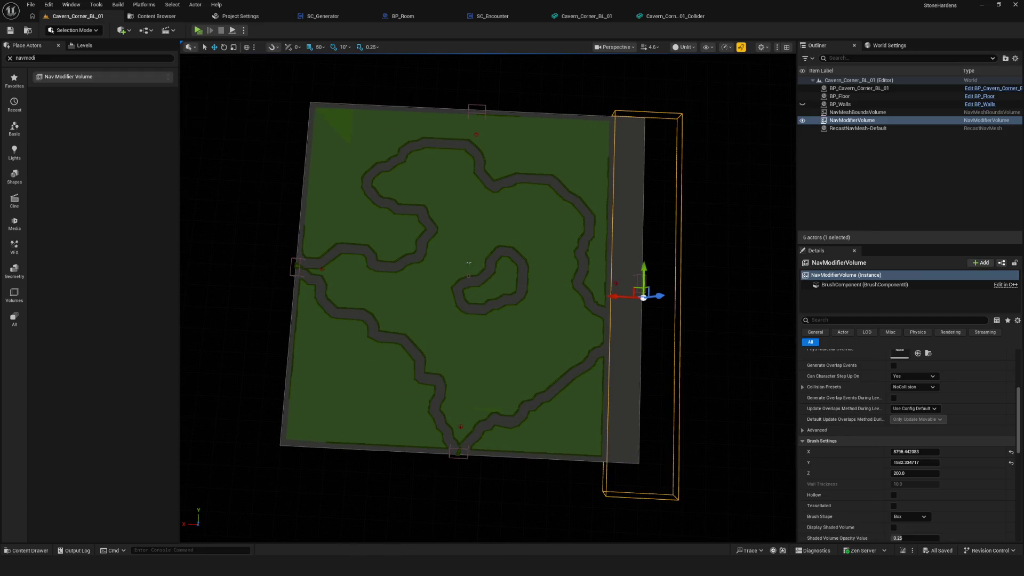
{"action": "left_click", "coordinate": [865, 150]}
{"action": "left_click", "coordinate": [856, 120]}
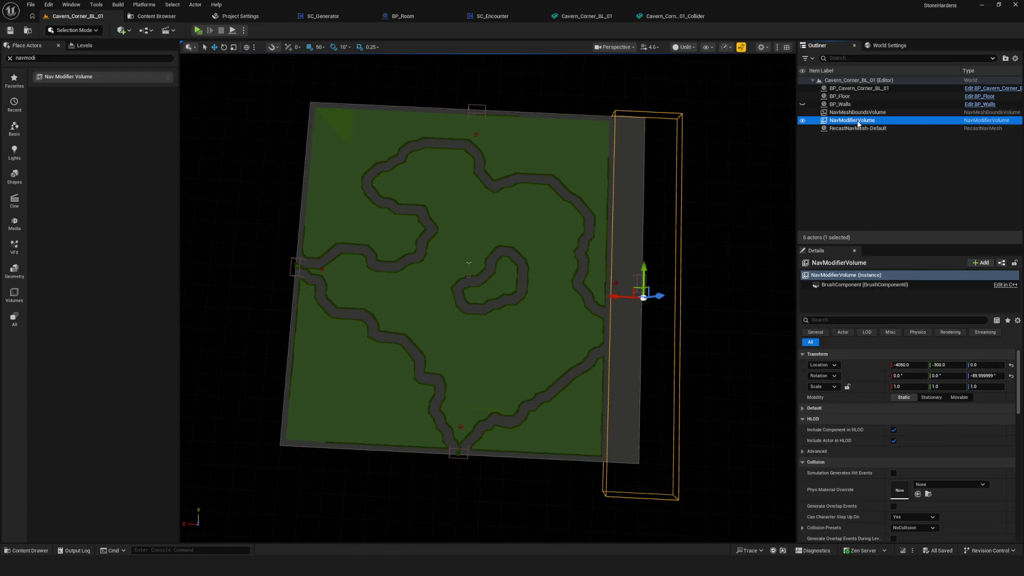
{"action": "key", "text": "Delete"}
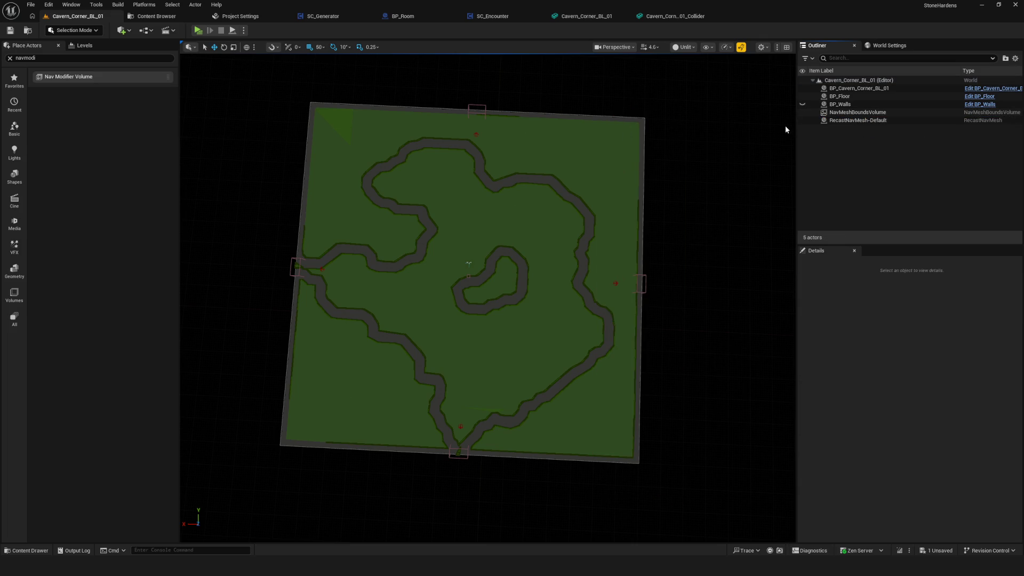
{"action": "left_click", "coordinate": [841, 104]}
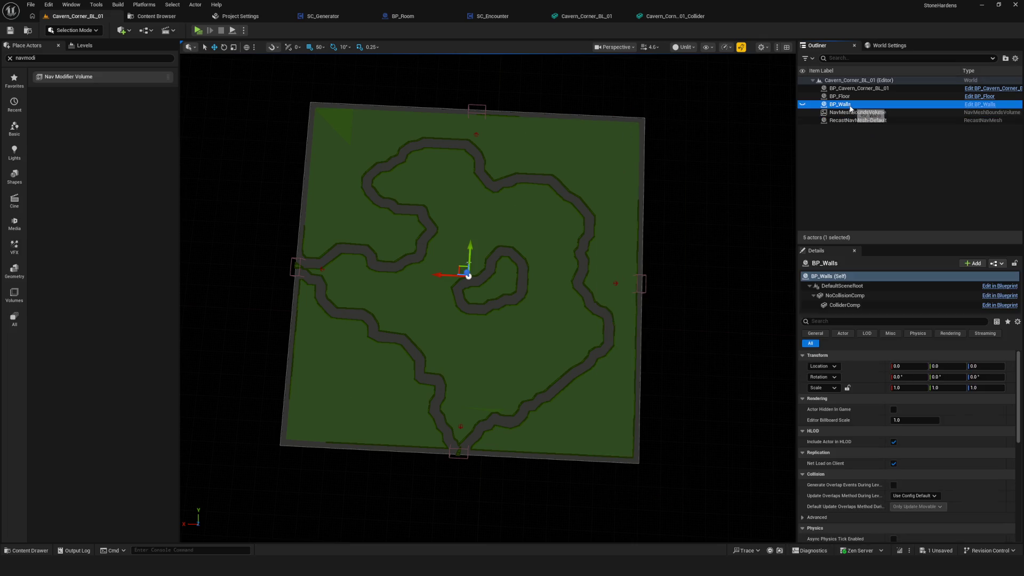
Filter BP_Floor's Details by 'can' and toggle its collision component's navigation effect off and on.
{"action": "key", "text": "Up"}
{"action": "left_click", "coordinate": [837, 321]}
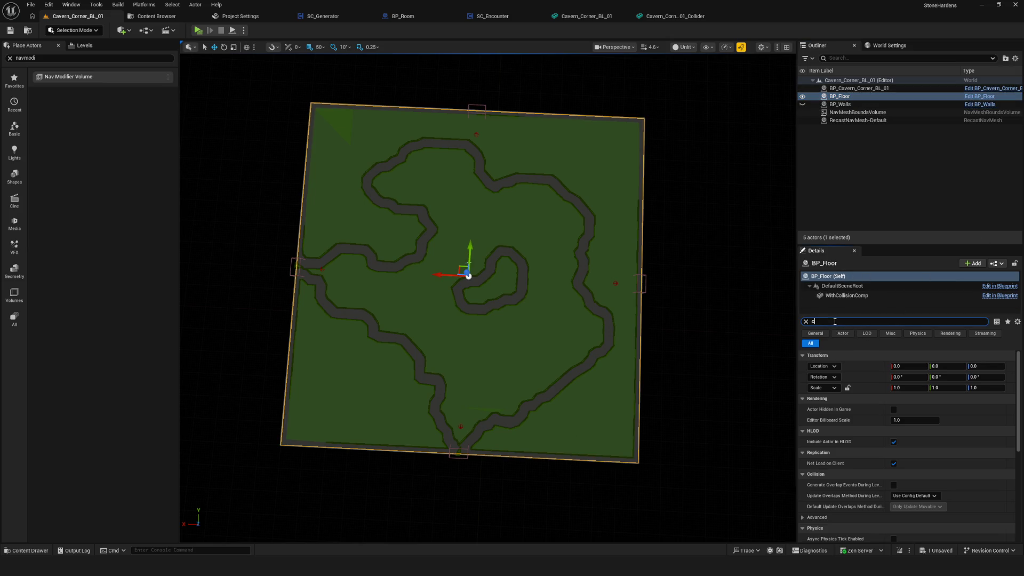
{"action": "type", "text": "сф"}
{"action": "key", "text": "BackSpace"}
{"action": "key", "text": "BackSpace"}
{"action": "type", "text": "can"}
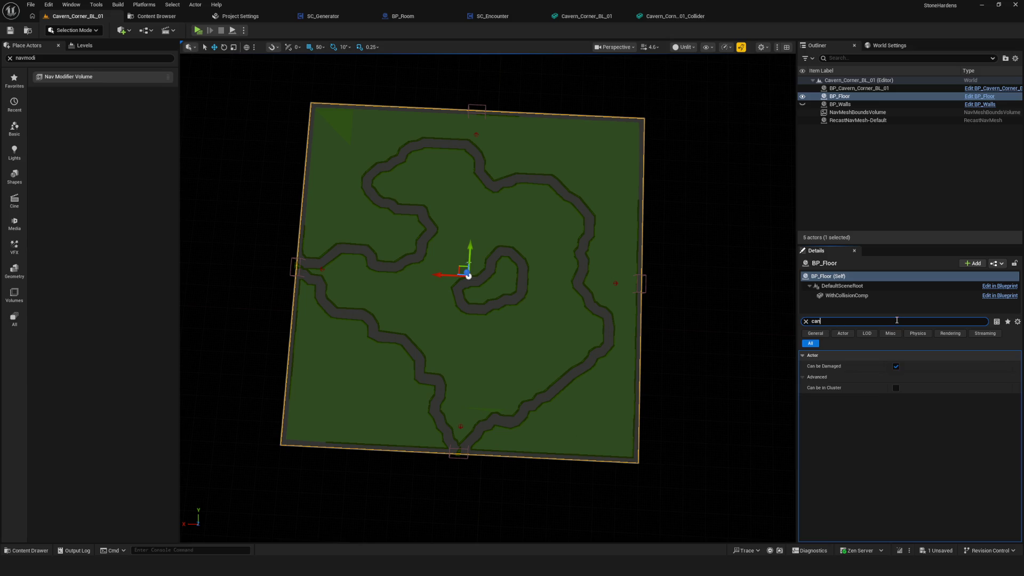
{"action": "left_click", "coordinate": [853, 286]}
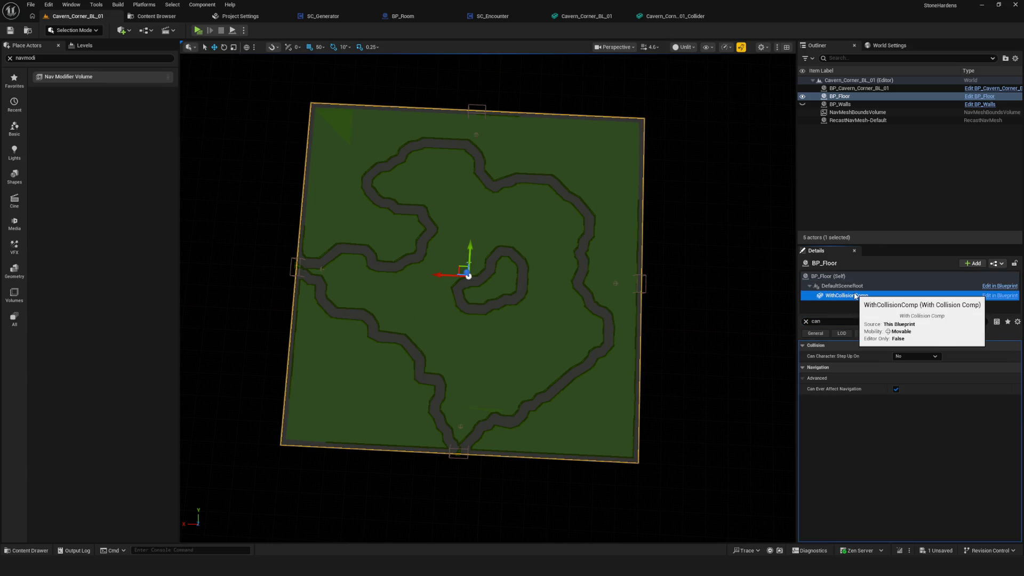
{"action": "left_click", "coordinate": [847, 297]}
{"action": "left_click", "coordinate": [896, 388]}
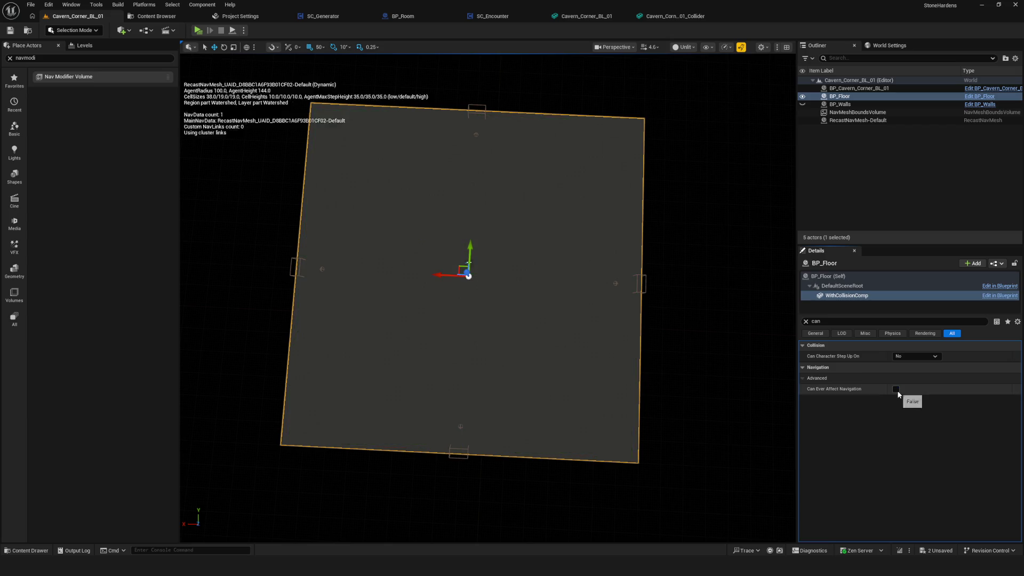
{"action": "left_click", "coordinate": [897, 389]}
{"action": "left_click", "coordinate": [858, 288]}
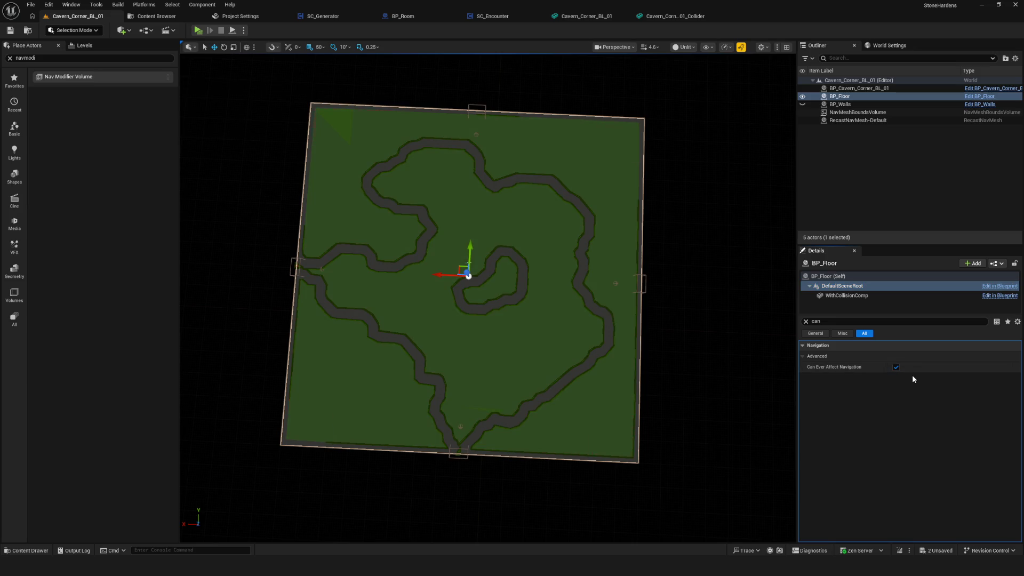
On BP_Walls, toggle the root's navigation setting and set the wall collider's step-up to No.
{"action": "left_click", "coordinate": [841, 104]}
{"action": "left_click", "coordinate": [846, 287]}
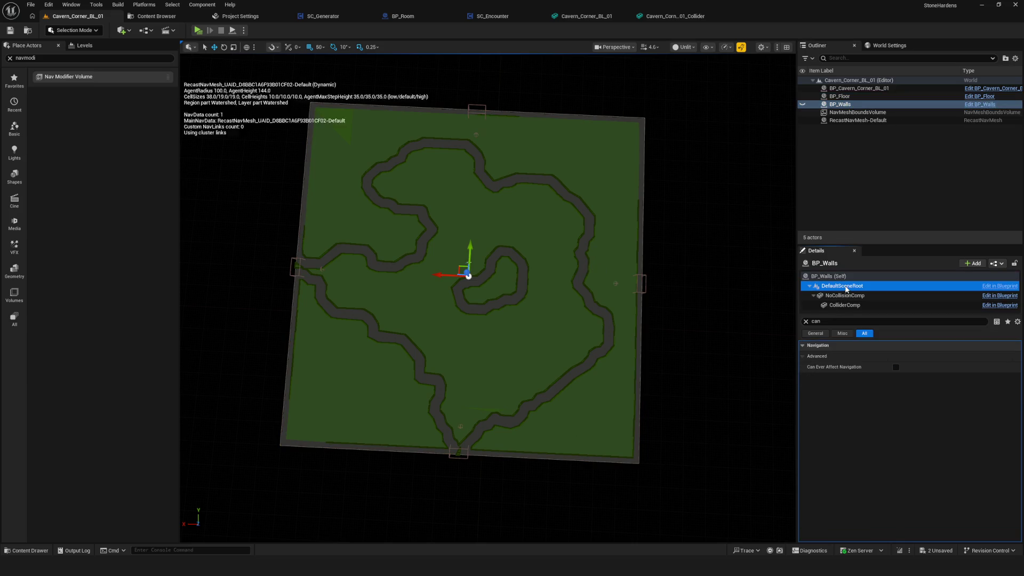
{"action": "left_click", "coordinate": [897, 367]}
{"action": "left_click", "coordinate": [895, 296]}
{"action": "left_click", "coordinate": [896, 389]}
{"action": "left_click", "coordinate": [900, 305]}
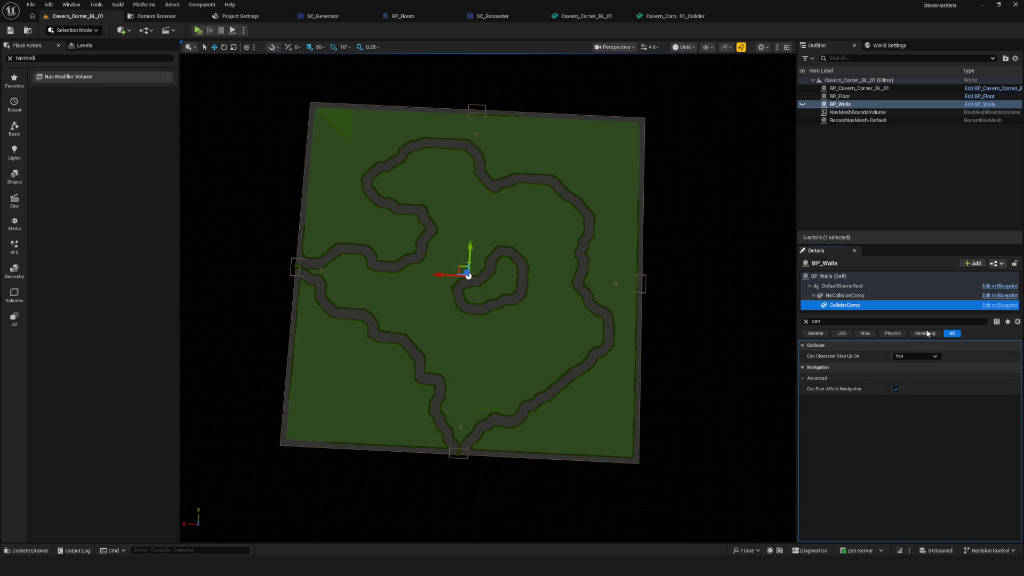
{"action": "left_click", "coordinate": [915, 356]}
{"action": "left_click", "coordinate": [911, 364]}
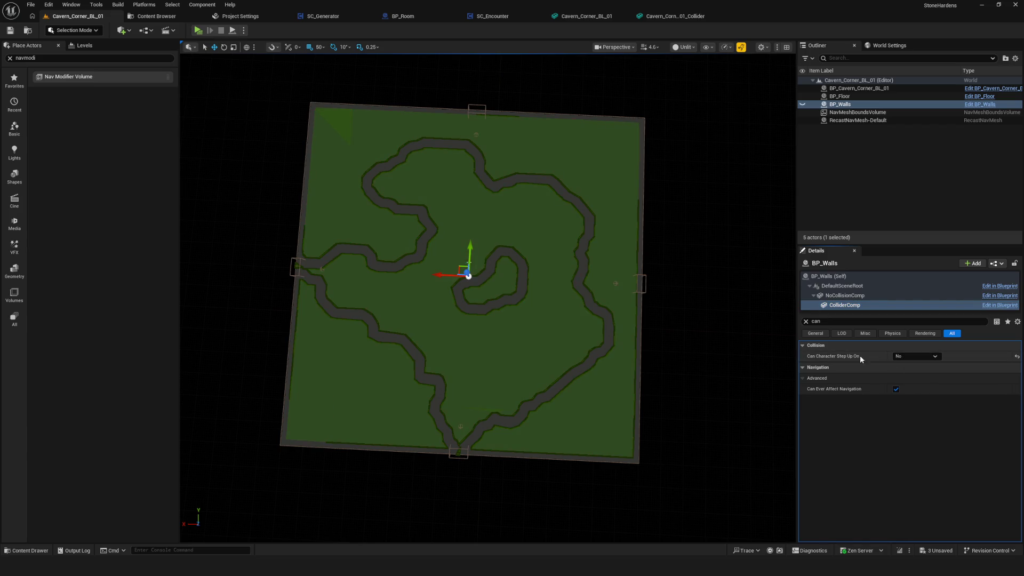
Toggle the wall collider's Can Ever Affect Navigation off and on twice to rebuild the navmesh.
{"action": "left_click", "coordinate": [897, 390]}
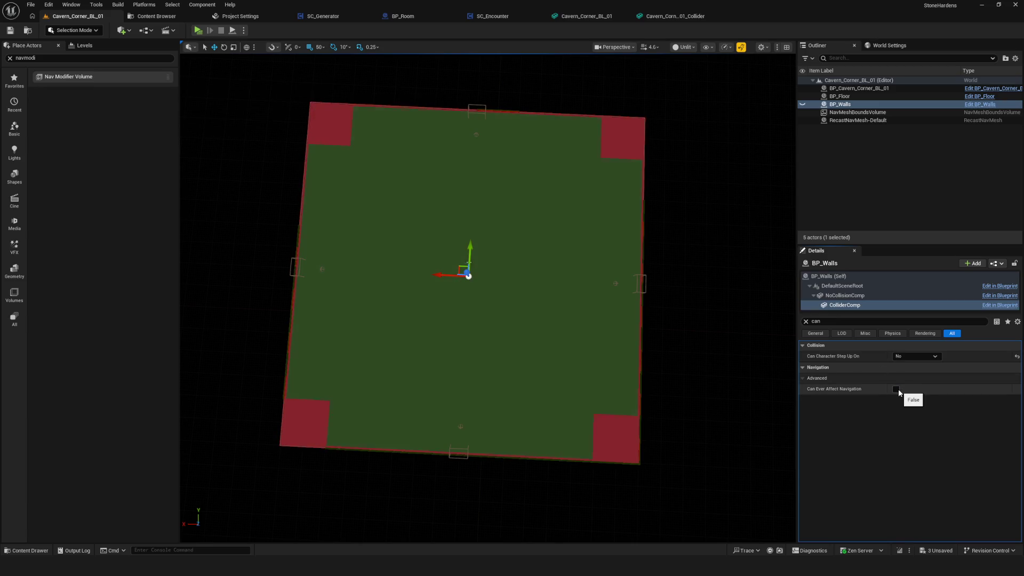
{"action": "left_click", "coordinate": [896, 389]}
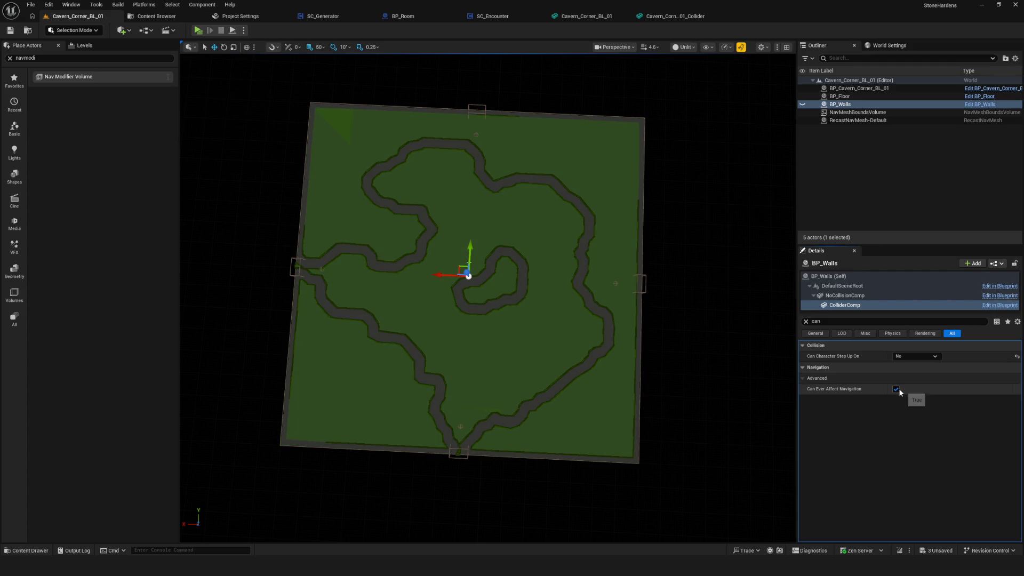
{"action": "left_click", "coordinate": [897, 389]}
{"action": "left_click", "coordinate": [898, 390]}
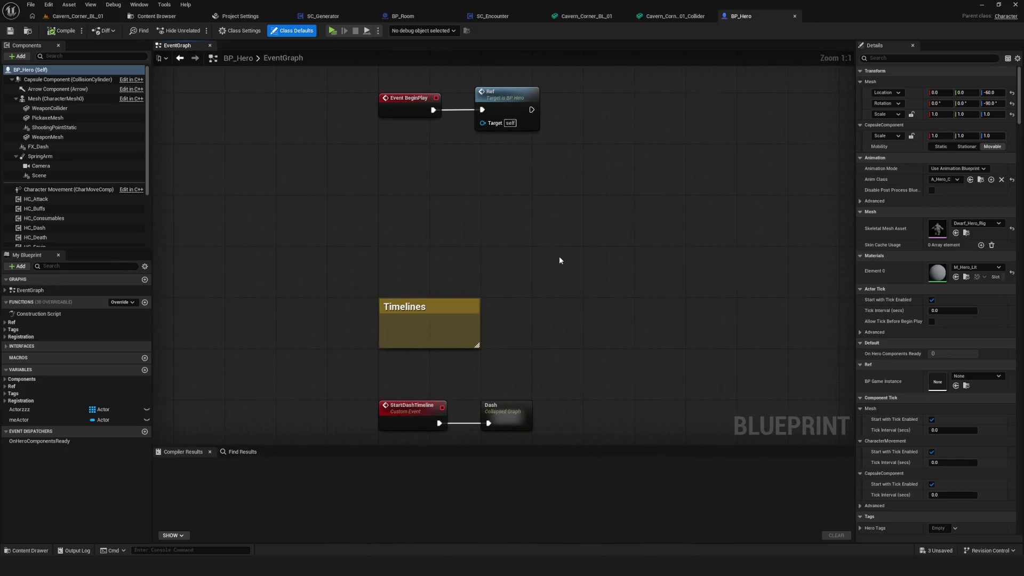
Pan the BP_Hero EventGraph and select the StartDashTimeline and Dash nodes together.
{"action": "left_click_drag", "start_coordinate": [353, 361], "coordinate": [398, 385]}
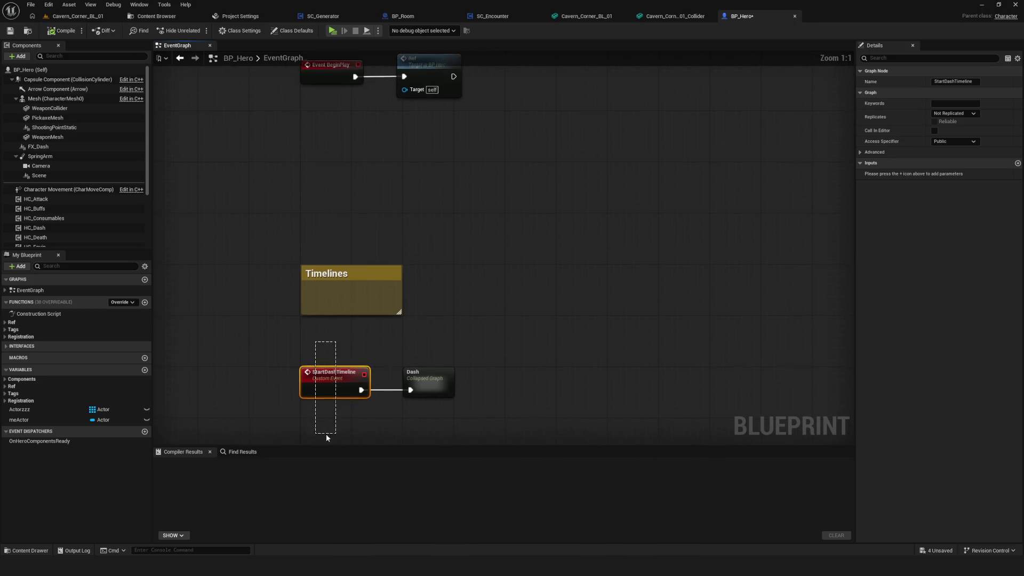
{"action": "left_click_drag", "start_coordinate": [396, 412], "coordinate": [422, 361]}
{"action": "left_click", "coordinate": [463, 330]}
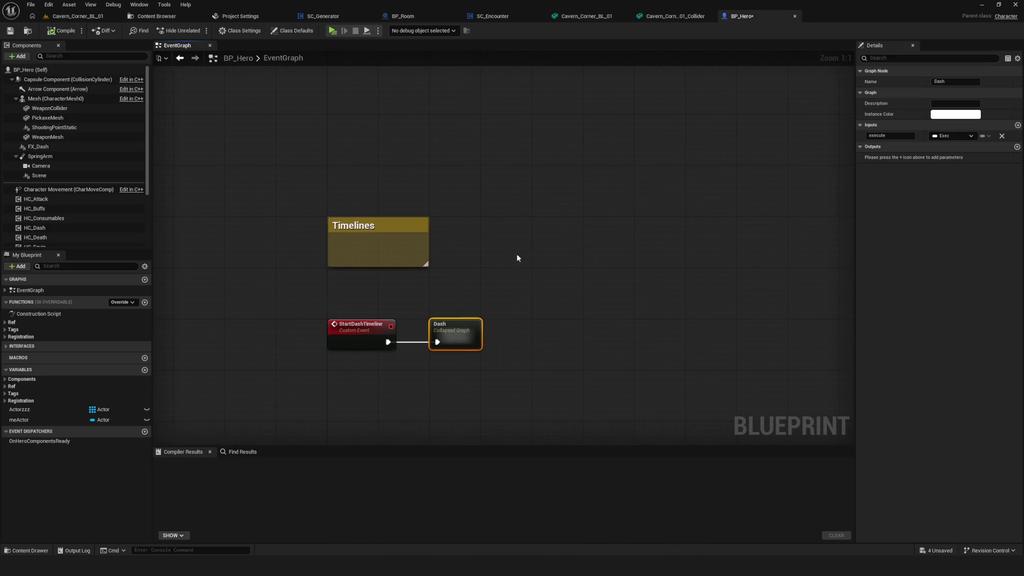
{"action": "left_click_drag", "start_coordinate": [476, 275], "coordinate": [521, 249]}
{"action": "left_click_drag", "start_coordinate": [556, 308], "coordinate": [506, 406]}
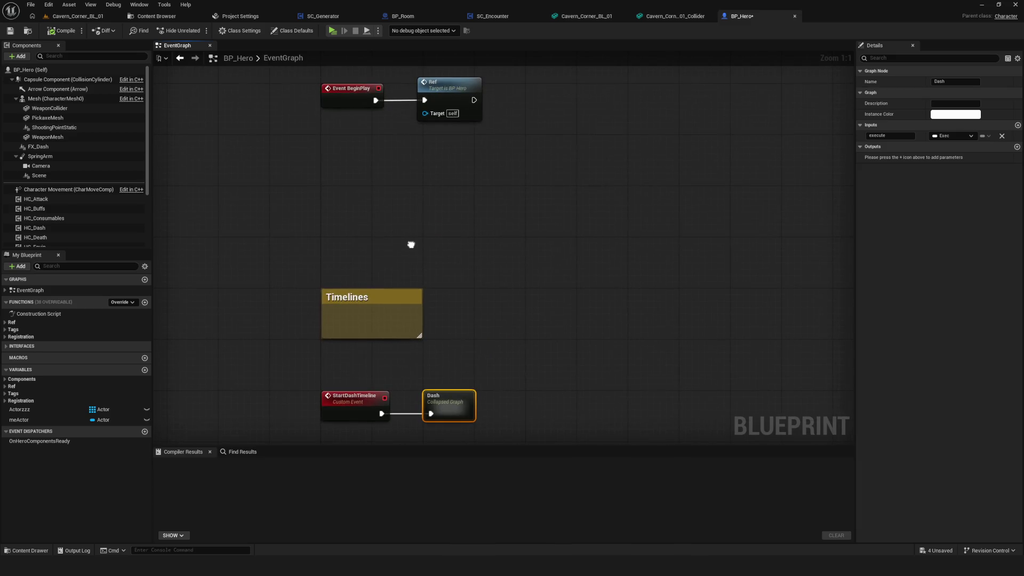
{"action": "scroll", "coordinate": [412, 312], "scroll_direction": "down", "scroll_amount": 8}
{"action": "scroll", "coordinate": [412, 312], "scroll_direction": "up", "scroll_amount": 7}
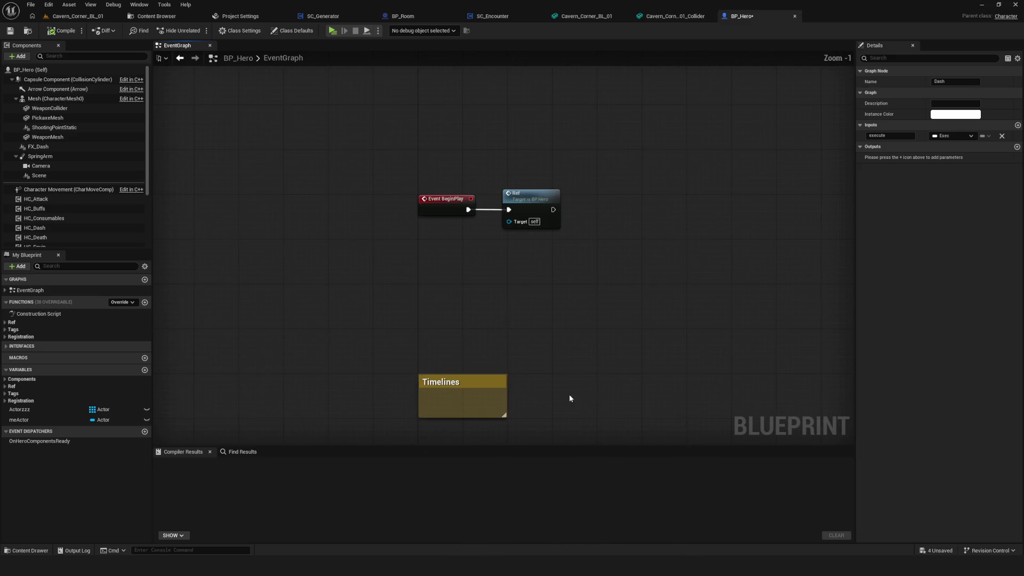
{"action": "left_click_drag", "start_coordinate": [571, 396], "coordinate": [523, 252]}
{"action": "left_click", "coordinate": [423, 336], "text": "shift"}
{"action": "left_click_drag", "start_coordinate": [467, 318], "coordinate": [505, 357]}
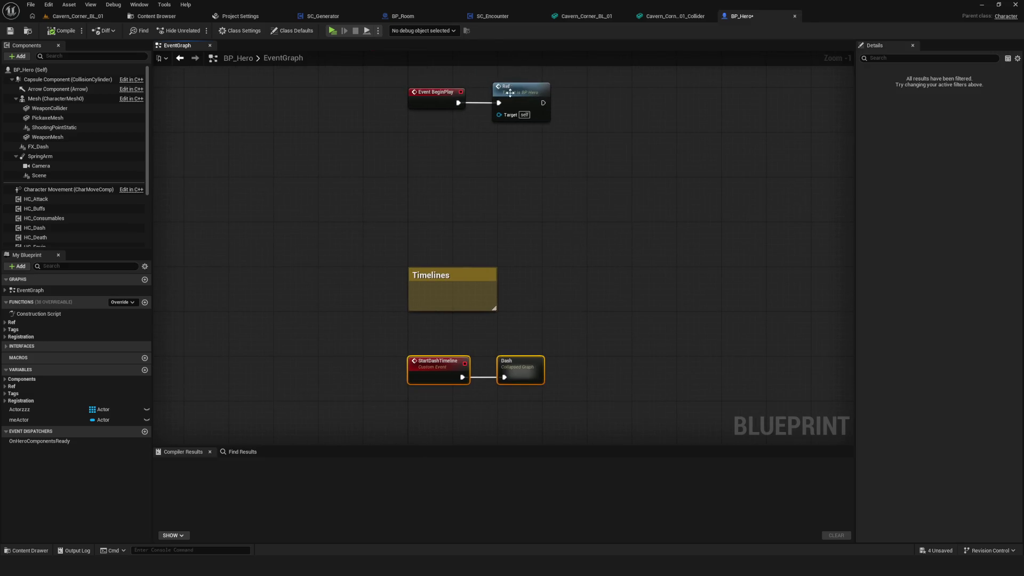
Open the Ref function graph, return to EventGraph, then open the collapsed Dash graph.
{"action": "double_click", "coordinate": [508, 92]}
{"action": "key", "text": "alt+Left"}
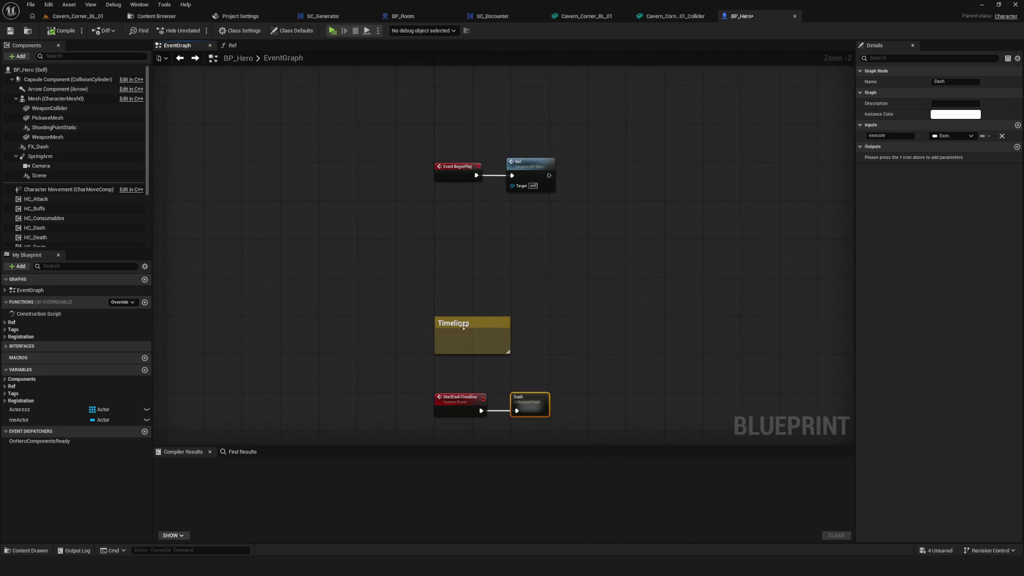
{"action": "double_click", "coordinate": [520, 430]}
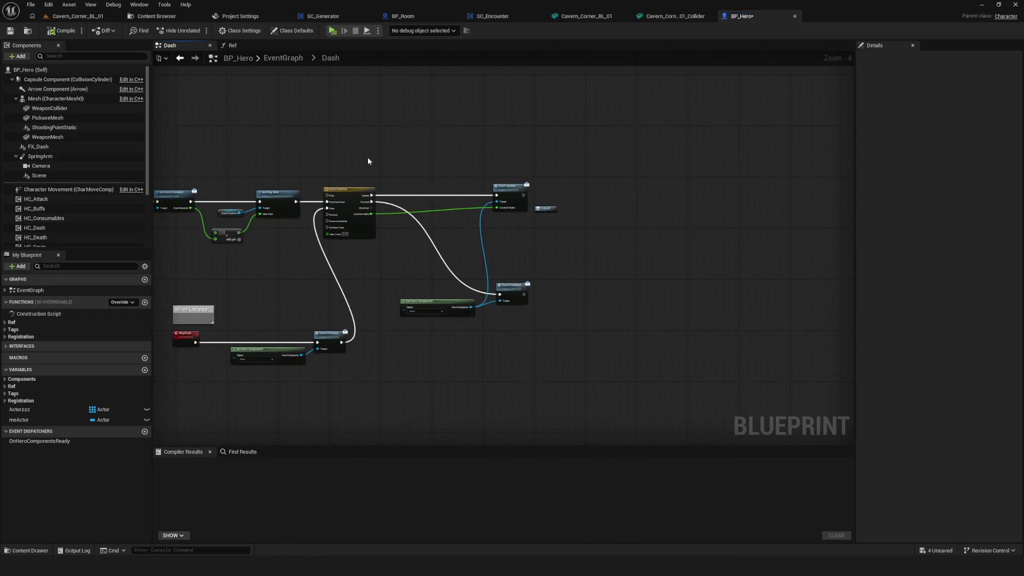
Select the DashTimeline node and reveal the montage nodes above the dash chain.
{"action": "scroll", "coordinate": [335, 182], "scroll_direction": "up", "scroll_amount": 4}
{"action": "left_click_drag", "start_coordinate": [365, 127], "coordinate": [390, 335]}
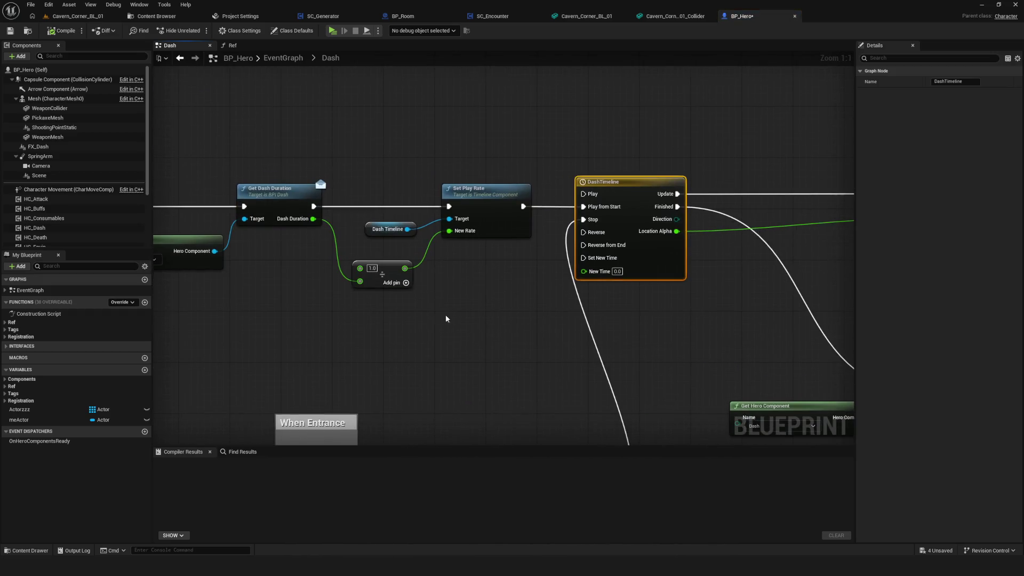
{"action": "left_click_drag", "start_coordinate": [190, 133], "coordinate": [376, 142]}
{"action": "scroll", "coordinate": [54, 203], "scroll_direction": "down", "scroll_amount": 5}
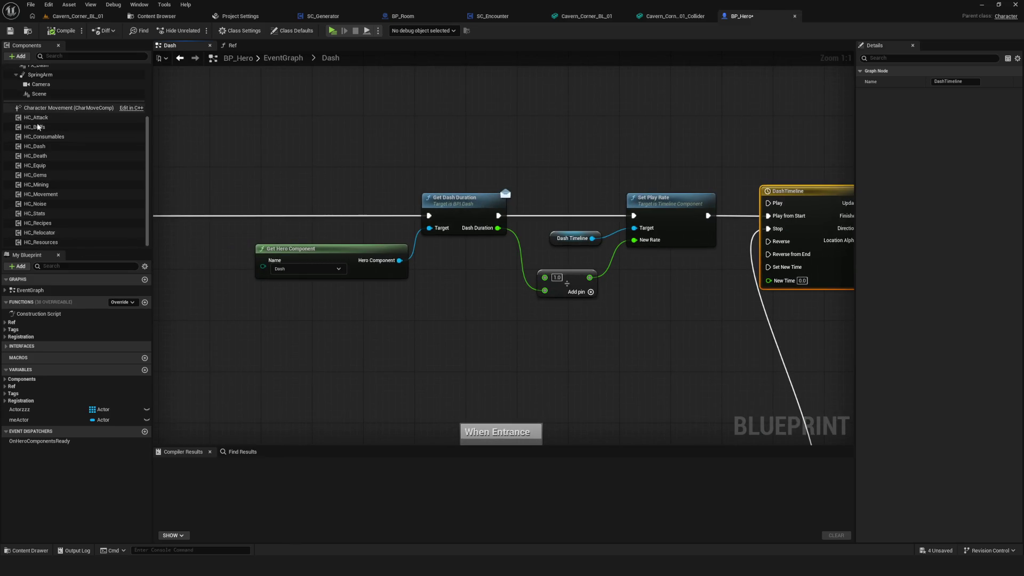
{"action": "left_click_drag", "start_coordinate": [222, 76], "coordinate": [348, 271]}
{"action": "scroll", "coordinate": [348, 271], "scroll_direction": "down", "scroll_amount": 6}
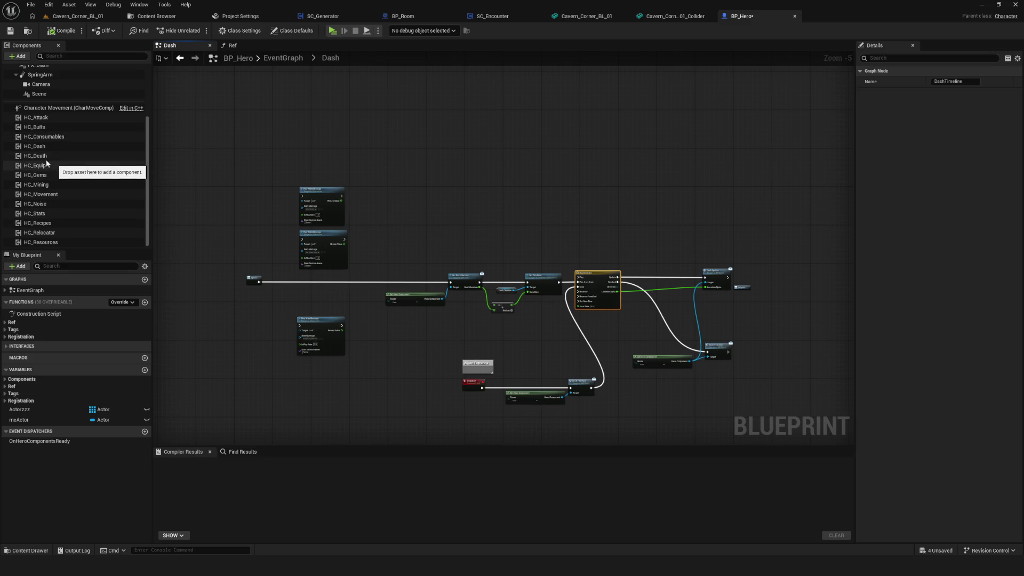
Inspect each hero component: HC_Attack, Buffs, Dash, Death, Equip, Gems, Mining, Noise, Relocator.
{"action": "left_click", "coordinate": [42, 118]}
{"action": "left_click", "coordinate": [44, 128]}
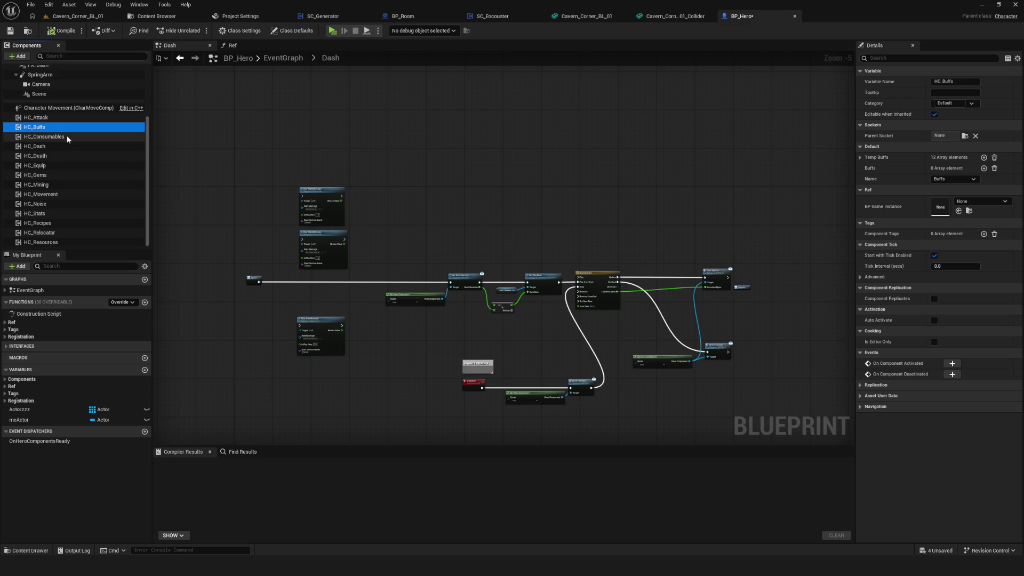
{"action": "left_click", "coordinate": [45, 146]}
{"action": "left_click", "coordinate": [47, 155]}
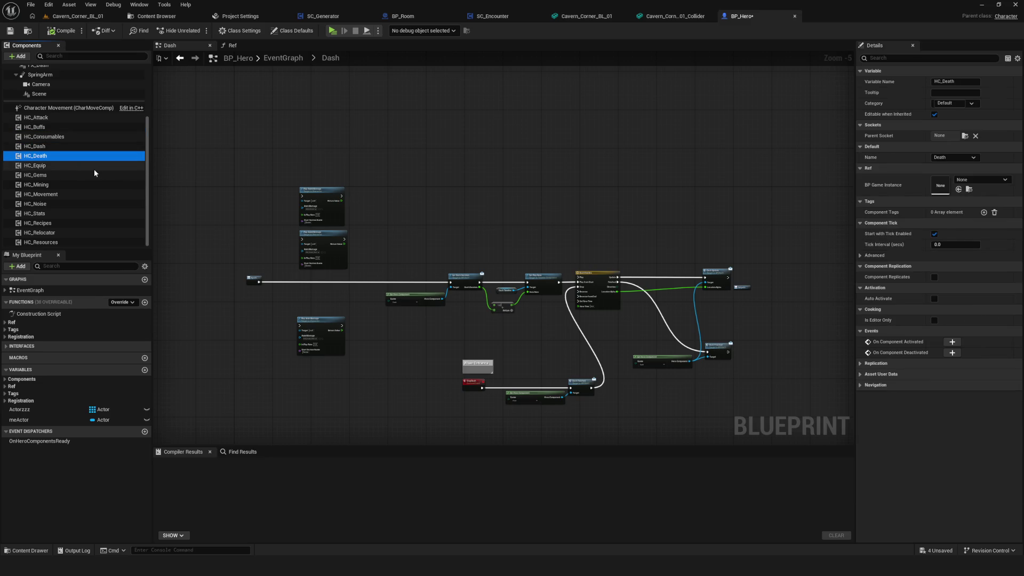
{"action": "left_click", "coordinate": [74, 168]}
{"action": "left_click", "coordinate": [64, 175]}
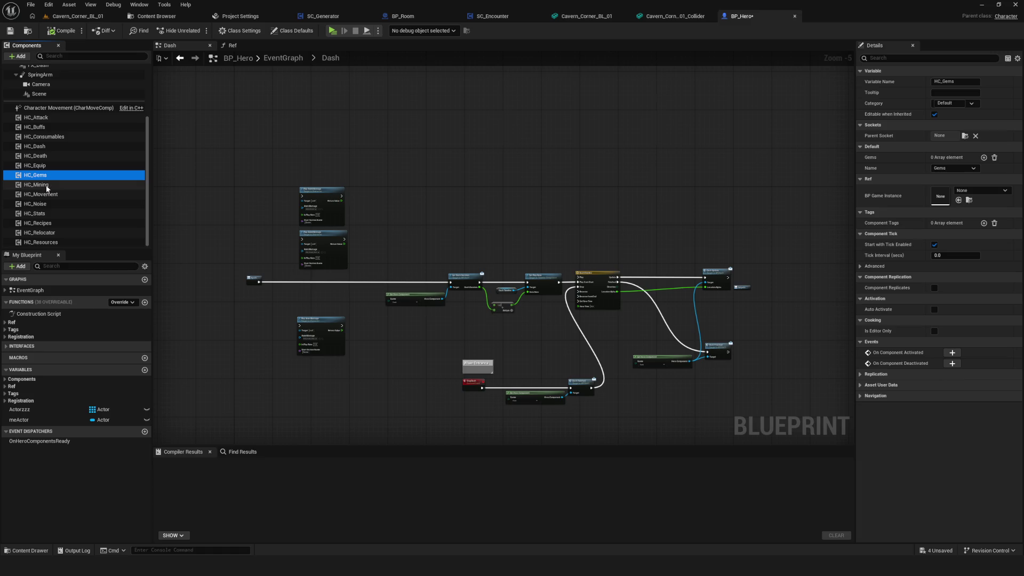
{"action": "left_click", "coordinate": [61, 184]}
{"action": "left_click", "coordinate": [62, 203]}
{"action": "left_click", "coordinate": [51, 232]}
Revisit the HC_Buffs settings, HC_Dash dash values and HC_Death settings.
{"action": "left_click", "coordinate": [48, 223]}
{"action": "left_click", "coordinate": [45, 204]}
{"action": "left_click", "coordinate": [43, 175]}
{"action": "left_click", "coordinate": [53, 108]}
{"action": "left_click", "coordinate": [38, 127]}
{"action": "left_click", "coordinate": [41, 145]}
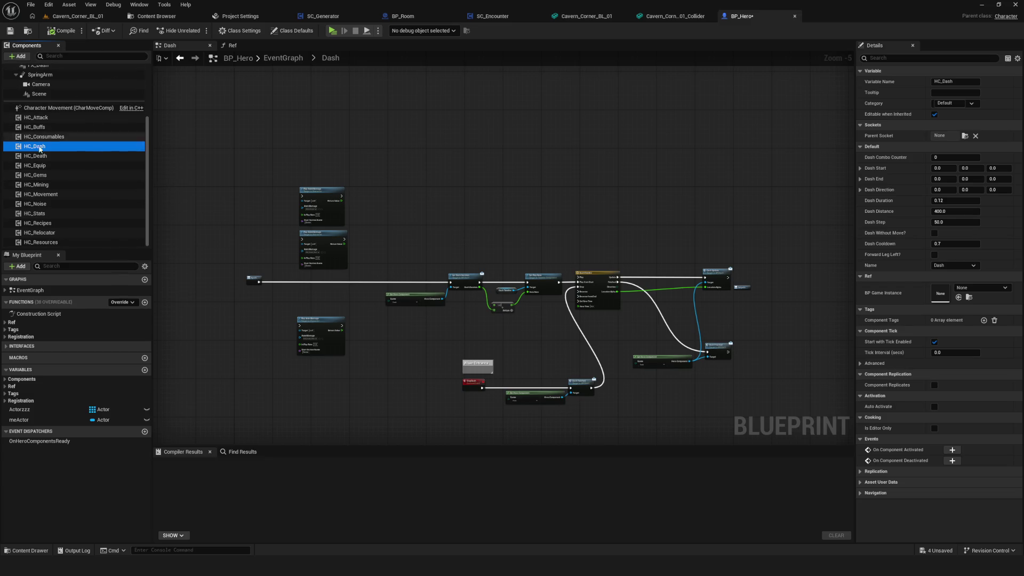
{"action": "left_click", "coordinate": [44, 129]}
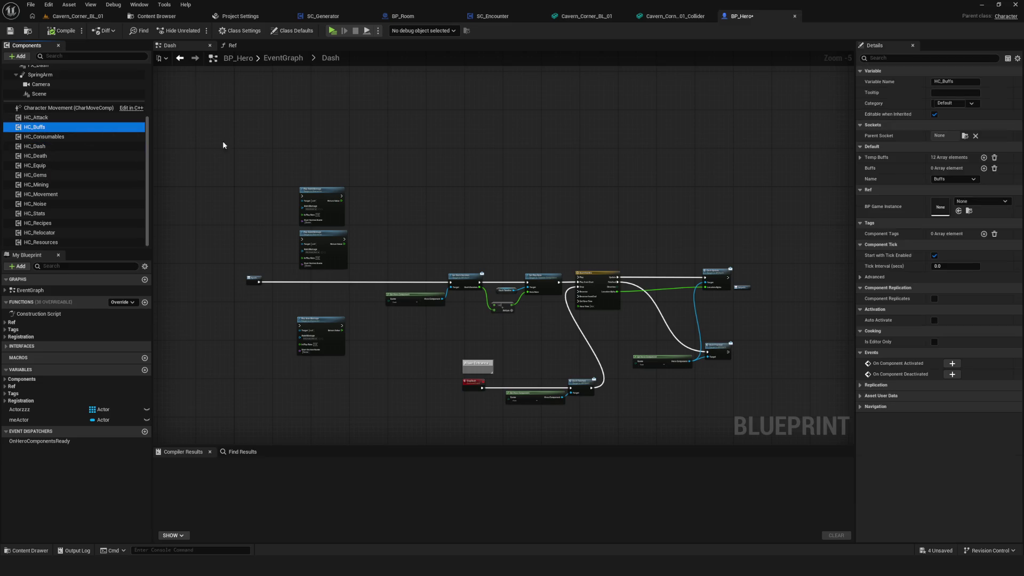
{"action": "left_click", "coordinate": [124, 156]}
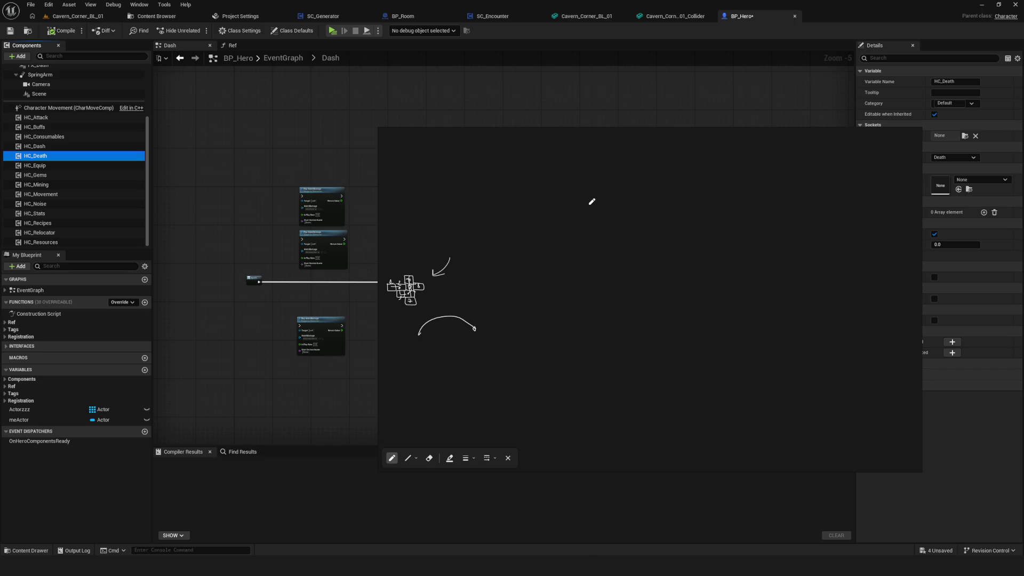
Draw a box labelled Mov with a second box labelled stat below it.
{"action": "mouse_move", "coordinate": [586, 197]}
{"action": "left_mouse_down"}
{"action": "mouse_move", "coordinate": [630, 207]}
{"action": "mouse_move", "coordinate": [585, 195]}
{"action": "left_mouse_up"}
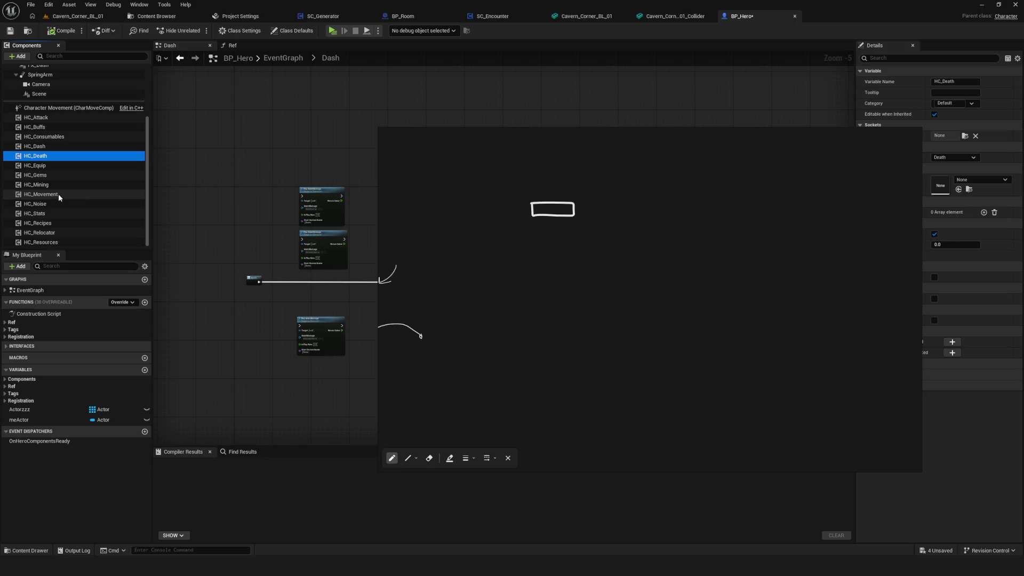
{"action": "left_click_drag", "start_coordinate": [534, 171], "coordinate": [558, 187]}
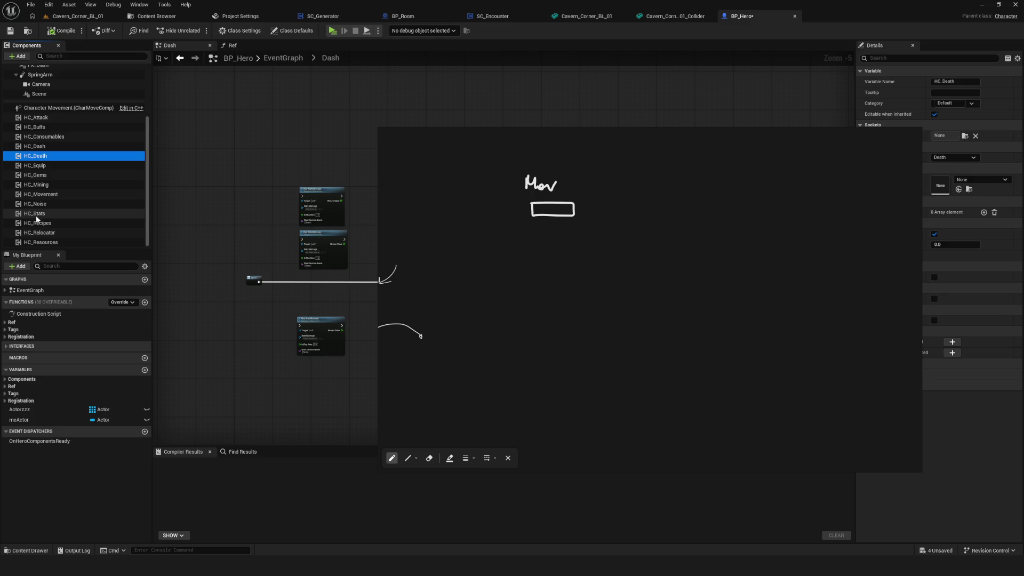
{"action": "mouse_move", "coordinate": [532, 242]}
{"action": "left_mouse_down"}
{"action": "mouse_move", "coordinate": [533, 260]}
{"action": "mouse_move", "coordinate": [559, 257]}
{"action": "mouse_move", "coordinate": [535, 261]}
{"action": "left_mouse_up"}
{"action": "mouse_move", "coordinate": [539, 226]}
{"action": "left_mouse_down"}
{"action": "mouse_move", "coordinate": [533, 235]}
{"action": "mouse_move", "coordinate": [567, 235]}
{"action": "left_mouse_up"}
{"action": "mouse_move", "coordinate": [566, 223]}
{"action": "left_mouse_down"}
{"action": "mouse_move", "coordinate": [597, 253]}
{"action": "mouse_move", "coordinate": [608, 247]}
{"action": "left_mouse_up"}
{"action": "key", "text": "ctrl+z"}
{"action": "key", "text": "ctrl+z"}
{"action": "left_click_drag", "start_coordinate": [567, 220], "coordinate": [570, 242]}
Frame the Mov box, then undo the stray question marks, arrow and 'error' strokes.
{"action": "mouse_move", "coordinate": [532, 204]}
{"action": "left_mouse_down"}
{"action": "mouse_move", "coordinate": [643, 173]}
{"action": "mouse_move", "coordinate": [571, 209]}
{"action": "mouse_move", "coordinate": [613, 224]}
{"action": "mouse_move", "coordinate": [602, 235]}
{"action": "left_mouse_up"}
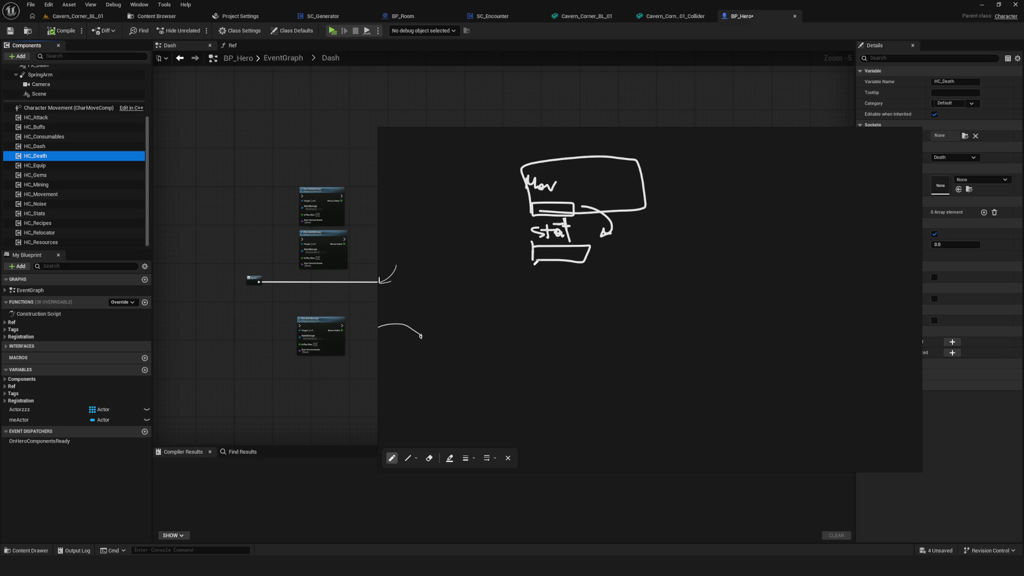
{"action": "left_click_drag", "start_coordinate": [504, 242], "coordinate": [510, 248]}
{"action": "mouse_move", "coordinate": [622, 254]}
{"action": "left_mouse_down"}
{"action": "mouse_move", "coordinate": [679, 252]}
{"action": "mouse_move", "coordinate": [675, 261]}
{"action": "mouse_move", "coordinate": [712, 240]}
{"action": "mouse_move", "coordinate": [717, 257]}
{"action": "left_mouse_up"}
{"action": "mouse_move", "coordinate": [717, 255]}
{"action": "left_mouse_down"}
{"action": "mouse_move", "coordinate": [736, 243]}
{"action": "mouse_move", "coordinate": [763, 248]}
{"action": "left_mouse_up"}
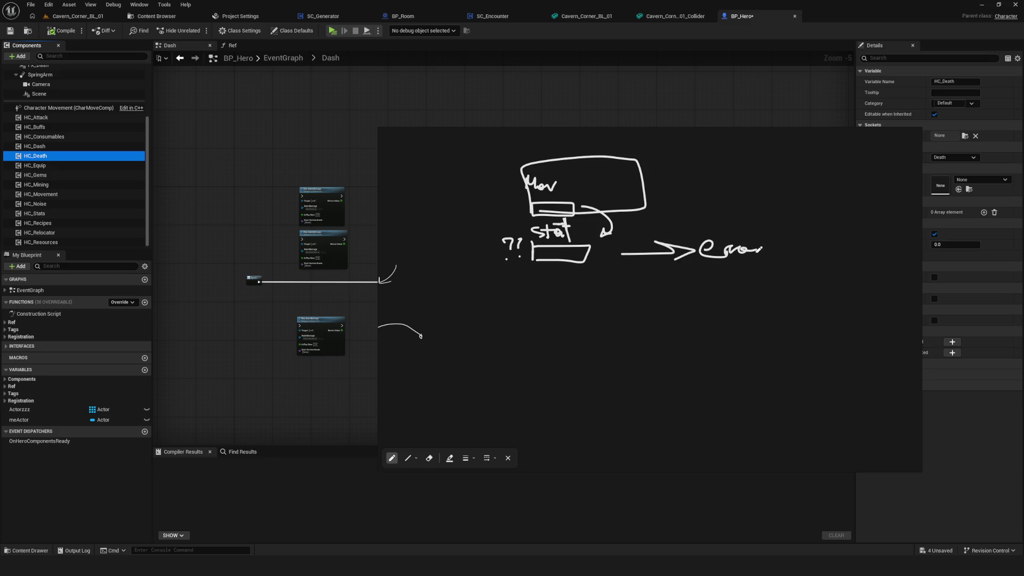
{"action": "key", "text": "ctrl+z"}
{"action": "key", "text": "ctrl+z"}
{"action": "key", "text": "ctrl+z"}
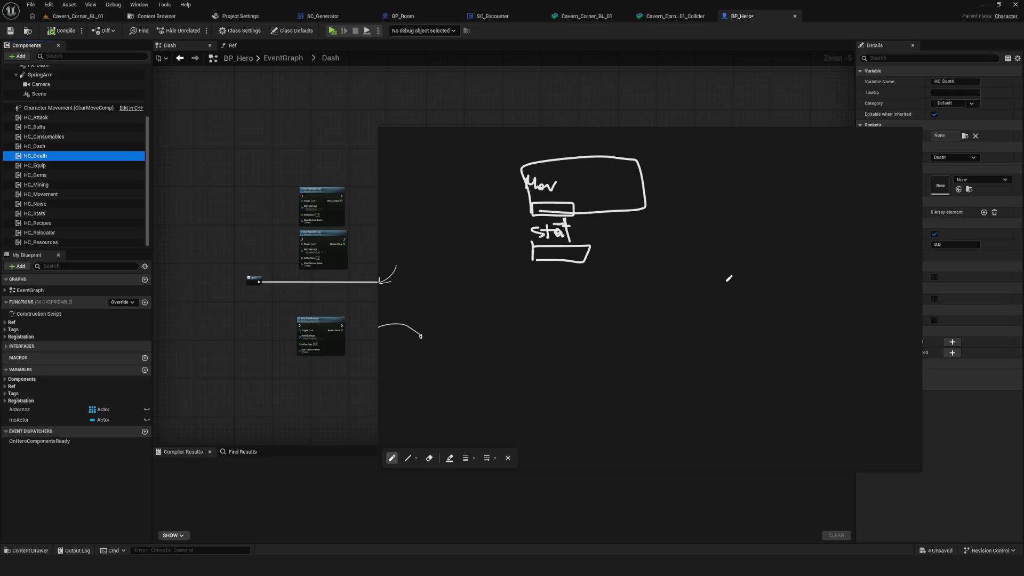
{"action": "key", "text": "p"}
{"action": "left_click_drag", "start_coordinate": [615, 216], "coordinate": [524, 240]}
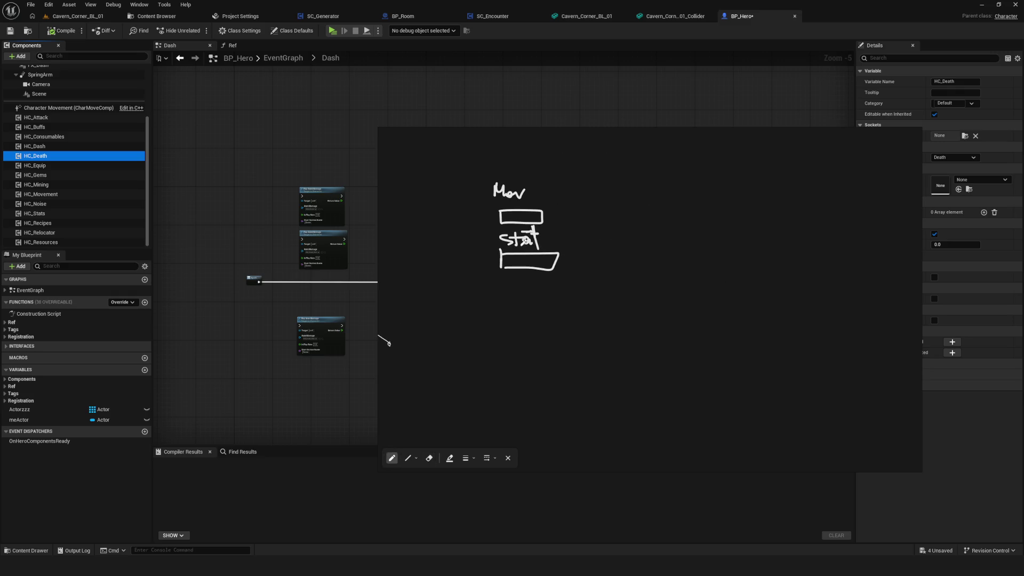
Draw an arrow from the Mov box to a handwritten 'Call + 1' note.
{"action": "scroll", "coordinate": [456, 202], "scroll_direction": "up", "scroll_amount": 2}
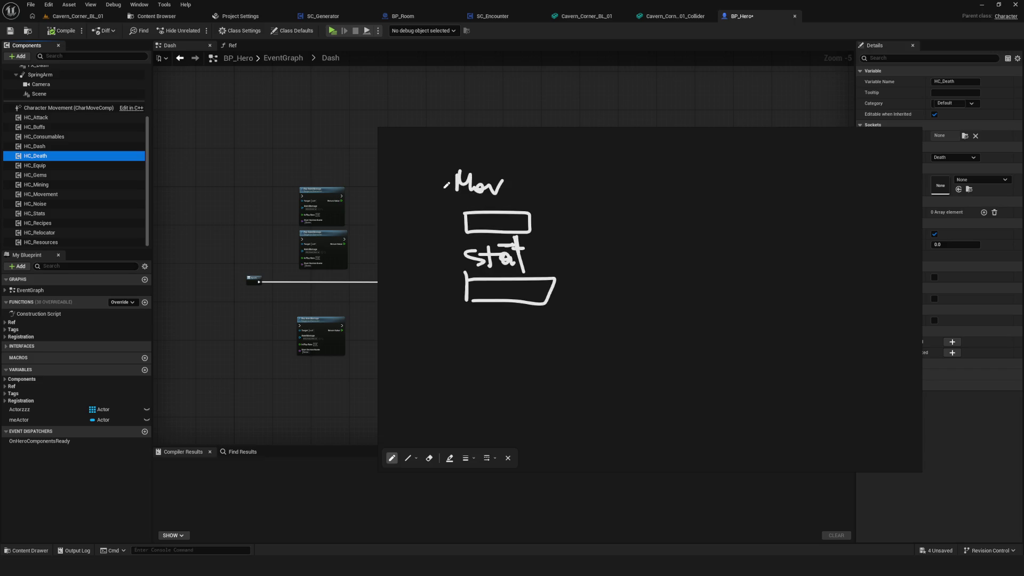
{"action": "left_click_drag", "start_coordinate": [486, 178], "coordinate": [491, 173]}
{"action": "scroll", "coordinate": [455, 184], "scroll_direction": "down", "scroll_amount": 2}
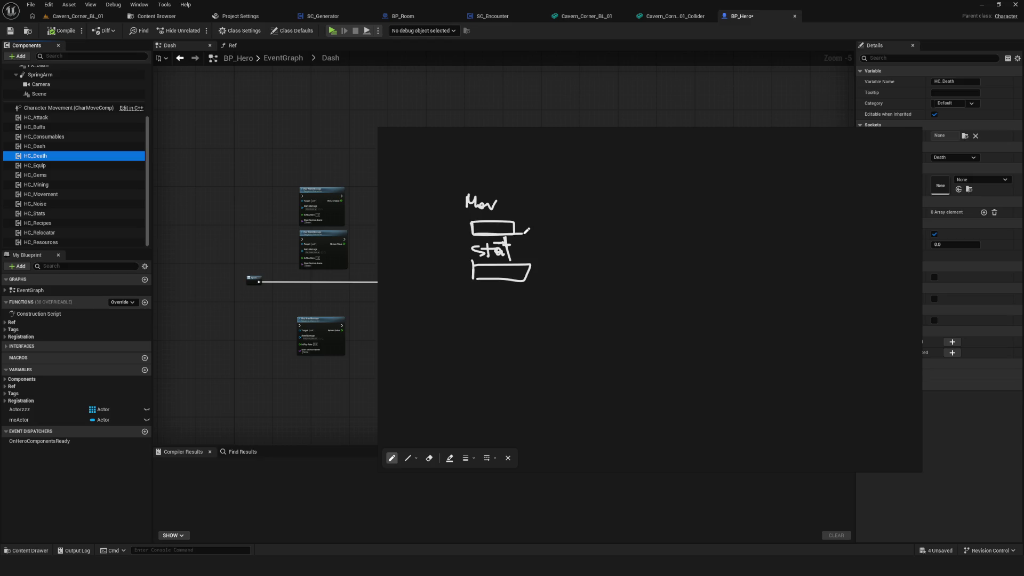
{"action": "left_click_drag", "start_coordinate": [499, 225], "coordinate": [589, 227]}
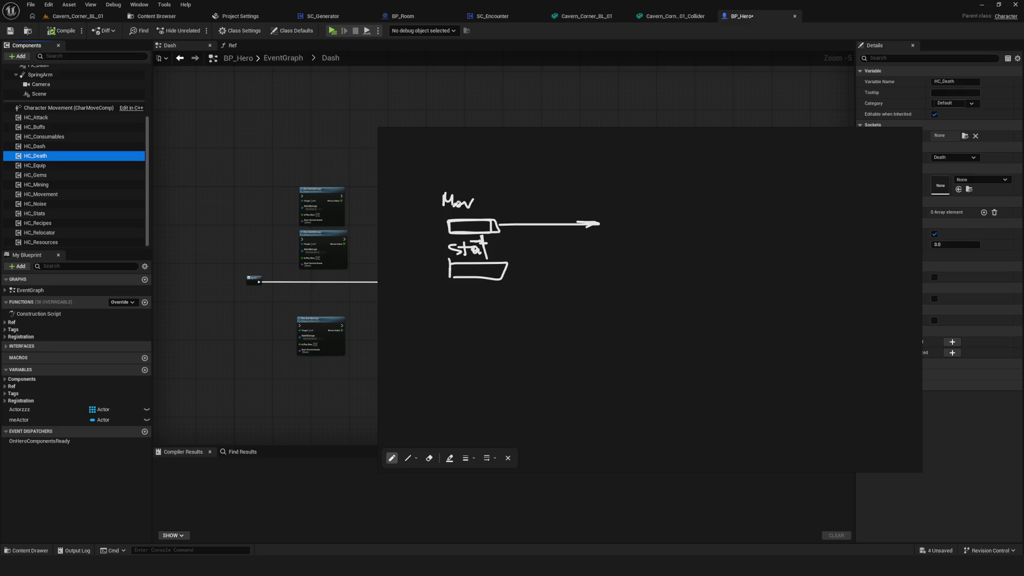
{"action": "mouse_move", "coordinate": [647, 207]}
{"action": "left_mouse_down"}
{"action": "mouse_move", "coordinate": [644, 224]}
{"action": "mouse_move", "coordinate": [677, 226]}
{"action": "left_mouse_up"}
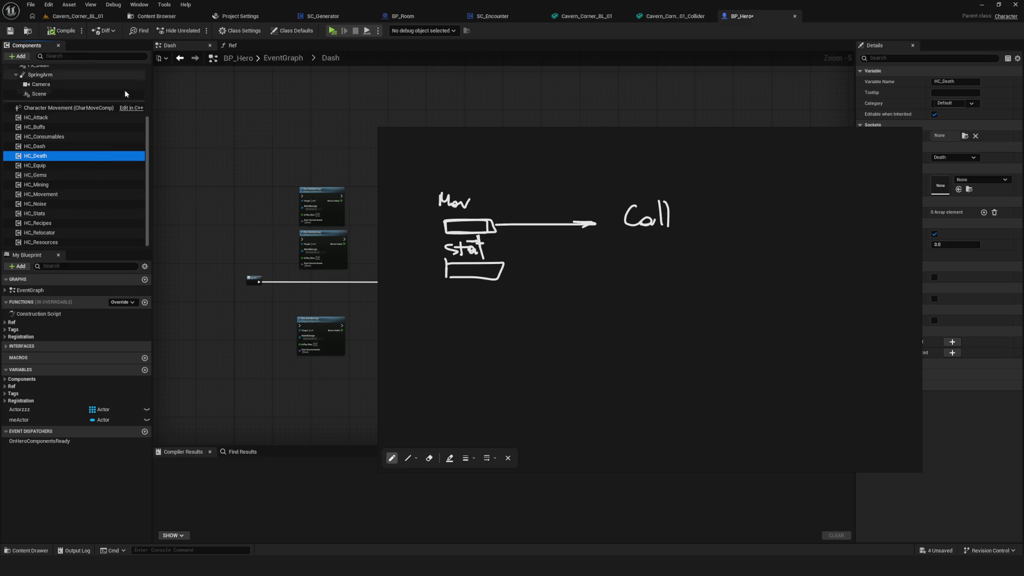
{"action": "mouse_move", "coordinate": [533, 299]}
{"action": "left_mouse_down"}
{"action": "mouse_move", "coordinate": [667, 319]}
{"action": "mouse_move", "coordinate": [626, 323]}
{"action": "mouse_move", "coordinate": [695, 302]}
{"action": "mouse_move", "coordinate": [667, 270]}
{"action": "mouse_move", "coordinate": [649, 274]}
{"action": "left_mouse_up"}
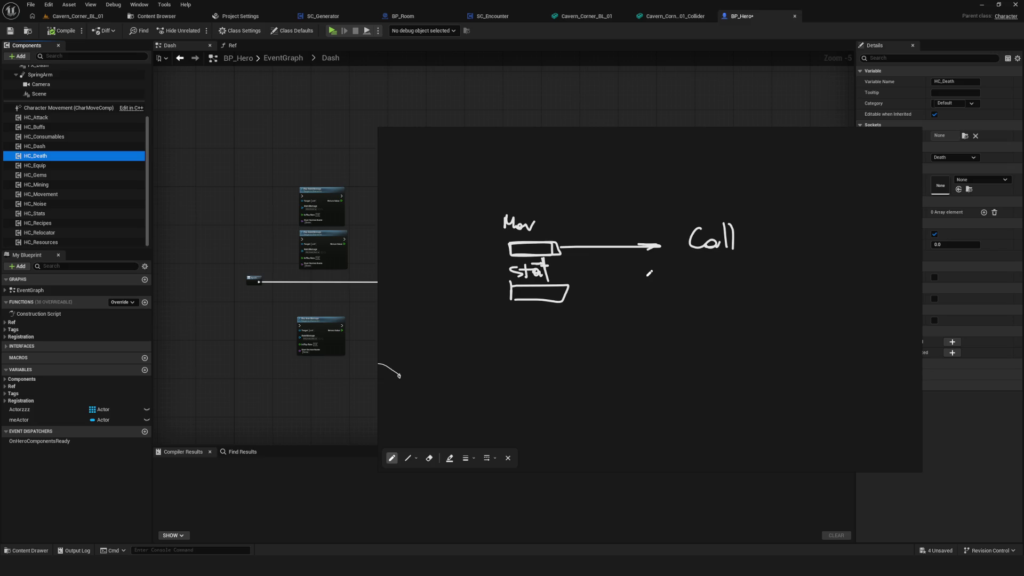
{"action": "mouse_move", "coordinate": [699, 228]}
{"action": "left_mouse_down"}
{"action": "mouse_move", "coordinate": [693, 243]}
{"action": "mouse_move", "coordinate": [797, 249]}
{"action": "left_mouse_up"}
{"action": "left_click_drag", "start_coordinate": [798, 247], "coordinate": [800, 252]}
{"action": "key", "text": "super"}
{"action": "key", "text": "Escape"}
{"action": "key", "text": "ctrl+z"}
{"action": "key", "text": "ctrl+z"}
{"action": "left_click_drag", "start_coordinate": [789, 243], "coordinate": [813, 247]}
Draw an arrow from the stat box to a second 'Call + 1' note.
{"action": "scroll", "coordinate": [729, 261], "scroll_direction": "down", "scroll_amount": 1}
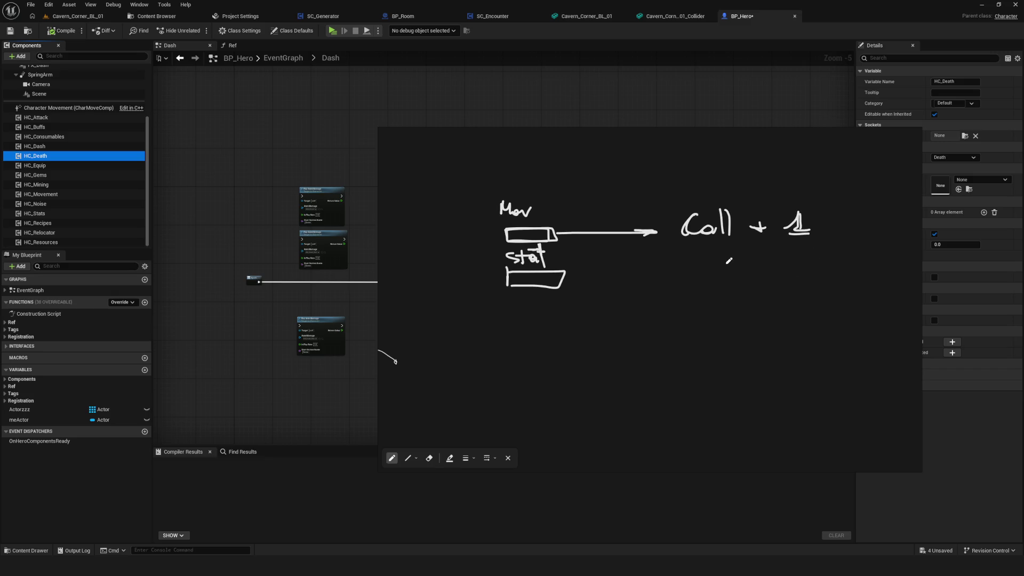
{"action": "left_click_drag", "start_coordinate": [569, 277], "coordinate": [648, 269]}
{"action": "mouse_move", "coordinate": [713, 265]}
{"action": "left_mouse_down"}
{"action": "mouse_move", "coordinate": [712, 280]}
{"action": "mouse_move", "coordinate": [739, 275]}
{"action": "left_mouse_up"}
{"action": "mouse_move", "coordinate": [752, 268]}
{"action": "left_mouse_down"}
{"action": "mouse_move", "coordinate": [774, 267]}
{"action": "mouse_move", "coordinate": [769, 274]}
{"action": "left_mouse_up"}
{"action": "left_click_drag", "start_coordinate": [797, 257], "coordinate": [804, 280]}
{"action": "left_click_drag", "start_coordinate": [795, 278], "coordinate": [819, 278]}
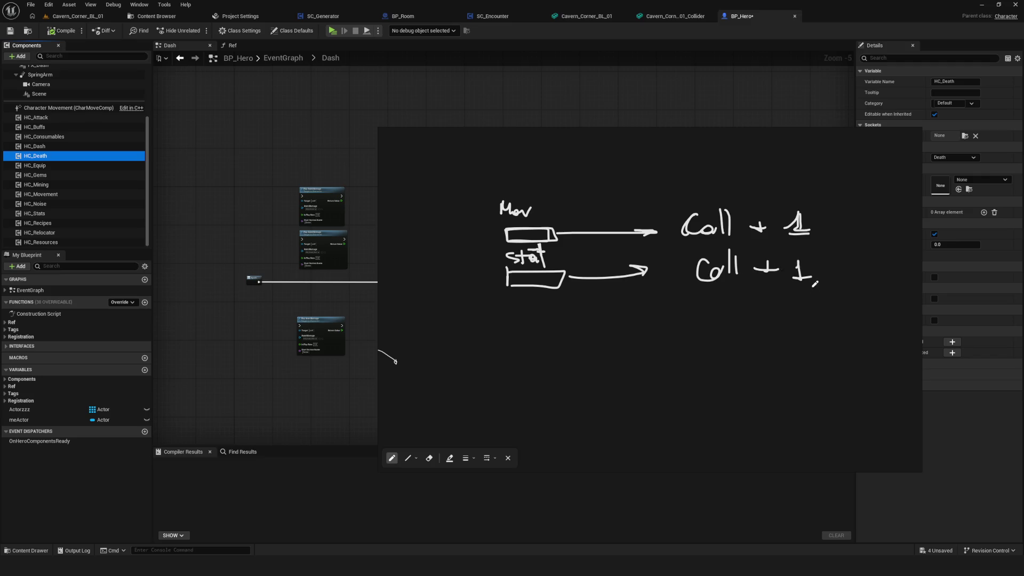
{"action": "scroll", "coordinate": [601, 283], "scroll_direction": "left", "scroll_amount": 1}
{"action": "scroll", "coordinate": [600, 284], "scroll_direction": "down", "scroll_amount": 3}
{"action": "scroll", "coordinate": [623, 295], "scroll_direction": "up", "scroll_amount": 2}
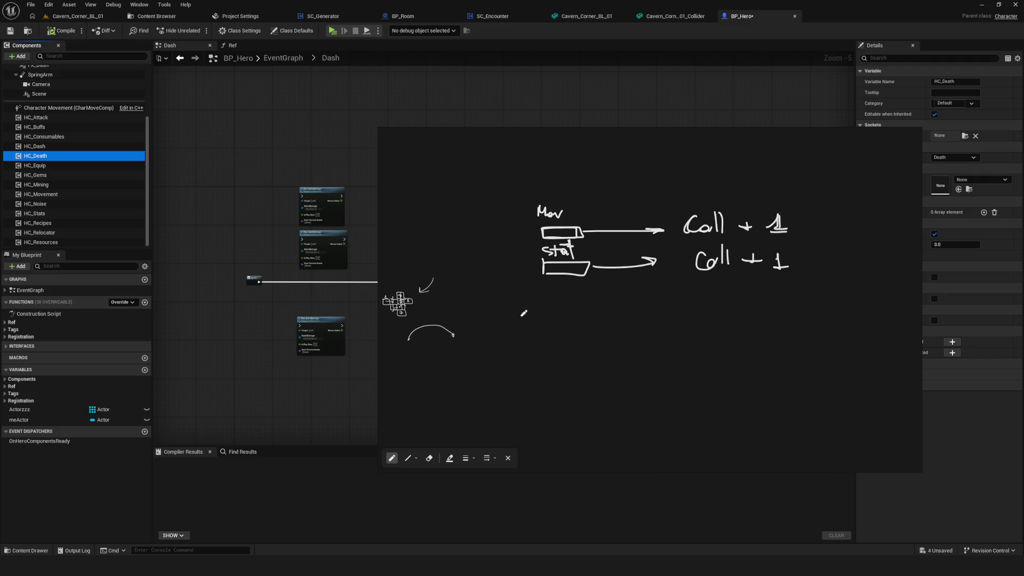
Add a third box under the stat box and write 'BP_ ==' in the sketch.
{"action": "scroll", "coordinate": [805, 210], "scroll_direction": "right", "scroll_amount": 5}
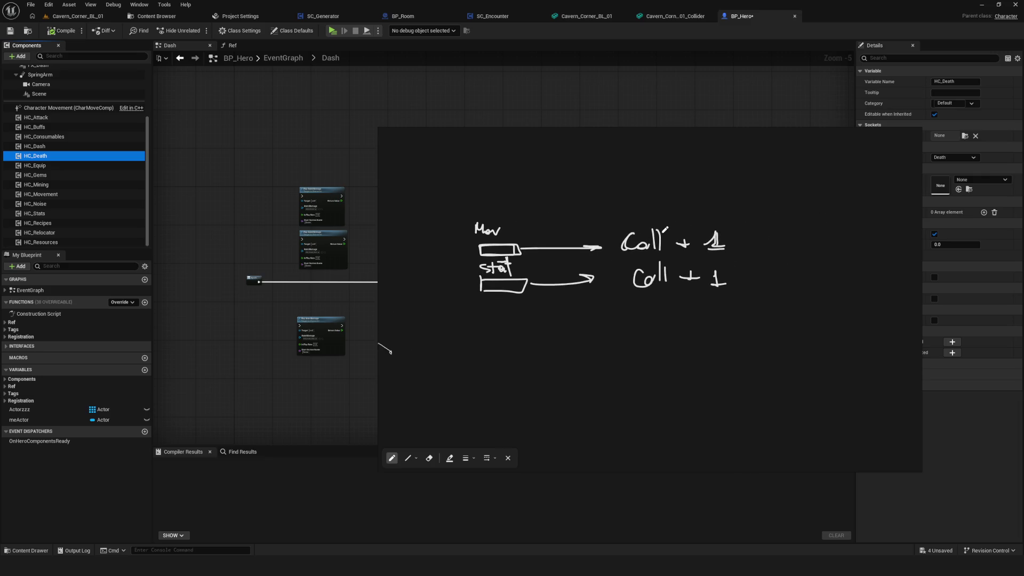
{"action": "mouse_move", "coordinate": [799, 274]}
{"action": "left_mouse_down"}
{"action": "mouse_move", "coordinate": [793, 307]}
{"action": "mouse_move", "coordinate": [831, 303]}
{"action": "left_mouse_up"}
{"action": "left_click_drag", "start_coordinate": [462, 315], "coordinate": [467, 320]}
{"action": "left_click_drag", "start_coordinate": [485, 187], "coordinate": [496, 203]}
{"action": "scroll", "coordinate": [719, 258], "scroll_direction": "right", "scroll_amount": 5}
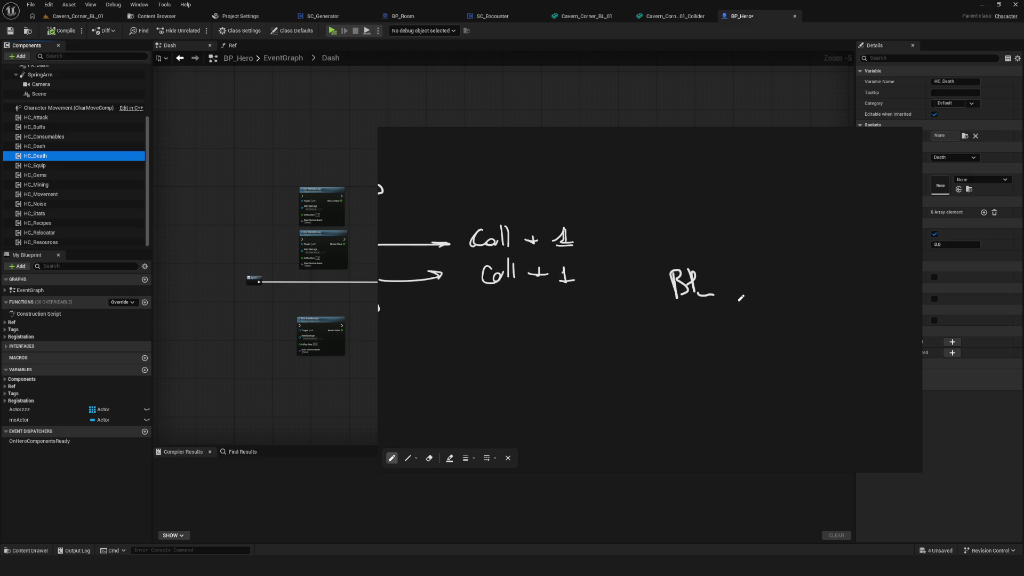
{"action": "left_click_drag", "start_coordinate": [560, 220], "coordinate": [574, 250]}
{"action": "left_click_drag", "start_coordinate": [731, 291], "coordinate": [796, 292]}
{"action": "left_click_drag", "start_coordinate": [800, 292], "coordinate": [815, 285]}
Draw an arrow from 'BP_ == 10' to Call, with curves looping back toward Mov.
{"action": "scroll", "coordinate": [698, 311], "scroll_direction": "right", "scroll_amount": 5}
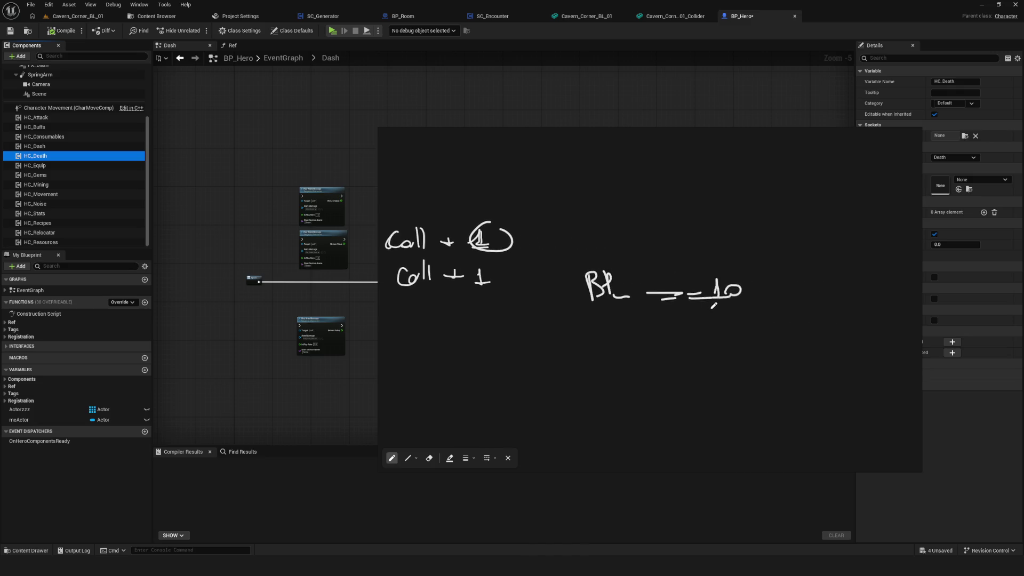
{"action": "scroll", "coordinate": [715, 308], "scroll_direction": "right", "scroll_amount": 2}
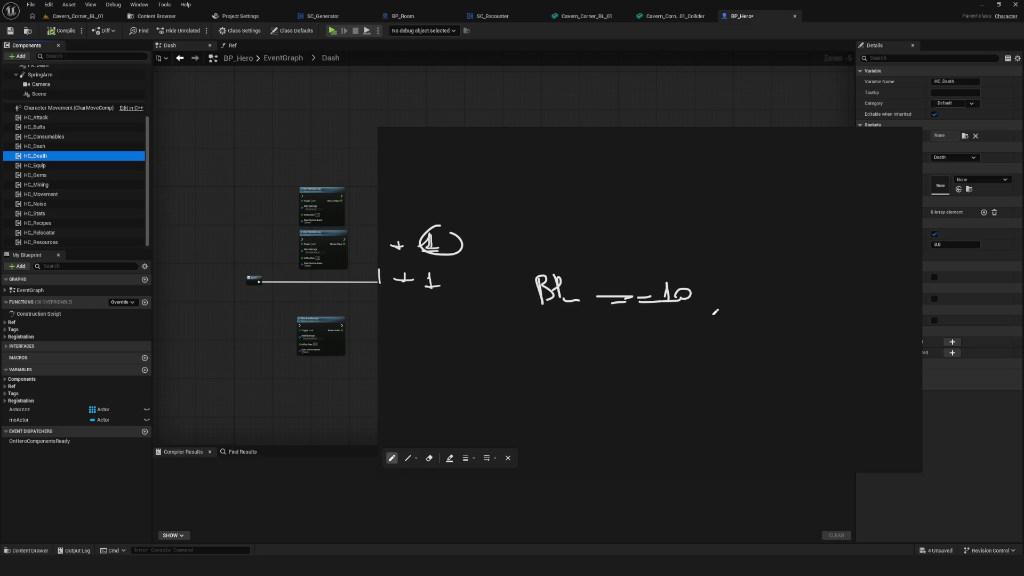
{"action": "left_click_drag", "start_coordinate": [719, 289], "coordinate": [772, 282]}
{"action": "mouse_move", "coordinate": [755, 275]}
{"action": "left_mouse_down"}
{"action": "mouse_move", "coordinate": [764, 293]}
{"action": "mouse_move", "coordinate": [835, 296]}
{"action": "left_mouse_up"}
{"action": "mouse_move", "coordinate": [854, 250]}
{"action": "left_mouse_down"}
{"action": "mouse_move", "coordinate": [853, 291]}
{"action": "mouse_move", "coordinate": [869, 286]}
{"action": "left_mouse_up"}
{"action": "scroll", "coordinate": [764, 298], "scroll_direction": "down", "scroll_amount": 3}
{"action": "scroll", "coordinate": [795, 280], "scroll_direction": "down", "scroll_amount": 1}
{"action": "mouse_move", "coordinate": [795, 280]}
{"action": "left_mouse_down"}
{"action": "mouse_move", "coordinate": [694, 205]}
{"action": "mouse_move", "coordinate": [514, 251]}
{"action": "mouse_move", "coordinate": [520, 260]}
{"action": "mouse_move", "coordinate": [523, 223]}
{"action": "left_mouse_up"}
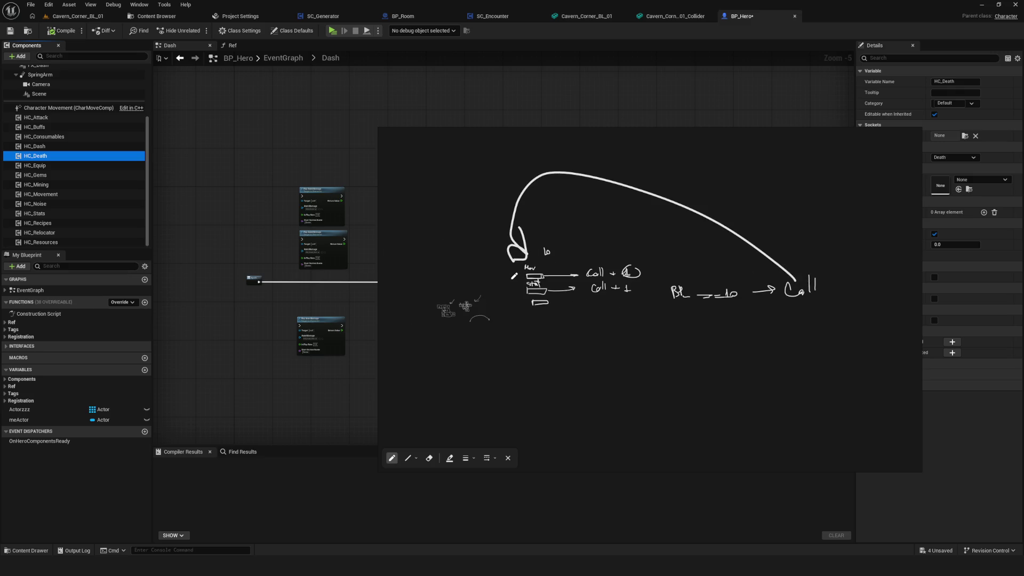
{"action": "mouse_move", "coordinate": [799, 280]}
{"action": "left_mouse_down"}
{"action": "mouse_move", "coordinate": [680, 181]}
{"action": "mouse_move", "coordinate": [488, 261]}
{"action": "mouse_move", "coordinate": [514, 270]}
{"action": "left_mouse_up"}
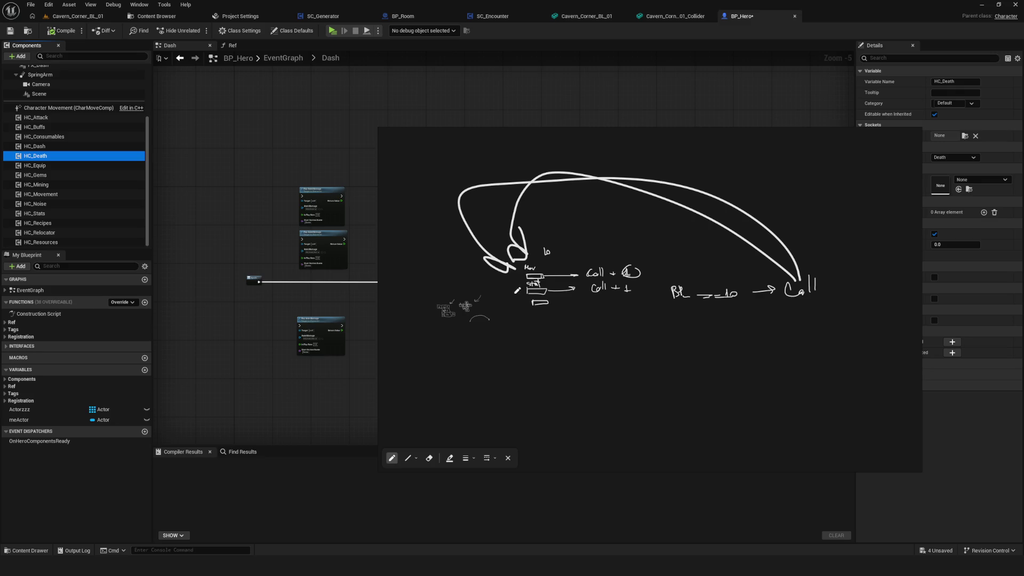
Add an arrow from Call to a 'Caston' note to finish the flow.
{"action": "scroll", "coordinate": [540, 282], "scroll_direction": "up", "scroll_amount": 5}
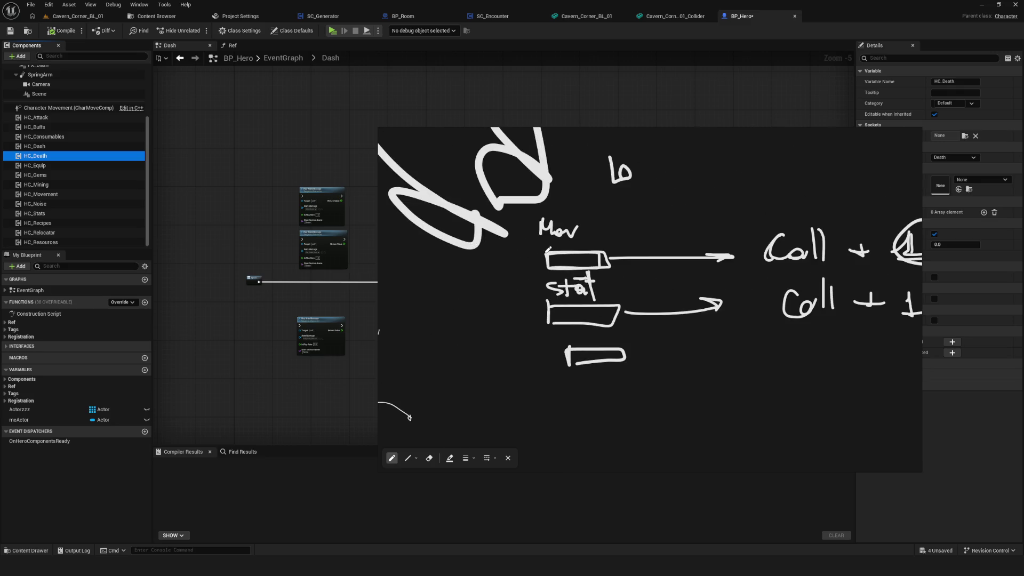
{"action": "scroll", "coordinate": [552, 232], "scroll_direction": "down", "scroll_amount": 2}
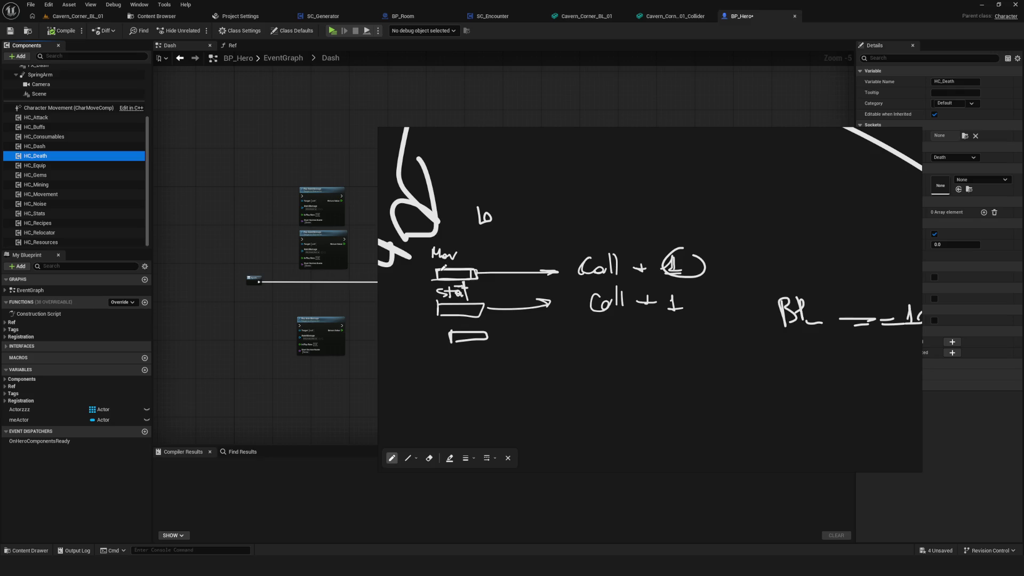
{"action": "scroll", "coordinate": [442, 267], "scroll_direction": "up", "scroll_amount": 3}
{"action": "scroll", "coordinate": [452, 276], "scroll_direction": "down", "scroll_amount": 3}
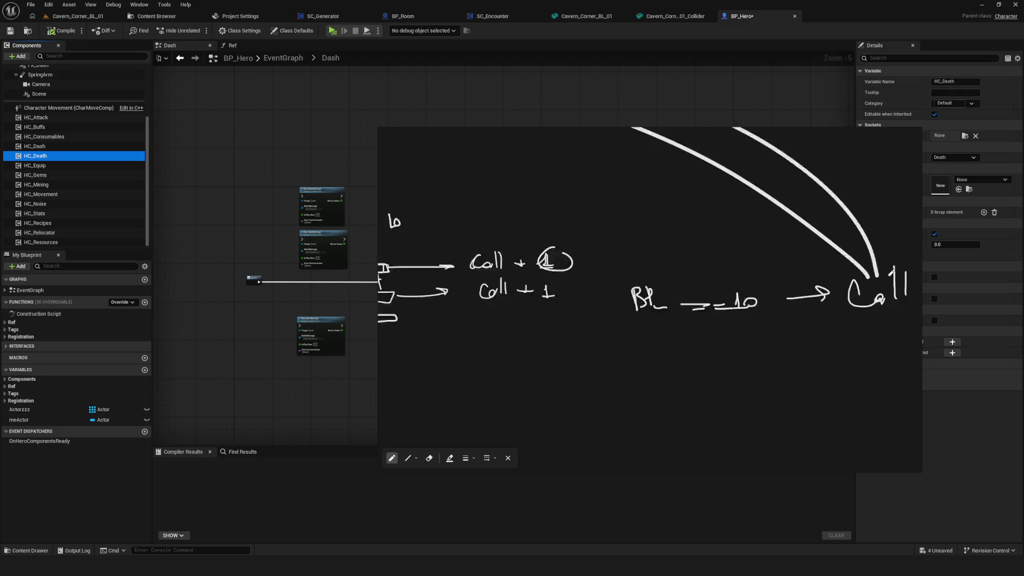
{"action": "scroll", "coordinate": [694, 277], "scroll_direction": "up", "scroll_amount": 3}
{"action": "mouse_move", "coordinate": [710, 277]}
{"action": "left_mouse_down"}
{"action": "mouse_move", "coordinate": [783, 273]}
{"action": "mouse_move", "coordinate": [760, 281]}
{"action": "left_mouse_up"}
{"action": "mouse_move", "coordinate": [814, 233]}
{"action": "left_mouse_down"}
{"action": "mouse_move", "coordinate": [834, 264]}
{"action": "mouse_move", "coordinate": [901, 265]}
{"action": "left_mouse_up"}
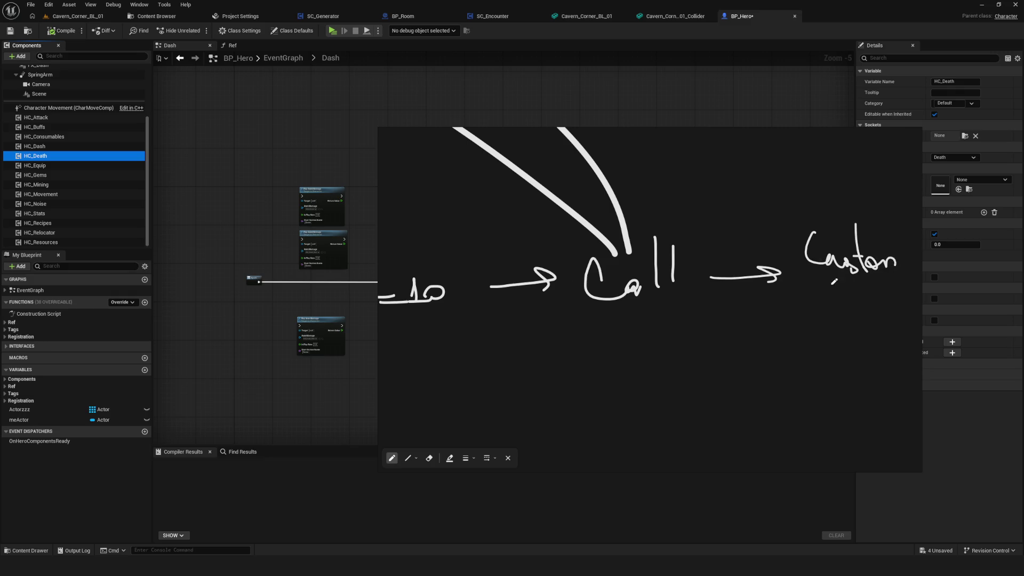
{"action": "scroll", "coordinate": [832, 282], "scroll_direction": "down", "scroll_amount": 3}
Close the sketch overlay and open the HC_Dash component blueprint for editing.
{"action": "left_click", "coordinate": [883, 134]}
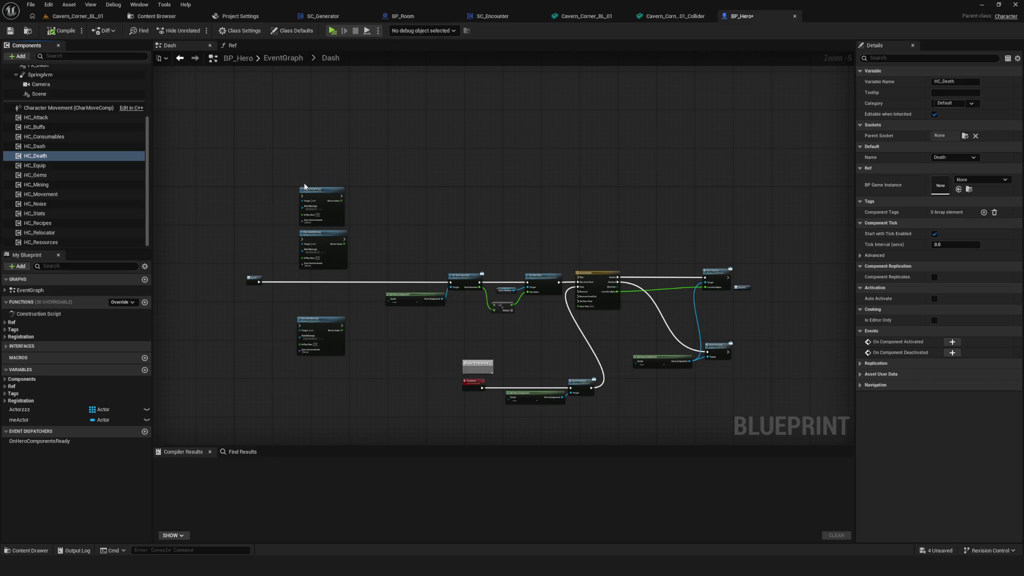
{"action": "scroll", "coordinate": [64, 230], "scroll_direction": "up", "scroll_amount": 3}
{"action": "left_click", "coordinate": [47, 211]}
{"action": "right_click", "coordinate": [47, 211]}
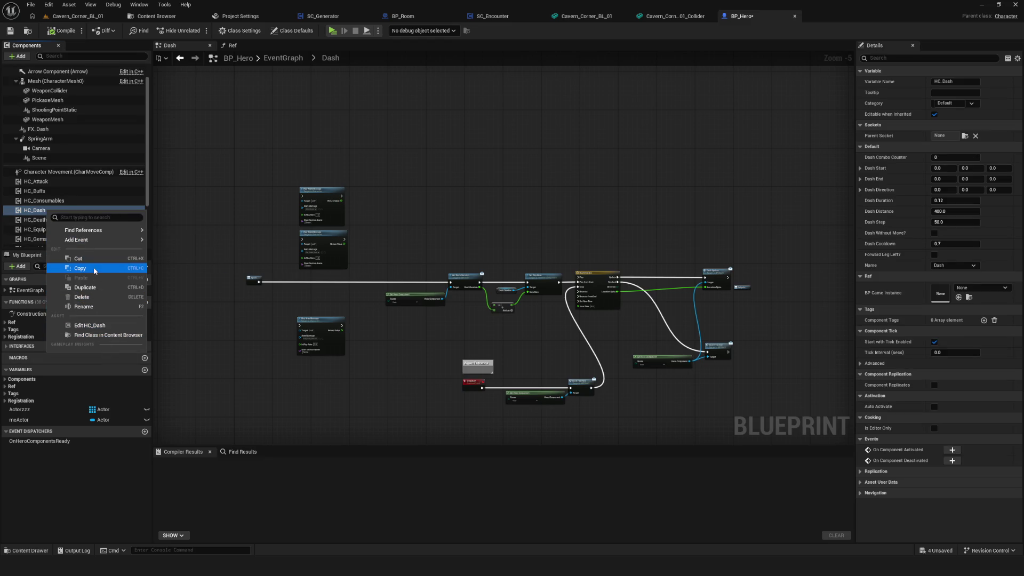
{"action": "left_click", "coordinate": [93, 327]}
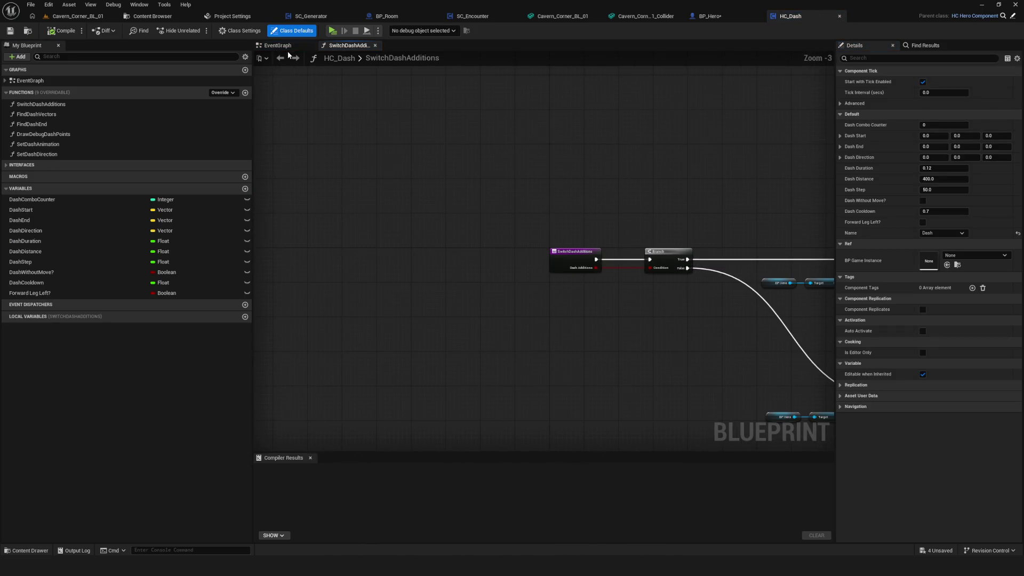
Select and centre HC_Dash's Event Start nodes, then show SC_Generator's GetterCurrentRoomLocation graph.
{"action": "left_click", "coordinate": [277, 45]}
{"action": "scroll", "coordinate": [321, 221], "scroll_direction": "down", "scroll_amount": 6}
{"action": "scroll", "coordinate": [321, 221], "scroll_direction": "up", "scroll_amount": 9}
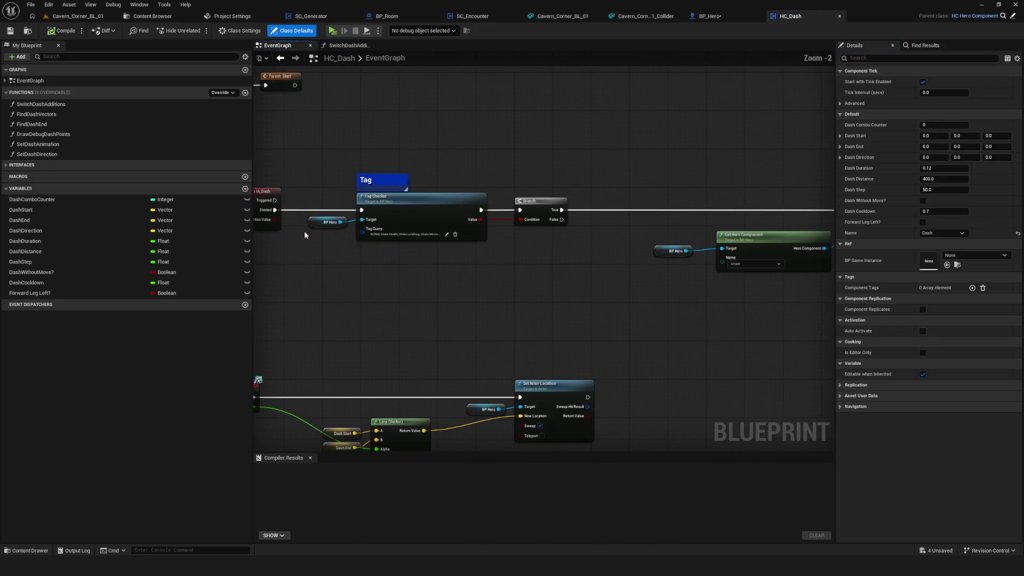
{"action": "left_click_drag", "start_coordinate": [560, 139], "coordinate": [521, 230]}
{"action": "mouse_move", "coordinate": [343, 105]}
{"action": "left_mouse_down"}
{"action": "mouse_move", "coordinate": [501, 178]}
{"action": "mouse_move", "coordinate": [494, 201]}
{"action": "mouse_move", "coordinate": [517, 188]}
{"action": "mouse_move", "coordinate": [360, 200]}
{"action": "left_mouse_up"}
{"action": "left_click_drag", "start_coordinate": [384, 77], "coordinate": [577, 192]}
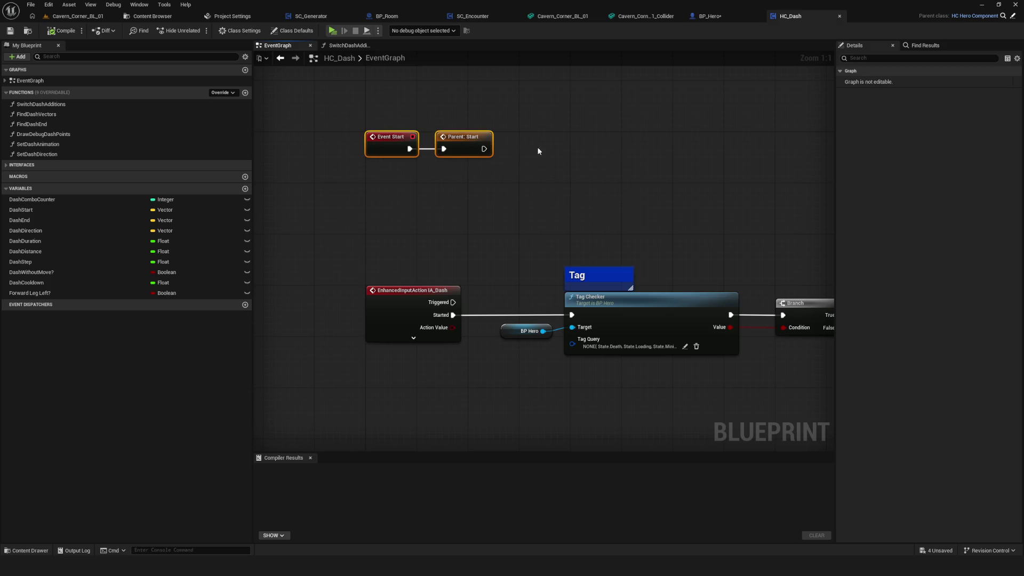
{"action": "key", "text": "Home"}
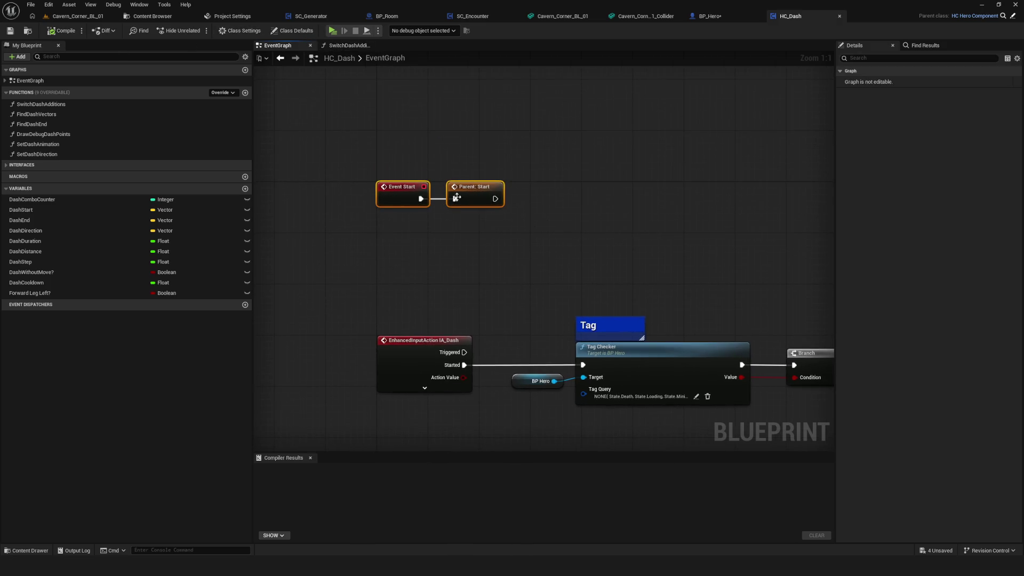
{"action": "left_click", "coordinate": [228, 18]}
{"action": "left_click", "coordinate": [349, 16]}
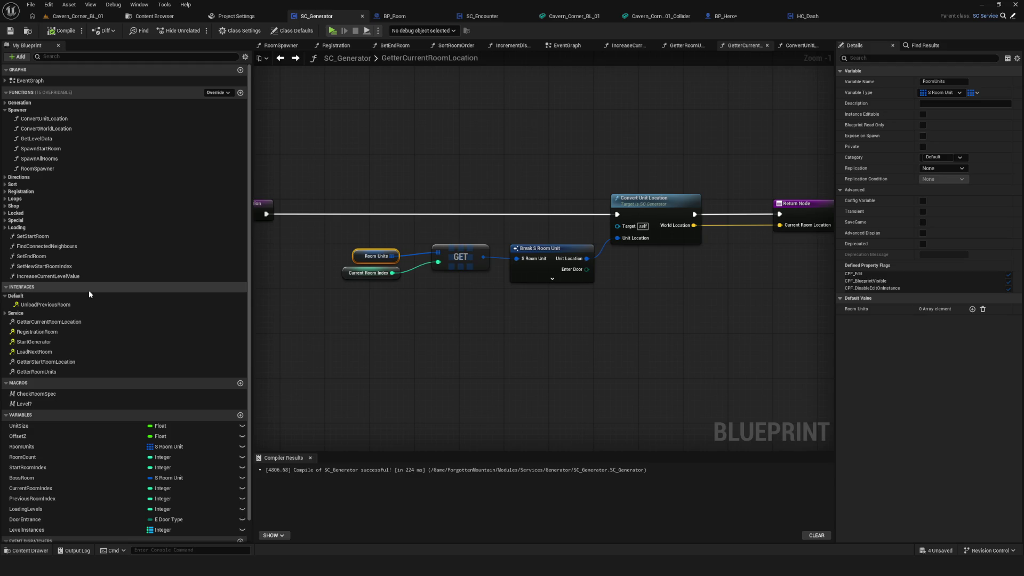
Return to BP_Hero, frame the whole Dash node network, and open its main EventGraph.
{"action": "scroll", "coordinate": [516, 172], "scroll_direction": "down", "scroll_amount": 3}
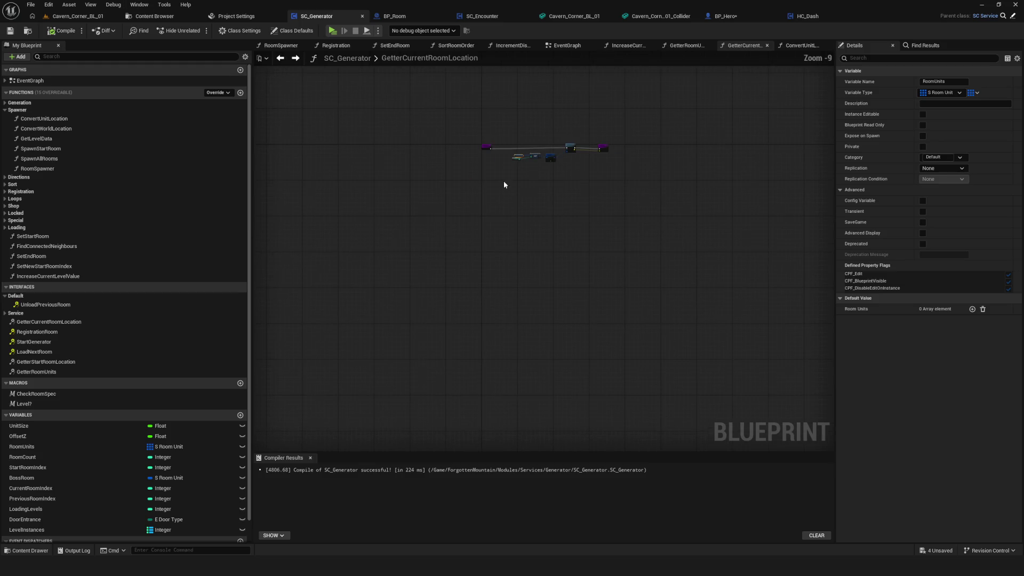
{"action": "mouse_move", "coordinate": [543, 156]}
{"action": "left_mouse_down"}
{"action": "mouse_move", "coordinate": [412, 269]}
{"action": "mouse_move", "coordinate": [479, 260]}
{"action": "mouse_move", "coordinate": [456, 225]}
{"action": "left_mouse_up"}
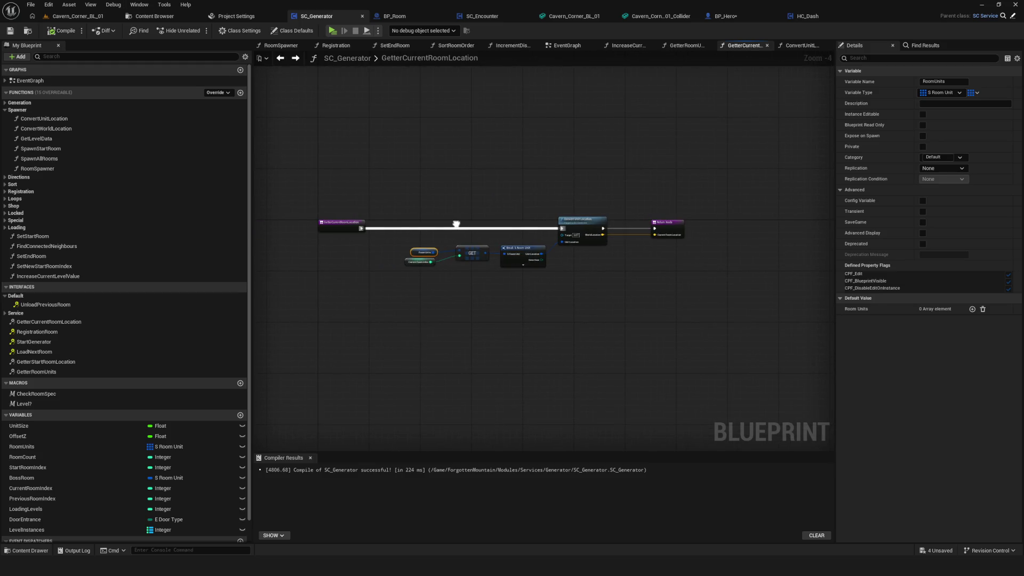
{"action": "scroll", "coordinate": [456, 223], "scroll_direction": "down", "scroll_amount": 2}
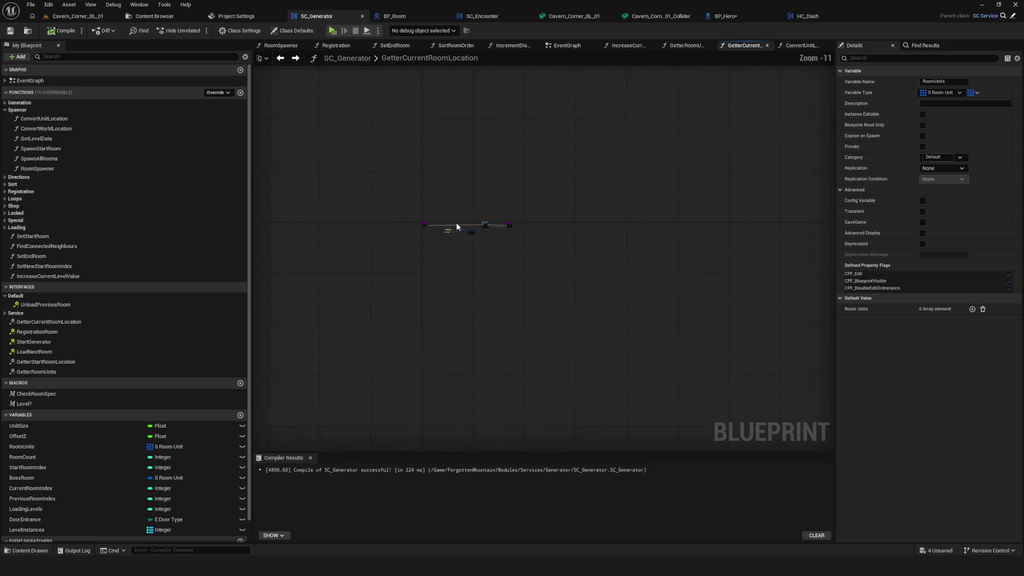
{"action": "left_click", "coordinate": [733, 15]}
{"action": "scroll", "coordinate": [498, 215], "scroll_direction": "down", "scroll_amount": 2}
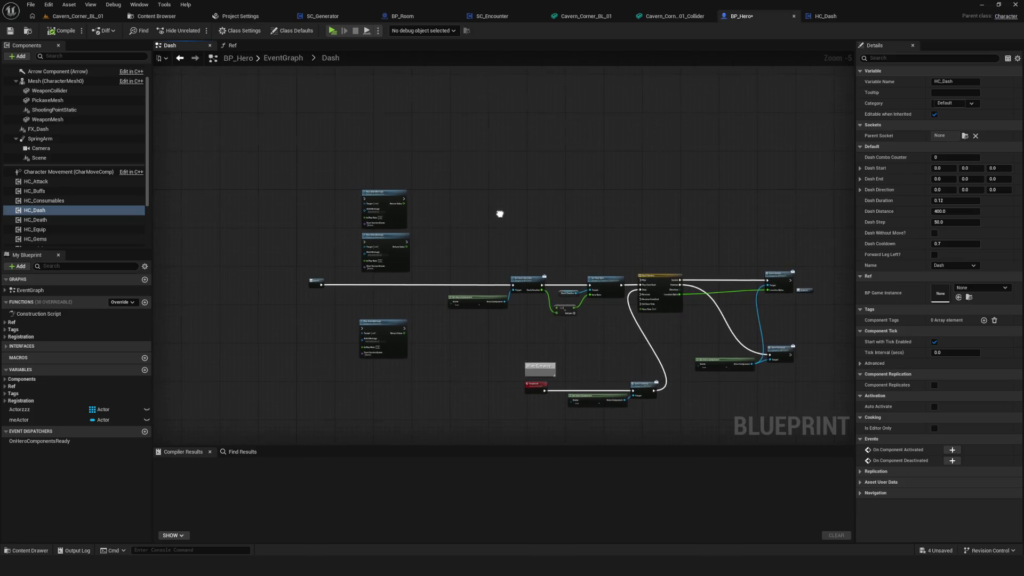
{"action": "mouse_move", "coordinate": [453, 226]}
{"action": "left_mouse_down"}
{"action": "mouse_move", "coordinate": [391, 267]}
{"action": "mouse_move", "coordinate": [424, 270]}
{"action": "left_mouse_up"}
{"action": "left_click_drag", "start_coordinate": [312, 145], "coordinate": [369, 149]}
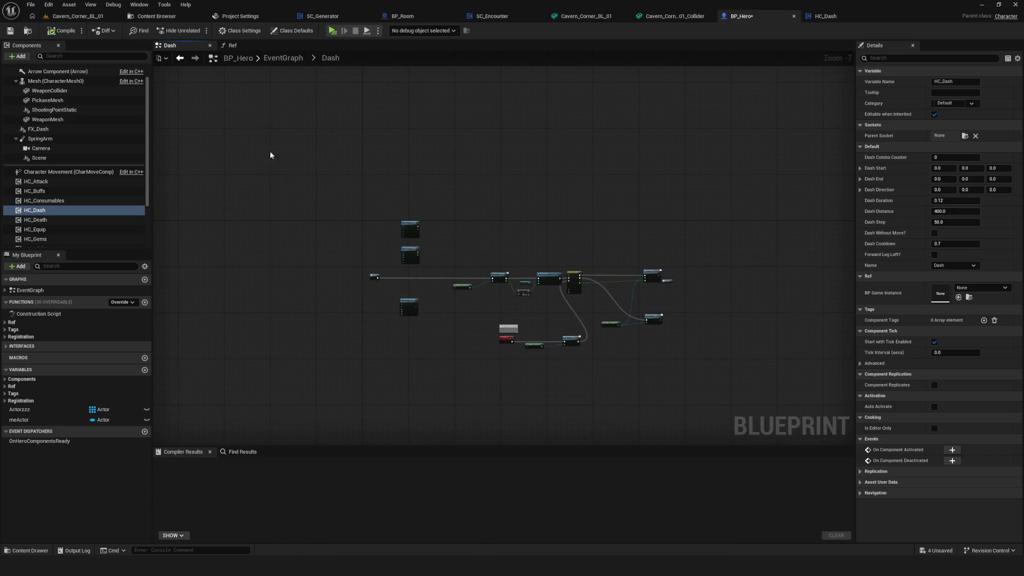
{"action": "double_click", "coordinate": [30, 290]}
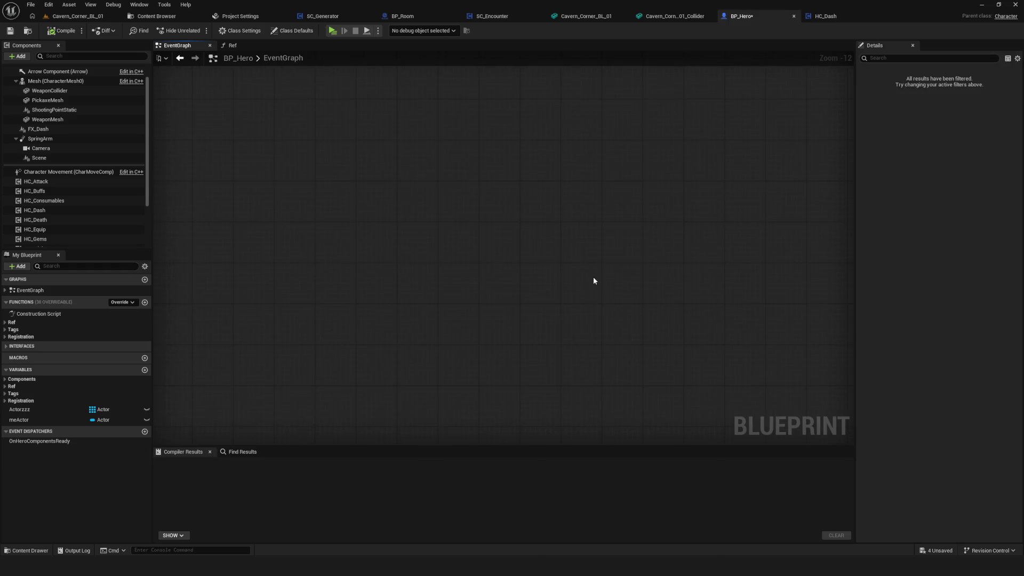
{"action": "scroll", "coordinate": [585, 279], "scroll_direction": "up", "scroll_amount": 10}
{"action": "mouse_move", "coordinate": [582, 181]}
{"action": "left_mouse_down"}
{"action": "mouse_move", "coordinate": [439, 307]}
{"action": "mouse_move", "coordinate": [502, 288]}
{"action": "left_mouse_up"}
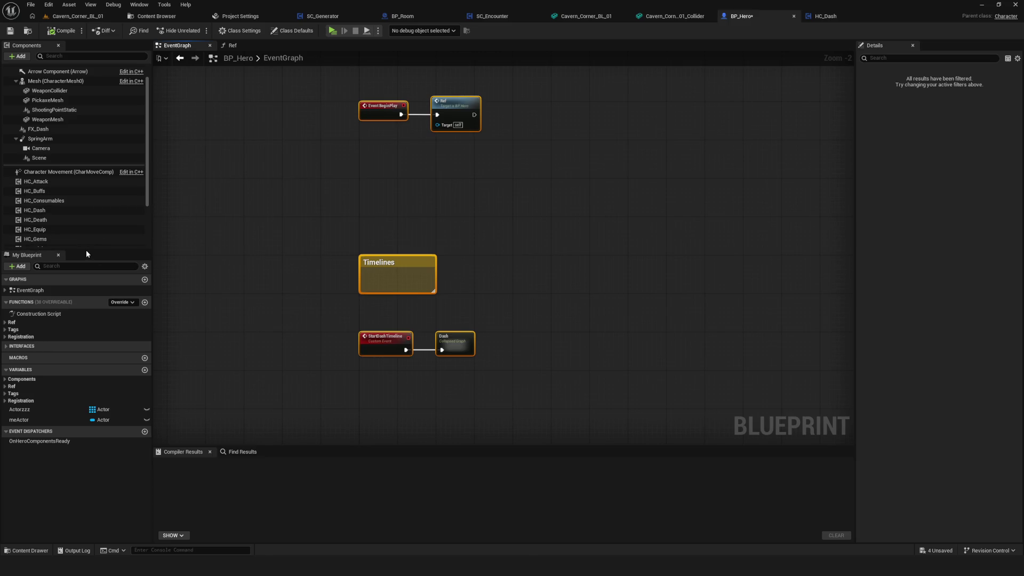
{"action": "left_click_drag", "start_coordinate": [86, 250], "coordinate": [92, 323]}
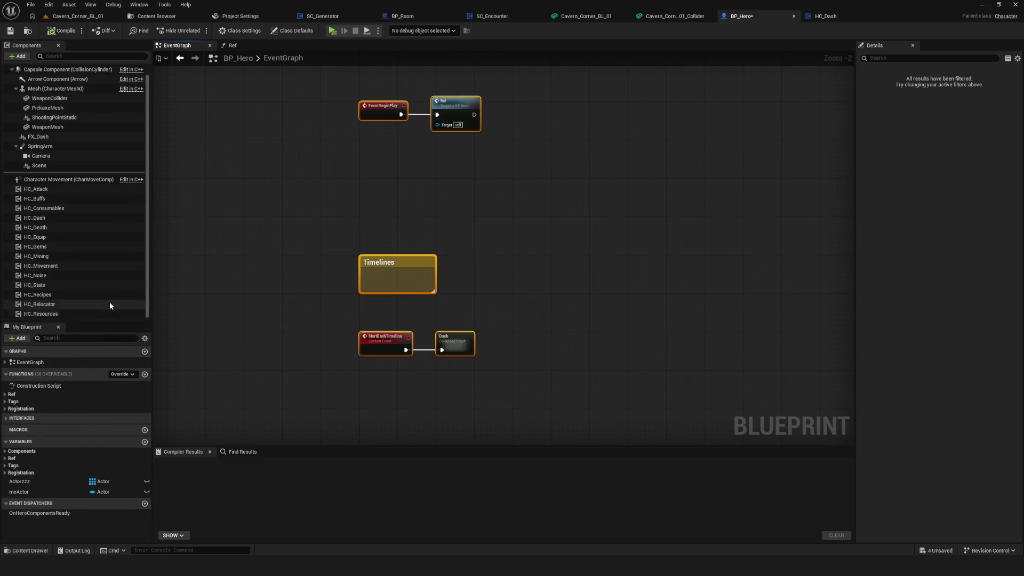
{"action": "scroll", "coordinate": [126, 280], "scroll_direction": "up", "scroll_amount": 1}
{"action": "scroll", "coordinate": [147, 245], "scroll_direction": "down", "scroll_amount": 1}
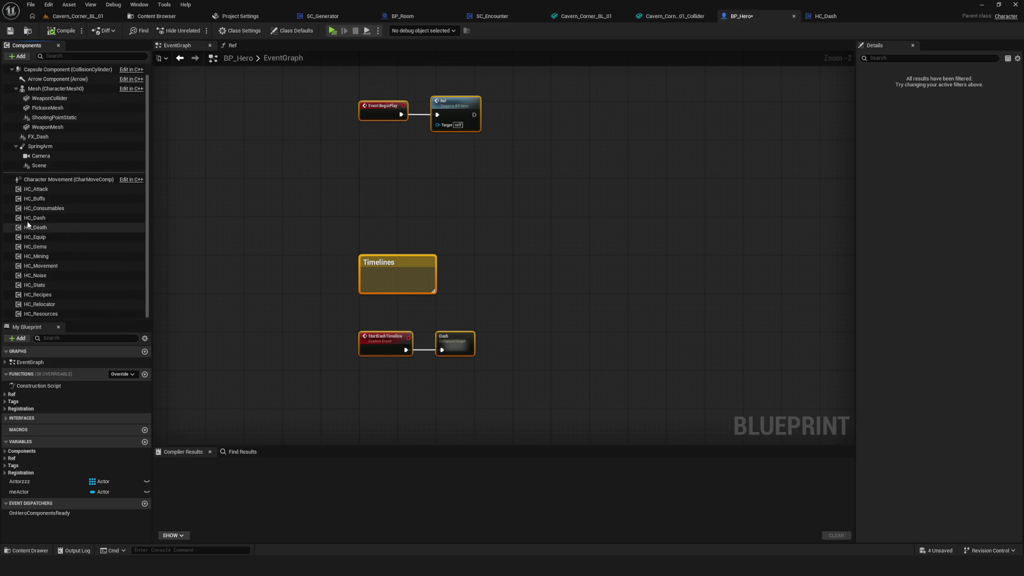
{"action": "left_click", "coordinate": [63, 31]}
{"action": "left_click", "coordinate": [101, 219]}
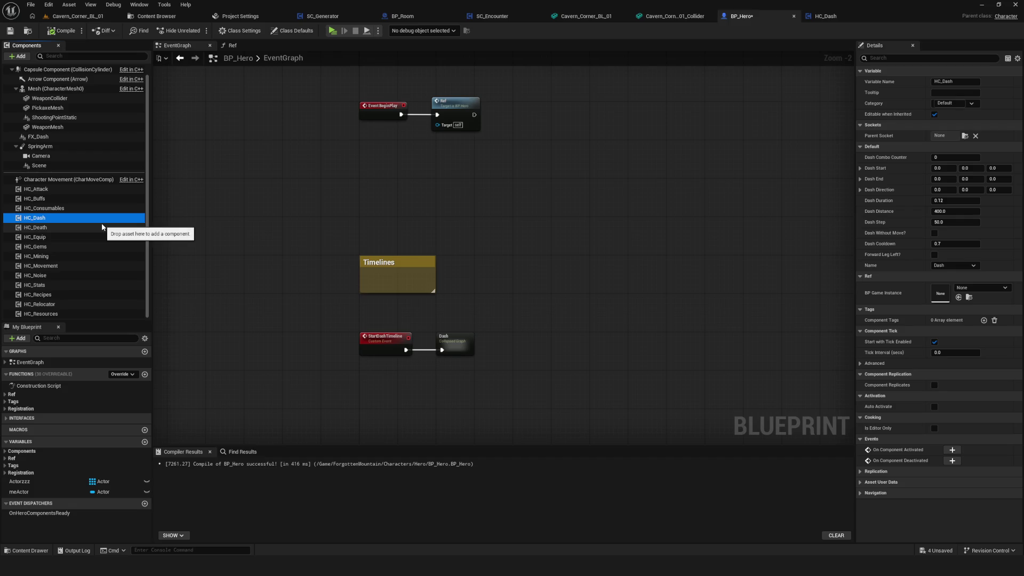
{"action": "key", "text": "ctrl+s"}
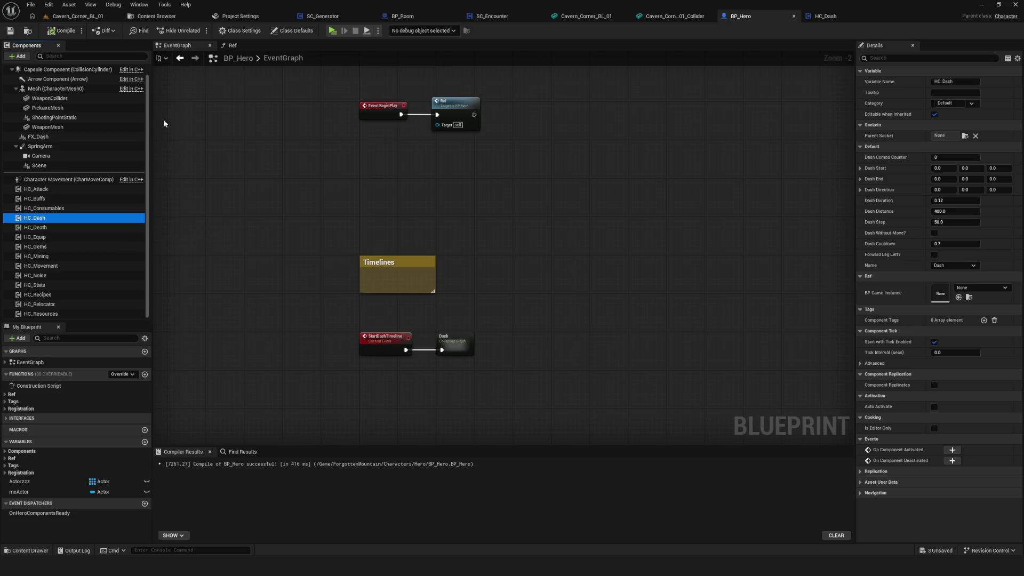
{"action": "mouse_move", "coordinate": [338, 137]}
{"action": "left_mouse_down"}
{"action": "mouse_move", "coordinate": [397, 138]}
{"action": "mouse_move", "coordinate": [213, 181]}
{"action": "left_mouse_up"}
{"action": "key", "text": "Home"}
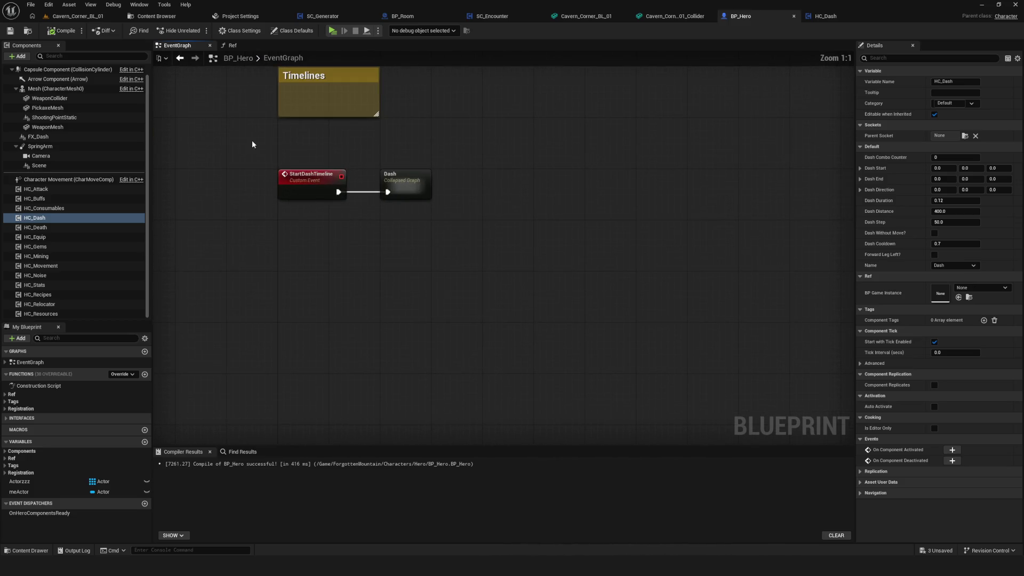
{"action": "left_click", "coordinate": [339, 192], "text": "alt"}
{"action": "left_click_drag", "start_coordinate": [338, 192], "coordinate": [388, 192]}
{"action": "left_click", "coordinate": [10, 31]}
{"action": "left_click", "coordinate": [58, 30]}
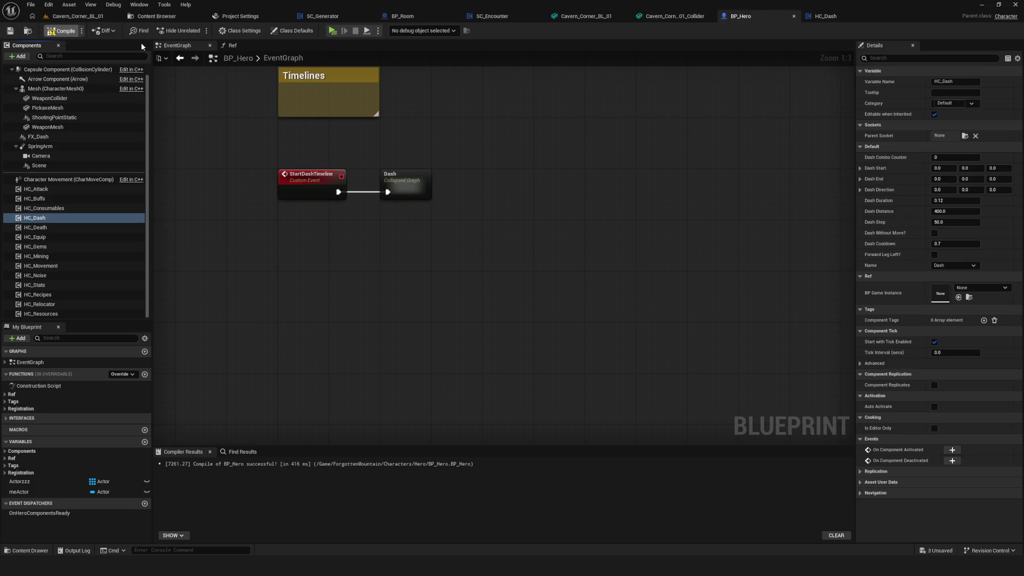
{"action": "scroll", "coordinate": [550, 176], "scroll_direction": "down", "scroll_amount": 7}
{"action": "scroll", "coordinate": [447, 201], "scroll_direction": "up", "scroll_amount": 5}
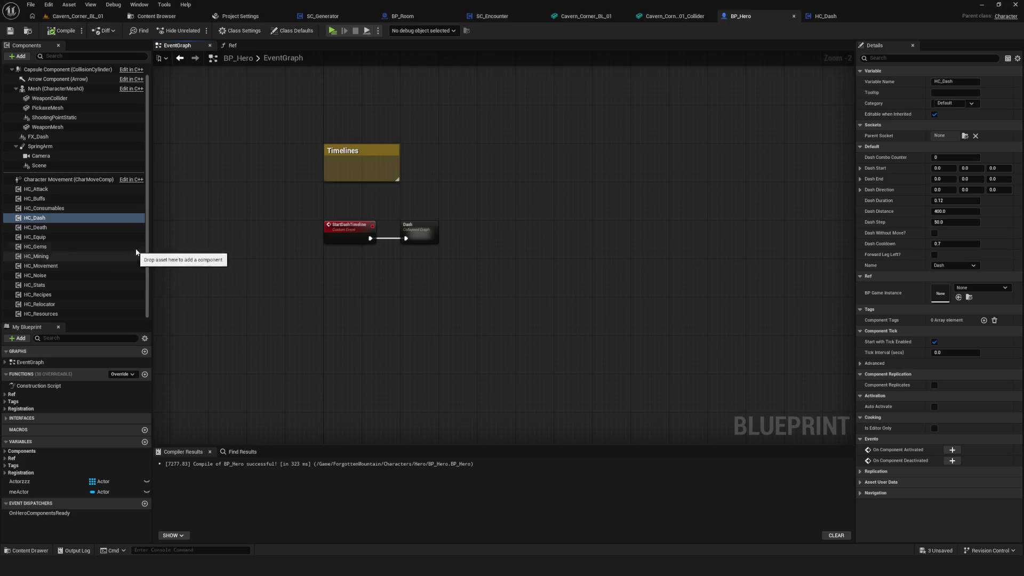
{"action": "scroll", "coordinate": [225, 266], "scroll_direction": "down", "scroll_amount": 3}
{"action": "scroll", "coordinate": [248, 239], "scroll_direction": "up", "scroll_amount": 3}
{"action": "scroll", "coordinate": [505, 229], "scroll_direction": "up", "scroll_amount": 1}
{"action": "scroll", "coordinate": [505, 233], "scroll_direction": "up", "scroll_amount": 1}
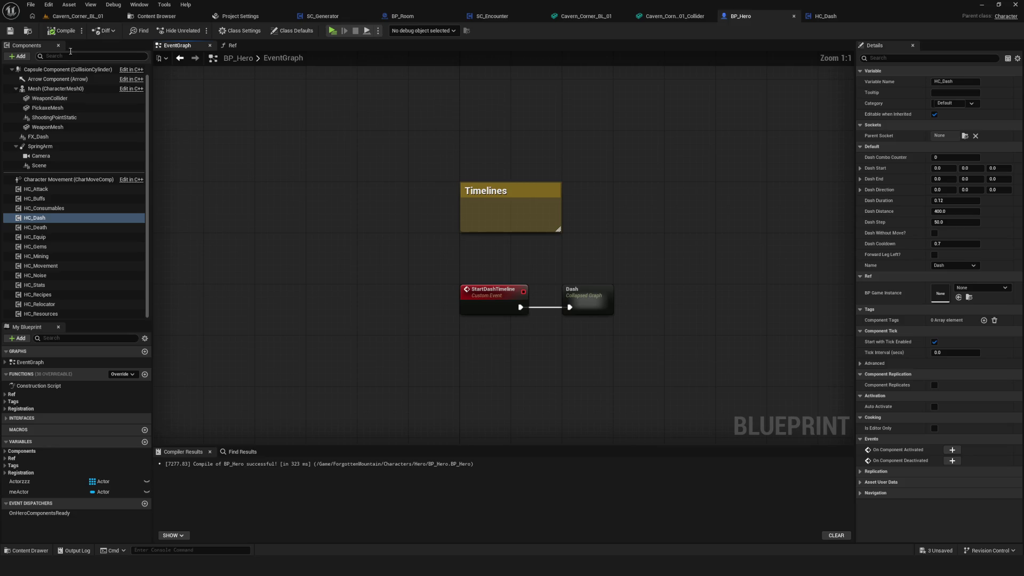
{"action": "scroll", "coordinate": [481, 288], "scroll_direction": "down", "scroll_amount": 7}
{"action": "scroll", "coordinate": [482, 288], "scroll_direction": "up", "scroll_amount": 4}
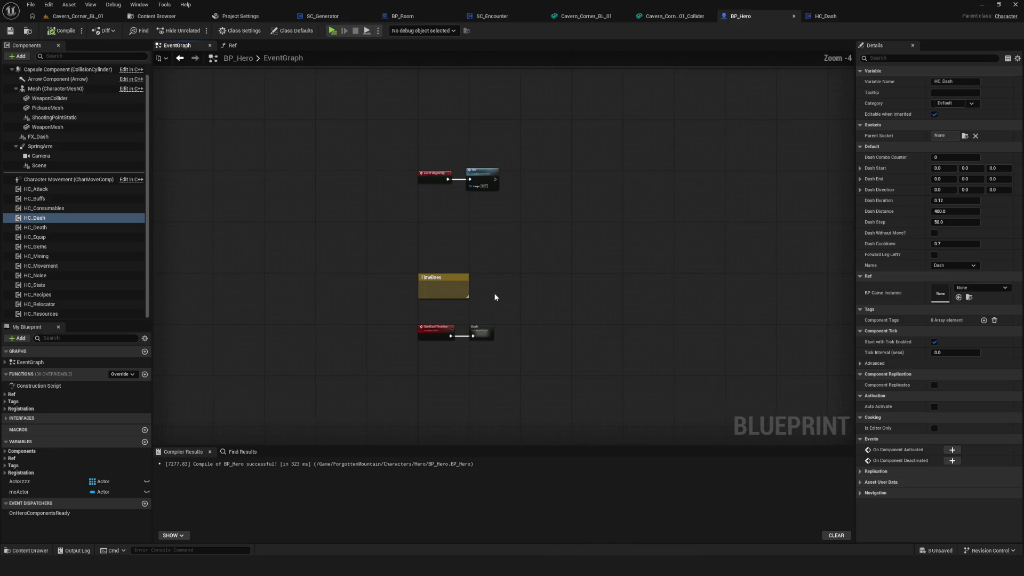
{"action": "scroll", "coordinate": [485, 262], "scroll_direction": "up", "scroll_amount": 3}
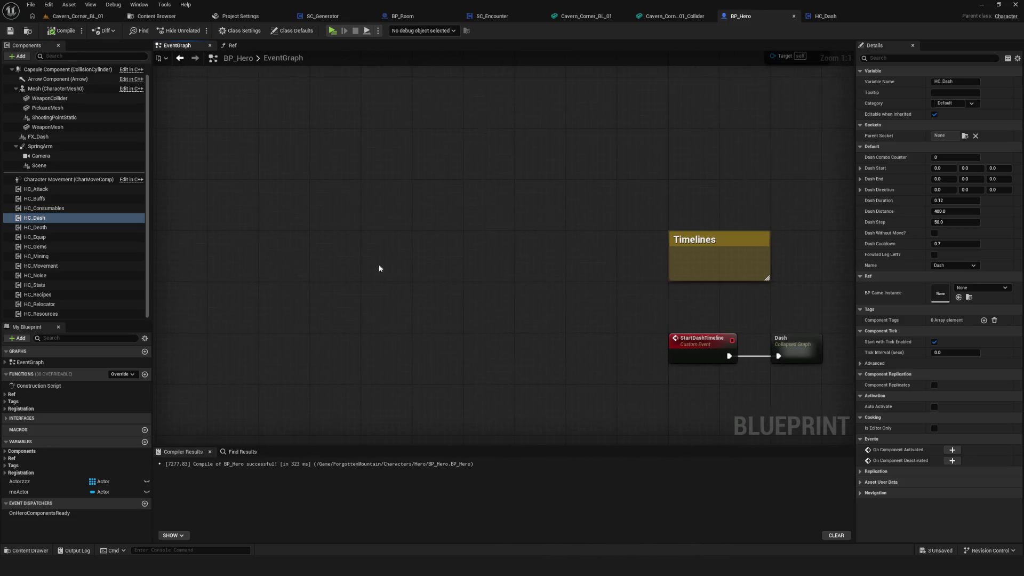
{"action": "mouse_move", "coordinate": [561, 230]}
{"action": "left_mouse_down"}
{"action": "mouse_move", "coordinate": [448, 305]}
{"action": "mouse_move", "coordinate": [474, 309]}
{"action": "left_mouse_up"}
{"action": "scroll", "coordinate": [515, 265], "scroll_direction": "down", "scroll_amount": 4}
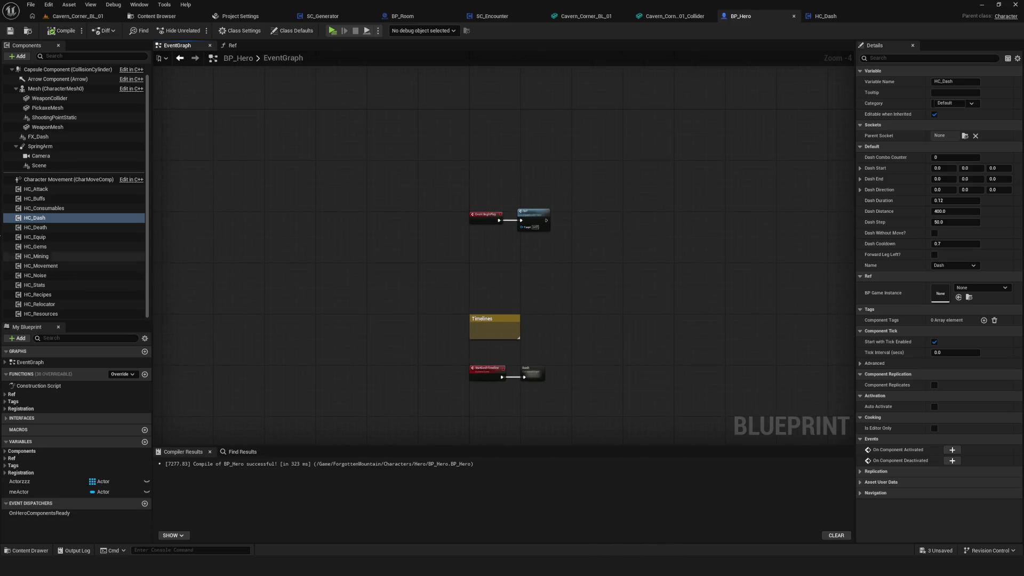
{"action": "left_click", "coordinate": [48, 191]}
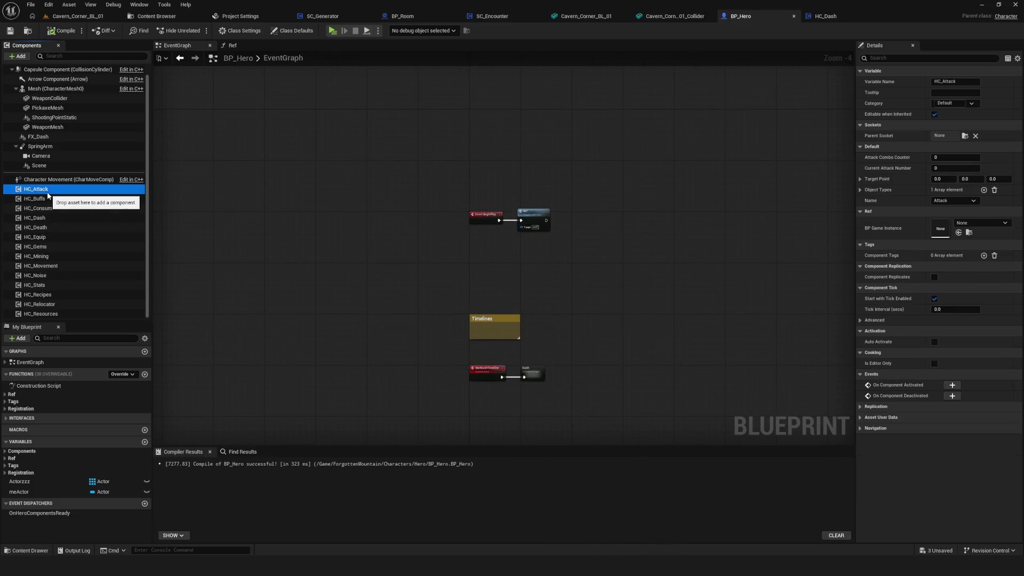
Open the HC_Attack blueprint via Edit HC_Attack and marquee-select its graph nodes.
{"action": "right_click", "coordinate": [59, 193]}
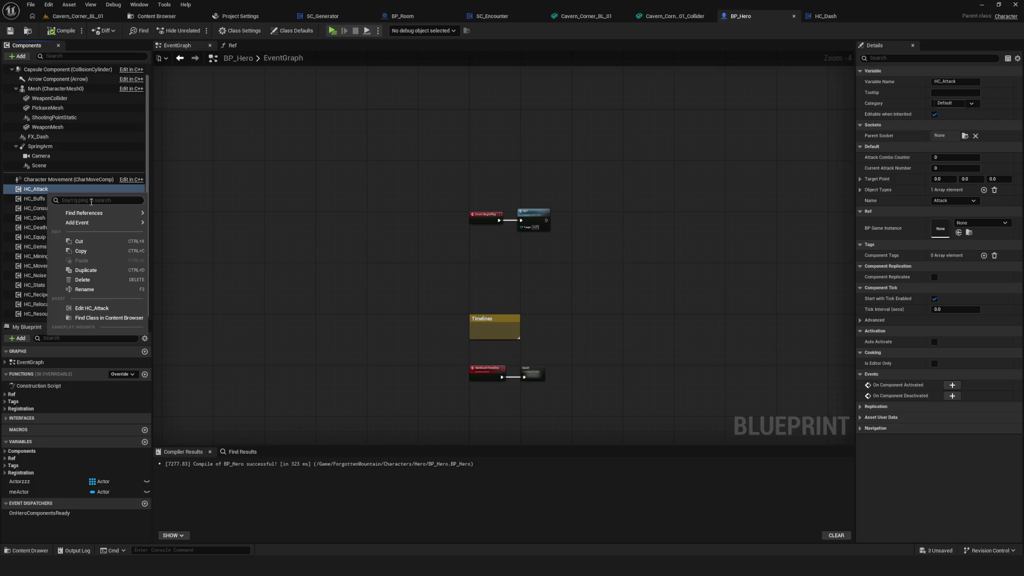
{"action": "mouse_move", "coordinate": [99, 228]}
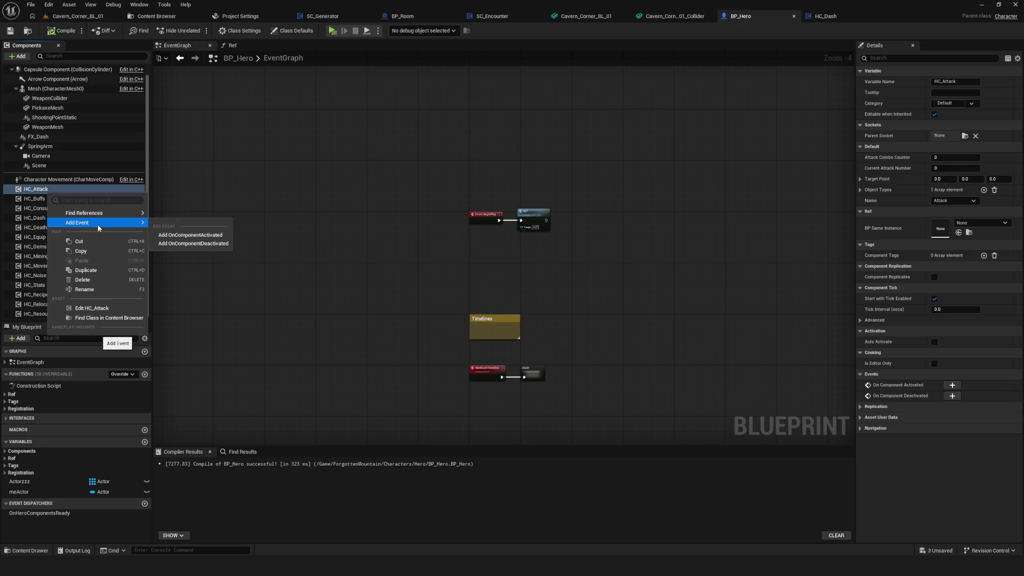
{"action": "left_click", "coordinate": [84, 309]}
{"action": "scroll", "coordinate": [431, 280], "scroll_direction": "down", "scroll_amount": 12}
{"action": "mouse_move", "coordinate": [290, 77]}
{"action": "left_mouse_down"}
{"action": "mouse_move", "coordinate": [627, 432]}
{"action": "mouse_move", "coordinate": [659, 446]}
{"action": "left_mouse_up"}
{"action": "scroll", "coordinate": [525, 291], "scroll_direction": "up", "scroll_amount": 1}
{"action": "scroll", "coordinate": [507, 307], "scroll_direction": "down", "scroll_amount": 1}
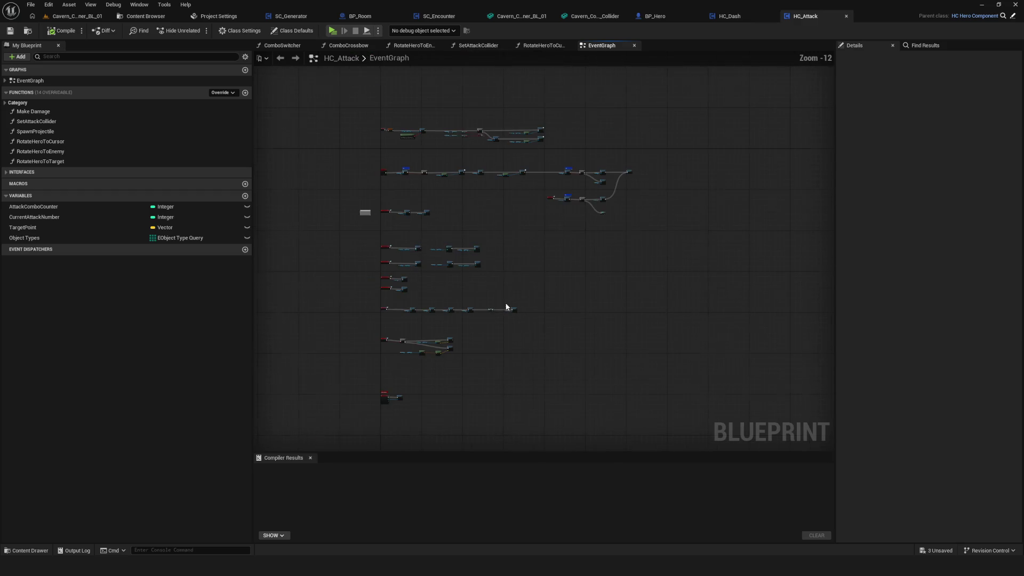
{"action": "left_click_drag", "start_coordinate": [320, 87], "coordinate": [695, 439]}
{"action": "mouse_move", "coordinate": [540, 226]}
{"action": "left_mouse_down"}
{"action": "mouse_move", "coordinate": [472, 240]}
{"action": "mouse_move", "coordinate": [535, 253]}
{"action": "left_mouse_up"}
Pan across the HC_Attack node rows to review them, then return to BP_Hero.
{"action": "mouse_move", "coordinate": [318, 96]}
{"action": "left_mouse_down"}
{"action": "mouse_move", "coordinate": [679, 450]}
{"action": "mouse_move", "coordinate": [680, 429]}
{"action": "mouse_move", "coordinate": [343, 85]}
{"action": "mouse_move", "coordinate": [681, 407]}
{"action": "left_mouse_up"}
{"action": "mouse_move", "coordinate": [599, 301]}
{"action": "left_mouse_down"}
{"action": "mouse_move", "coordinate": [614, 235]}
{"action": "mouse_move", "coordinate": [789, 392]}
{"action": "left_mouse_up"}
{"action": "left_click_drag", "start_coordinate": [437, 300], "coordinate": [421, 101]}
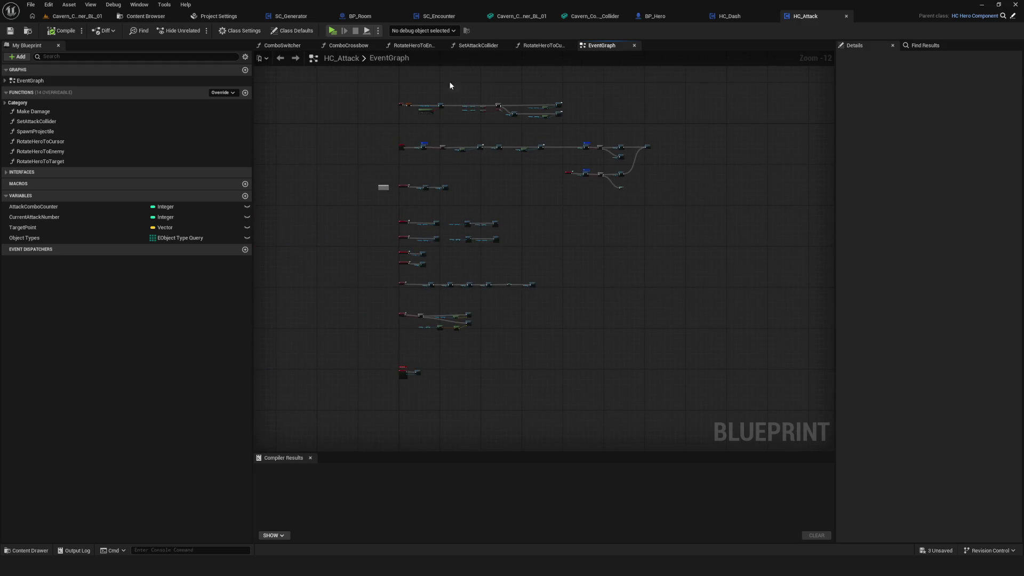
{"action": "left_click_drag", "start_coordinate": [457, 361], "coordinate": [443, 348]}
{"action": "left_click_drag", "start_coordinate": [577, 132], "coordinate": [369, 65]}
{"action": "mouse_move", "coordinate": [645, 411]}
{"action": "left_mouse_down"}
{"action": "mouse_move", "coordinate": [524, 290]}
{"action": "mouse_move", "coordinate": [564, 323]}
{"action": "mouse_move", "coordinate": [331, 156]}
{"action": "left_mouse_up"}
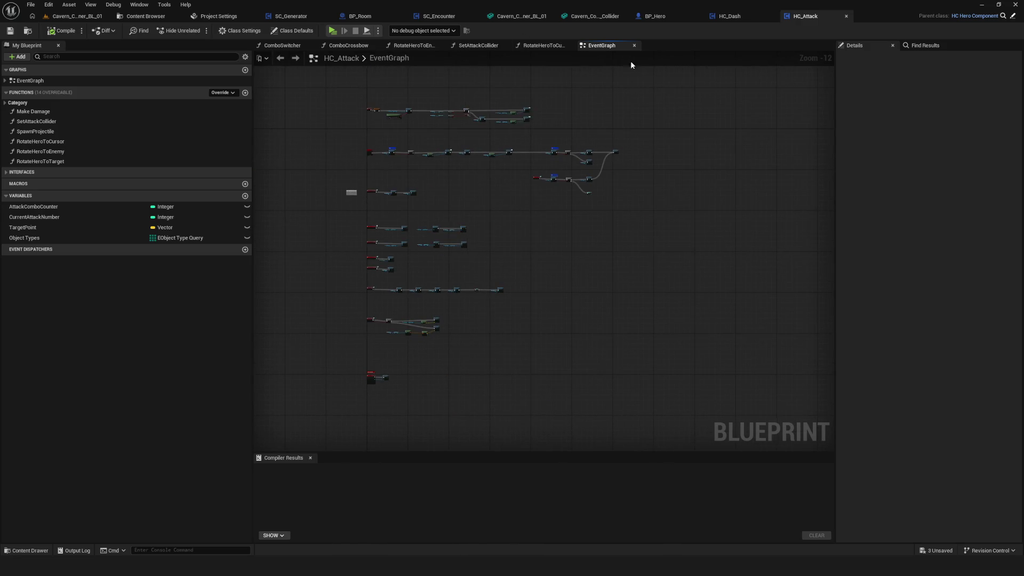
{"action": "left_click", "coordinate": [665, 16]}
{"action": "left_click", "coordinate": [53, 276]}
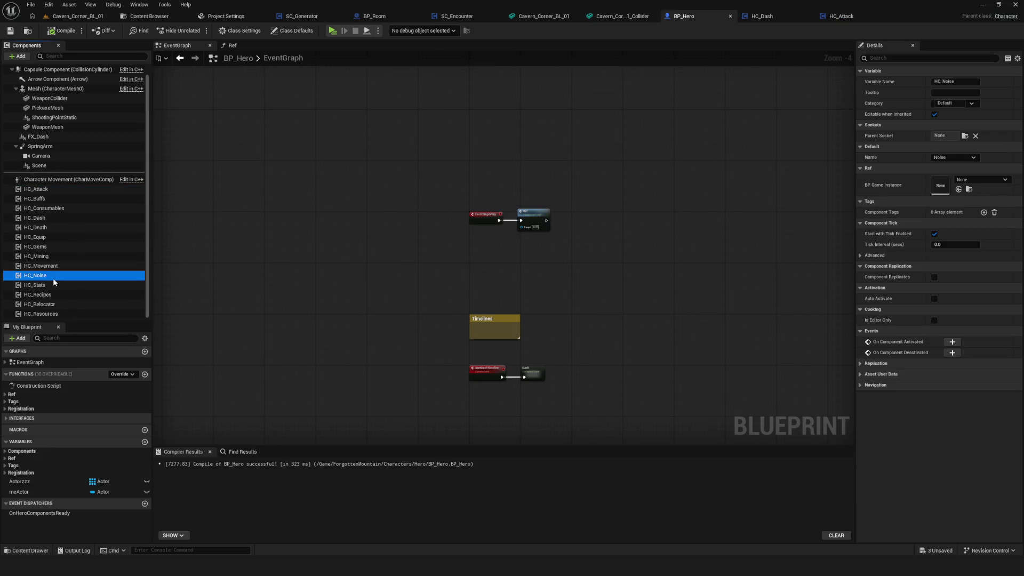
Open the HC_Dash blueprint and frame its event graph on the Find Dash Vectors node.
{"action": "left_click", "coordinate": [48, 227]}
{"action": "left_click", "coordinate": [46, 219]}
{"action": "right_click", "coordinate": [46, 218]}
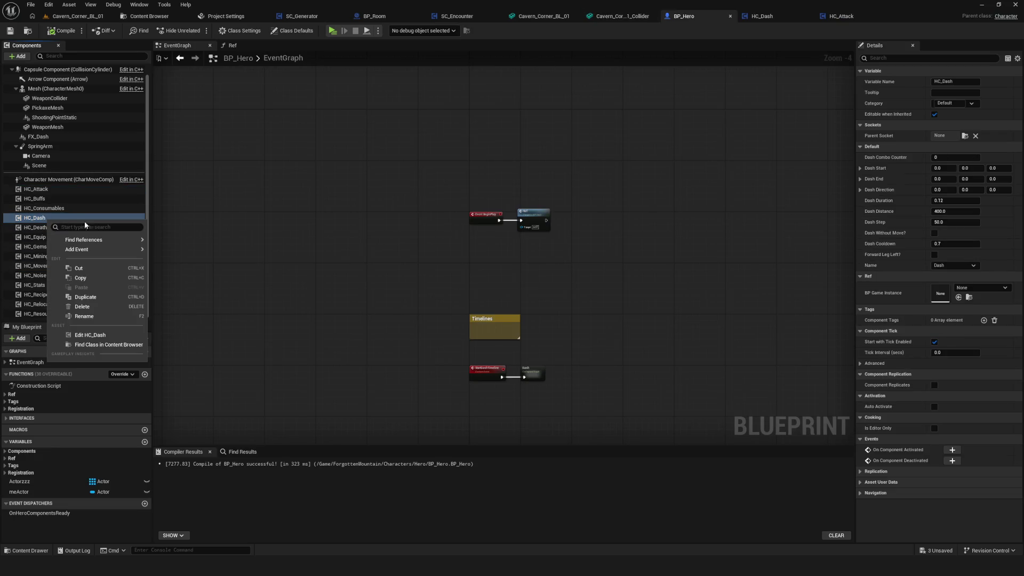
{"action": "left_click", "coordinate": [80, 335]}
{"action": "scroll", "coordinate": [477, 272], "scroll_direction": "down", "scroll_amount": 7}
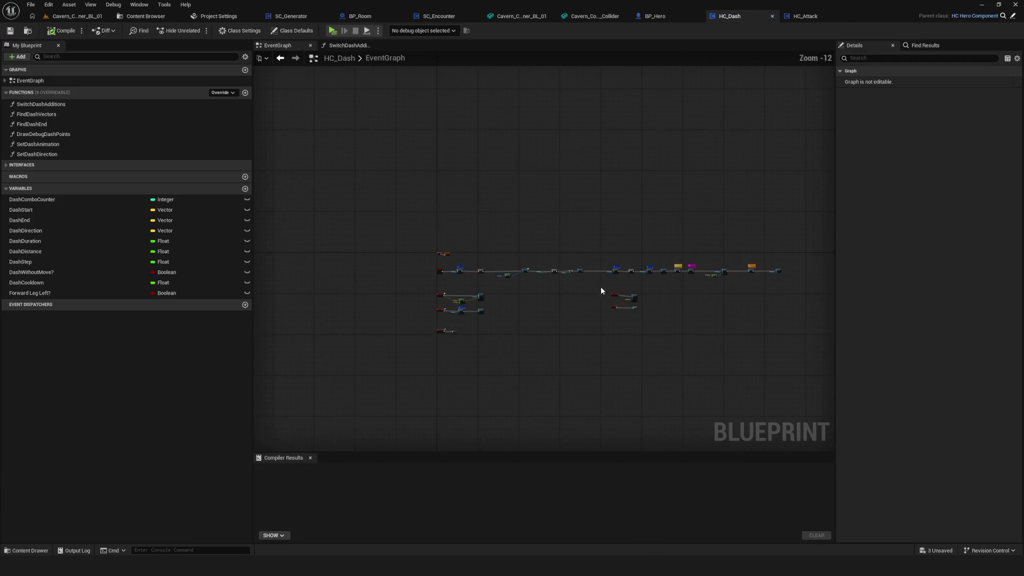
{"action": "mouse_move", "coordinate": [585, 293]}
{"action": "left_mouse_down"}
{"action": "mouse_move", "coordinate": [738, 268]}
{"action": "mouse_move", "coordinate": [288, 249]}
{"action": "left_mouse_up"}
{"action": "scroll", "coordinate": [552, 245], "scroll_direction": "up", "scroll_amount": 7}
{"action": "left_click_drag", "start_coordinate": [806, 245], "coordinate": [550, 245]}
Inspect the FindDashVectors function graph, going back to the event graph in between.
{"action": "double_click", "coordinate": [688, 233]}
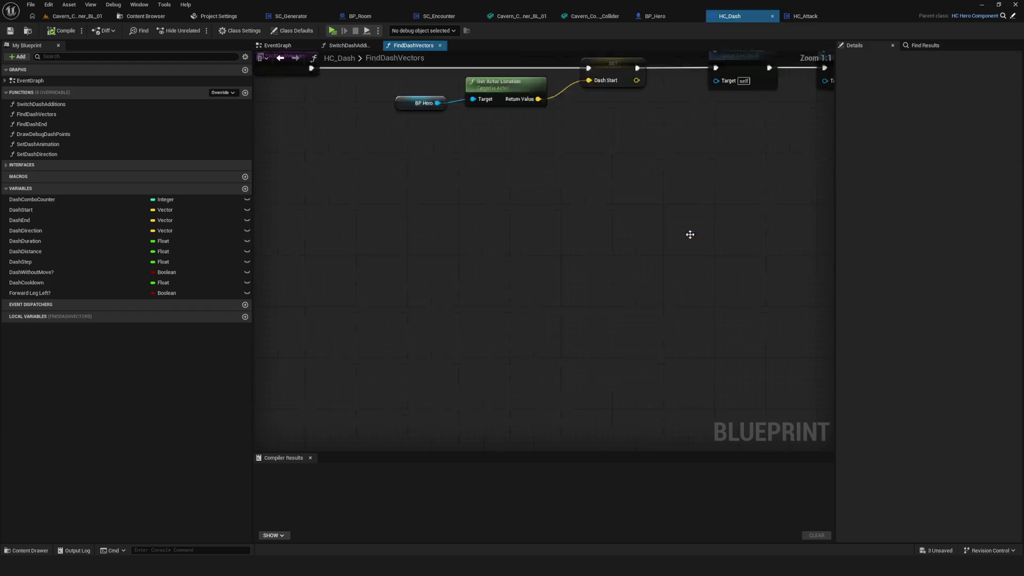
{"action": "left_click", "coordinate": [280, 58]}
{"action": "scroll", "coordinate": [587, 240], "scroll_direction": "down", "scroll_amount": 3}
{"action": "scroll", "coordinate": [761, 283], "scroll_direction": "up", "scroll_amount": 4}
{"action": "scroll", "coordinate": [528, 253], "scroll_direction": "down", "scroll_amount": 1}
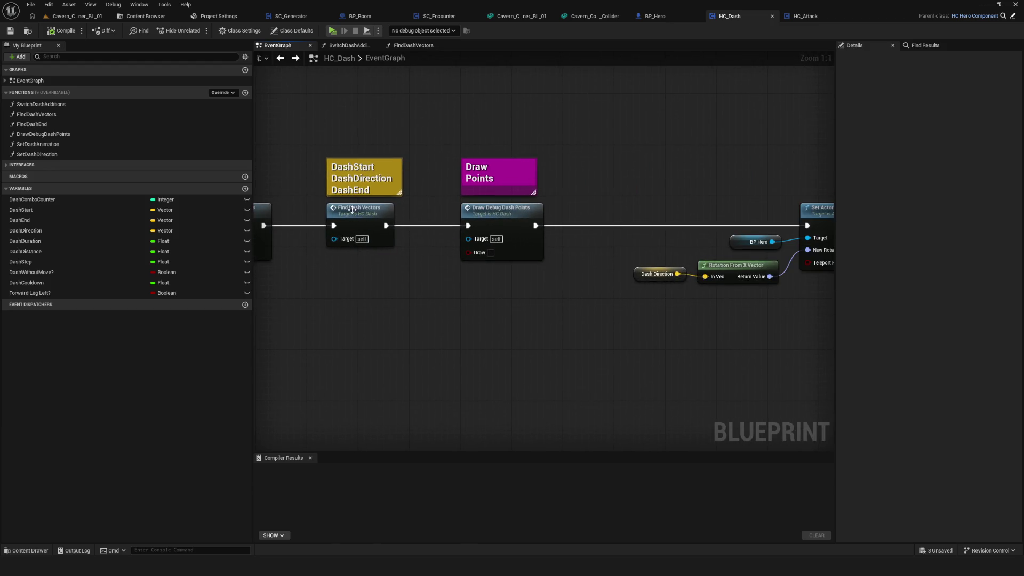
{"action": "double_click", "coordinate": [367, 212]}
Inspect the SetDashDirection function graph, then switch back to BP_Hero.
{"action": "scroll", "coordinate": [446, 305], "scroll_direction": "up", "scroll_amount": 5}
{"action": "double_click", "coordinate": [576, 176]}
{"action": "scroll", "coordinate": [392, 220], "scroll_direction": "up", "scroll_amount": 6}
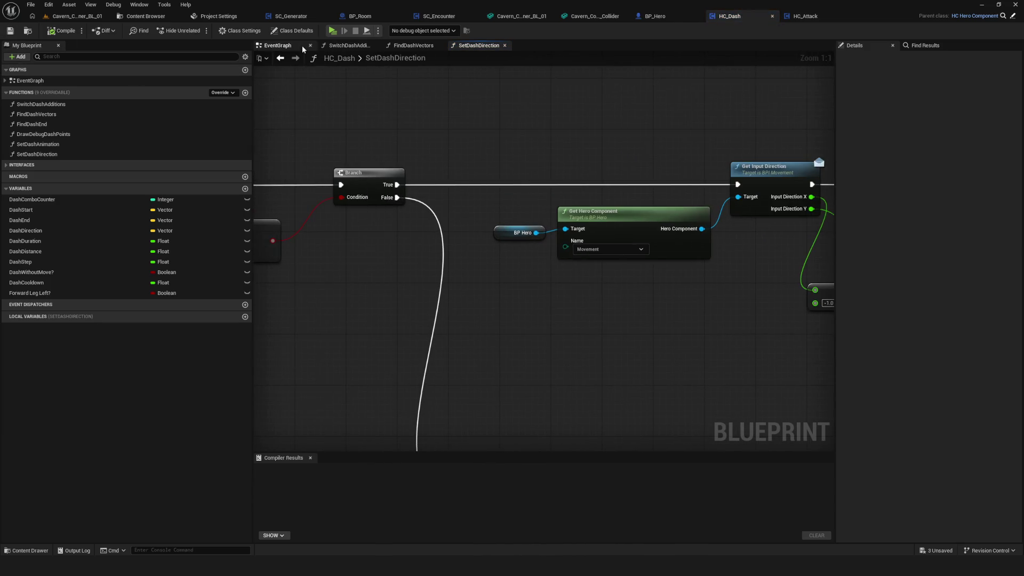
{"action": "left_click", "coordinate": [655, 16]}
{"action": "scroll", "coordinate": [434, 219], "scroll_direction": "down", "scroll_amount": 6}
{"action": "left_click", "coordinate": [367, 165]}
{"action": "scroll", "coordinate": [65, 215], "scroll_direction": "up", "scroll_amount": 1}
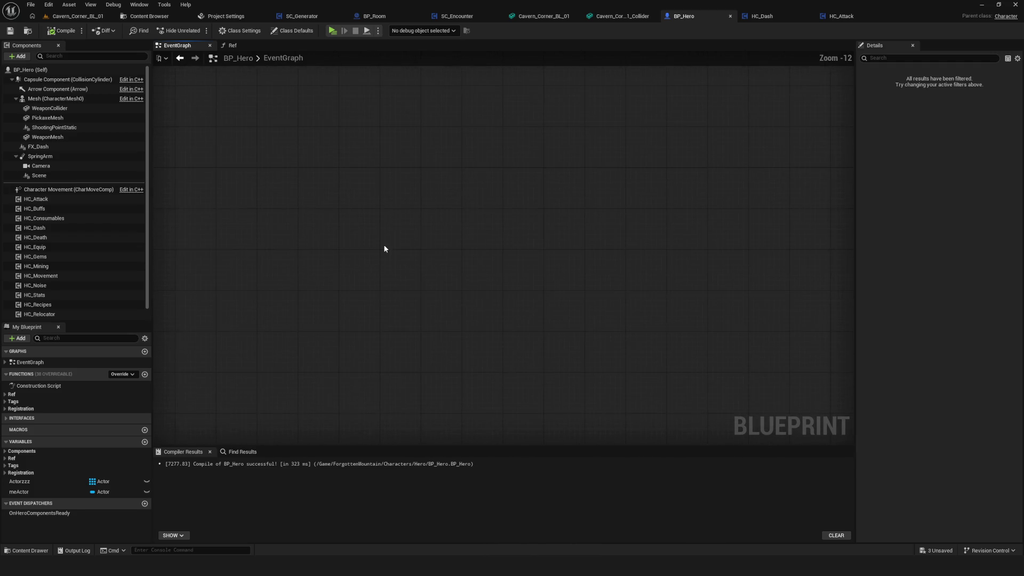
Open the HC_Equip blueprint and select and pan across its event graph nodes.
{"action": "left_click", "coordinate": [42, 256]}
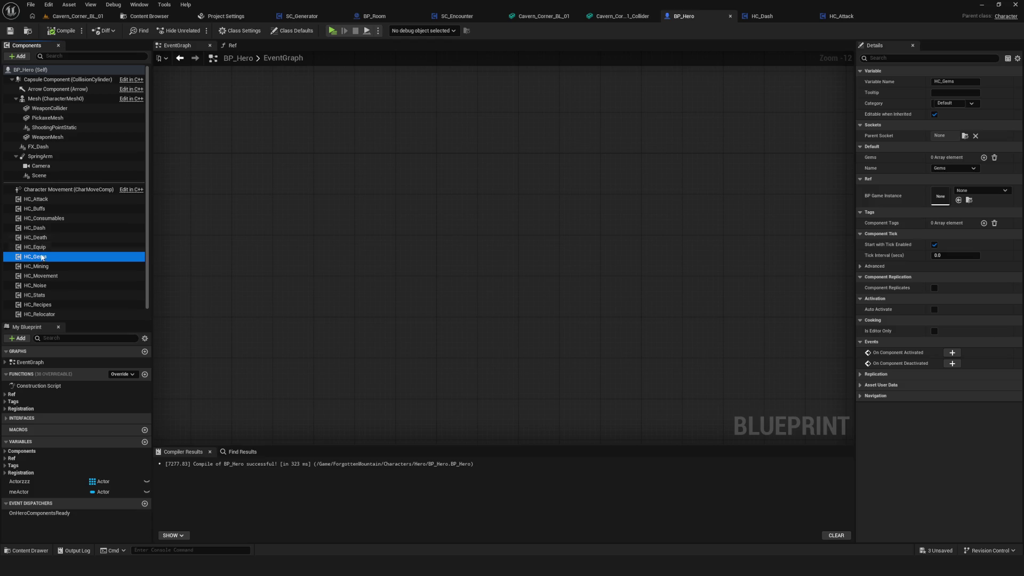
{"action": "left_click", "coordinate": [38, 247]}
{"action": "right_click", "coordinate": [43, 249]}
{"action": "left_click", "coordinate": [91, 365]}
{"action": "scroll", "coordinate": [428, 251], "scroll_direction": "down", "scroll_amount": 3}
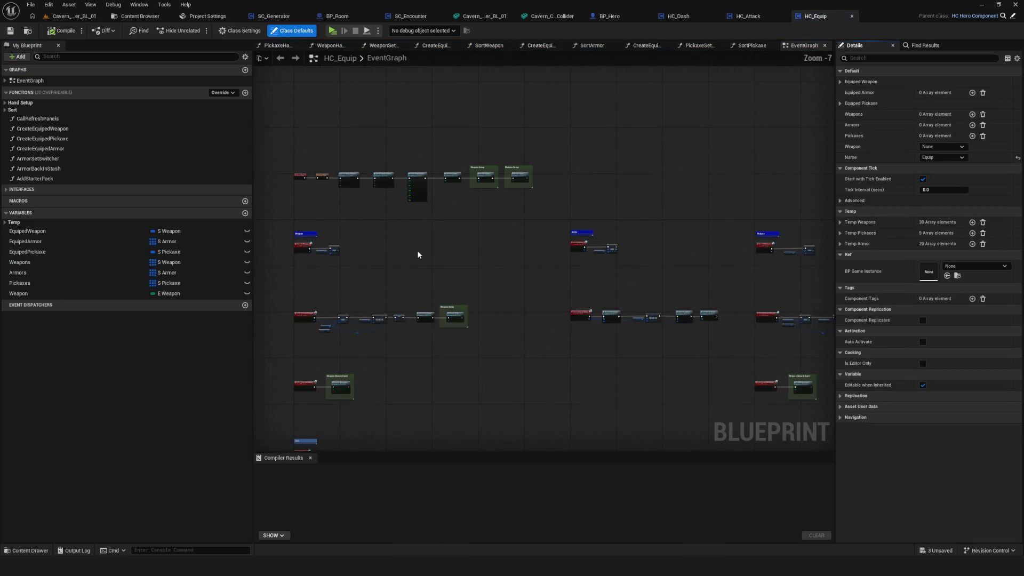
{"action": "left_click_drag", "start_coordinate": [317, 143], "coordinate": [761, 398]}
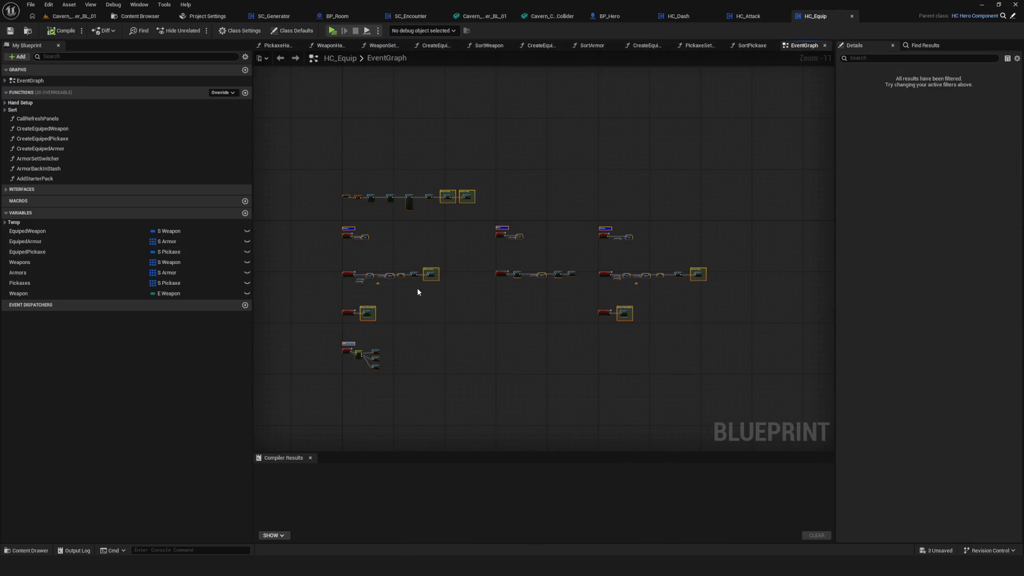
{"action": "scroll", "coordinate": [421, 289], "scroll_direction": "up", "scroll_amount": 6}
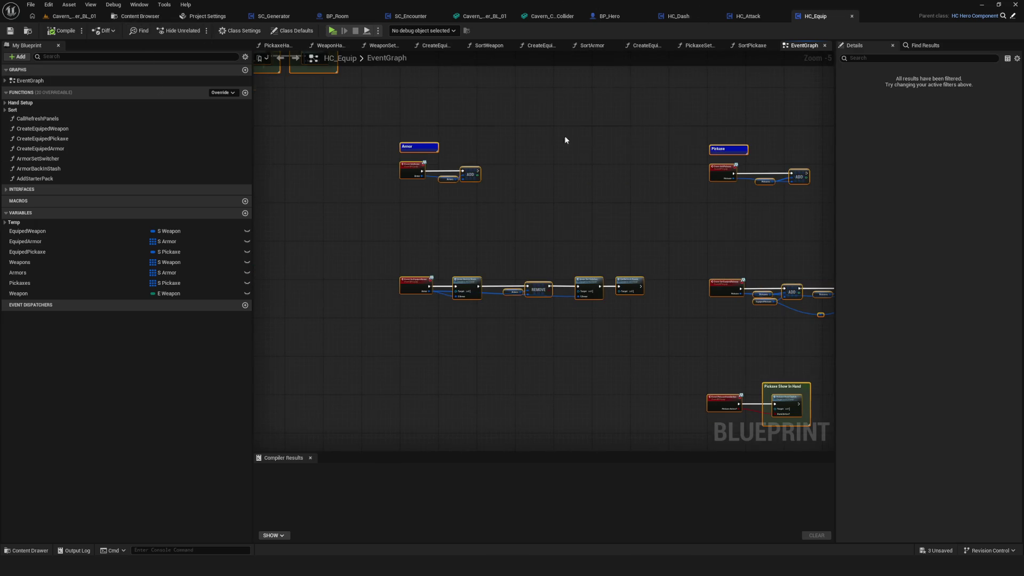
{"action": "scroll", "coordinate": [544, 155], "scroll_direction": "down", "scroll_amount": 1}
{"action": "mouse_move", "coordinate": [466, 224]}
{"action": "left_mouse_down"}
{"action": "mouse_move", "coordinate": [391, 222]}
{"action": "mouse_move", "coordinate": [423, 204]}
{"action": "left_mouse_up"}
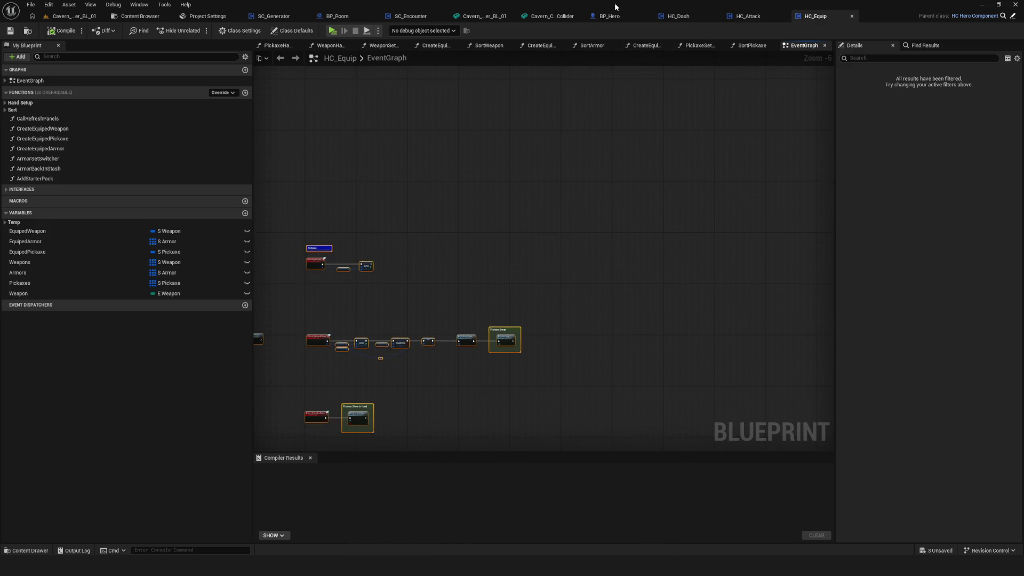
Close the HC_Dash, HC_Attack and HC_Equip editors, then return to BP_Hero.
{"action": "left_click", "coordinate": [715, 19]}
{"action": "left_click", "coordinate": [715, 19]}
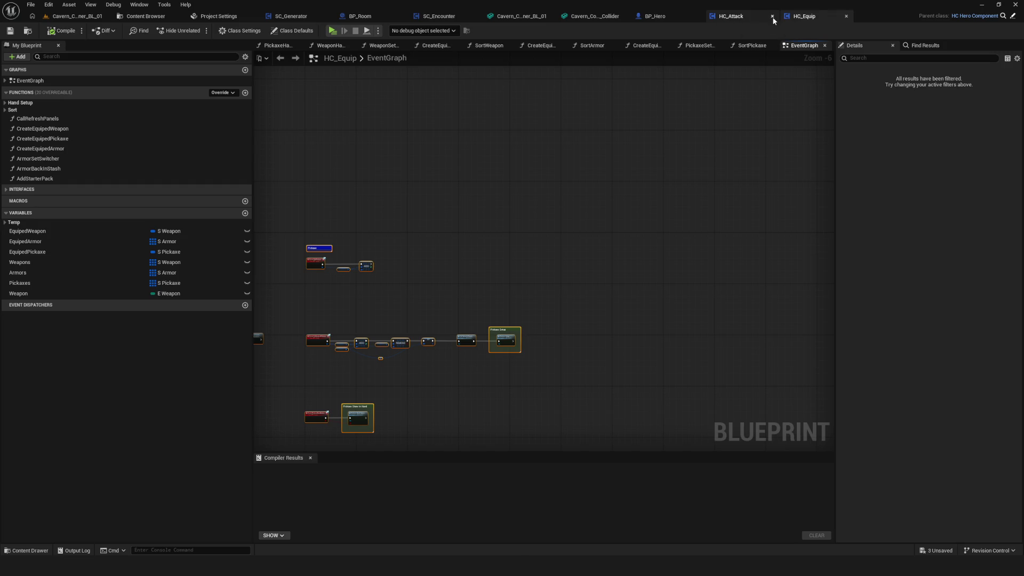
{"action": "left_click", "coordinate": [839, 17]}
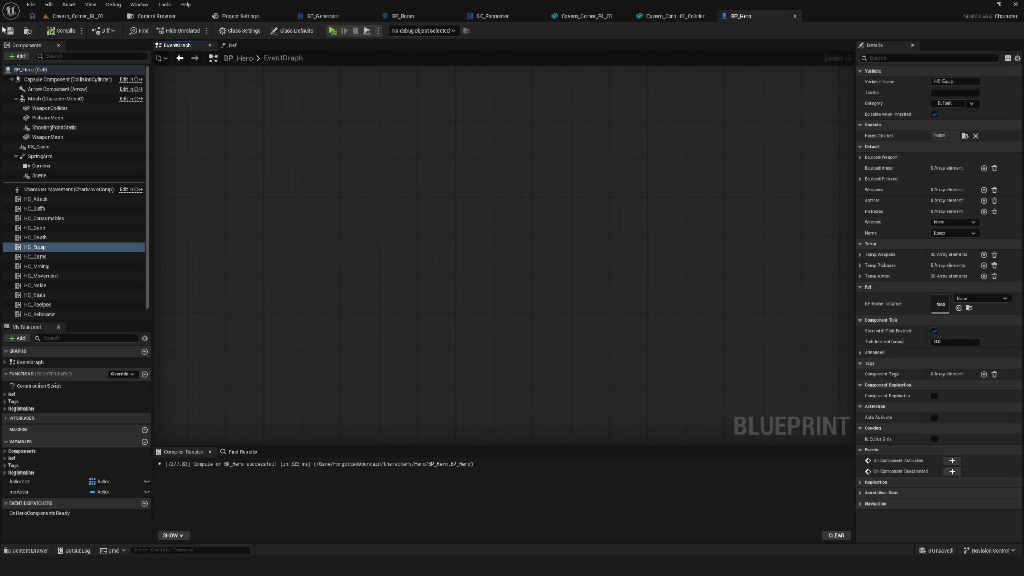
{"action": "left_click", "coordinate": [487, 17]}
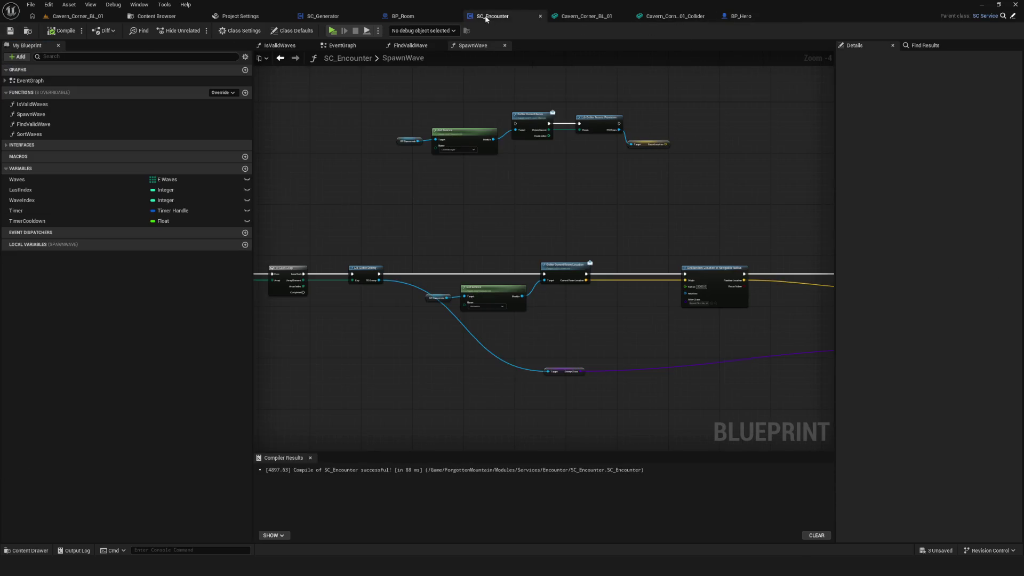
{"action": "scroll", "coordinate": [443, 185], "scroll_direction": "down", "scroll_amount": 5}
{"action": "scroll", "coordinate": [499, 212], "scroll_direction": "up", "scroll_amount": 5}
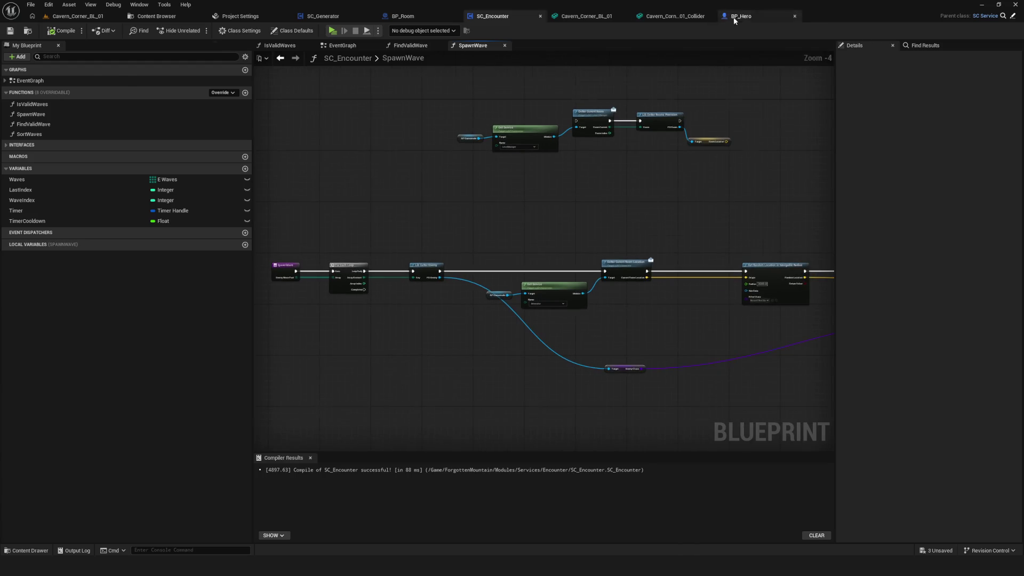
{"action": "left_click", "coordinate": [737, 17]}
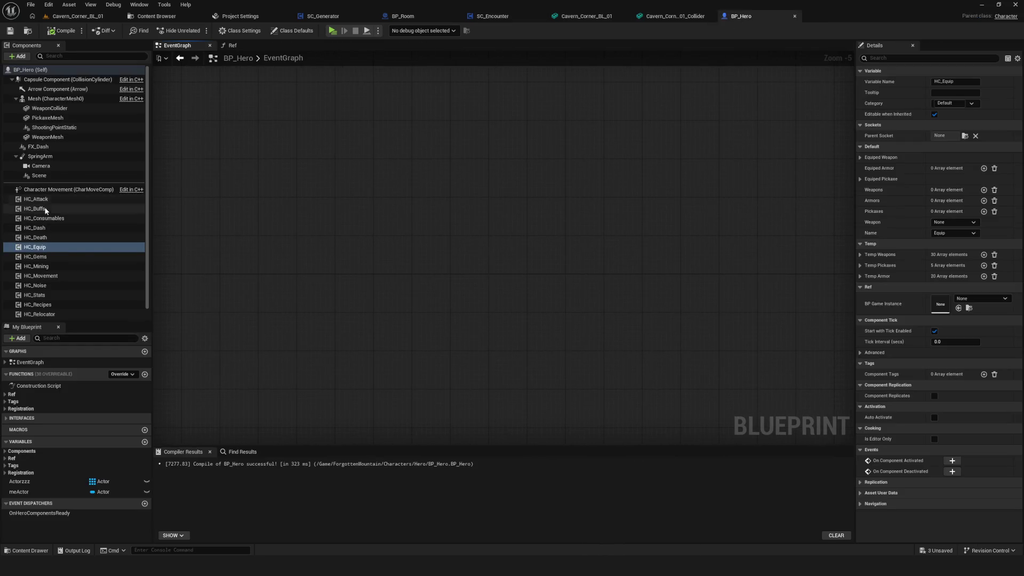
Select the HC_Movement component and open its blueprint for editing.
{"action": "left_click", "coordinate": [56, 276]}
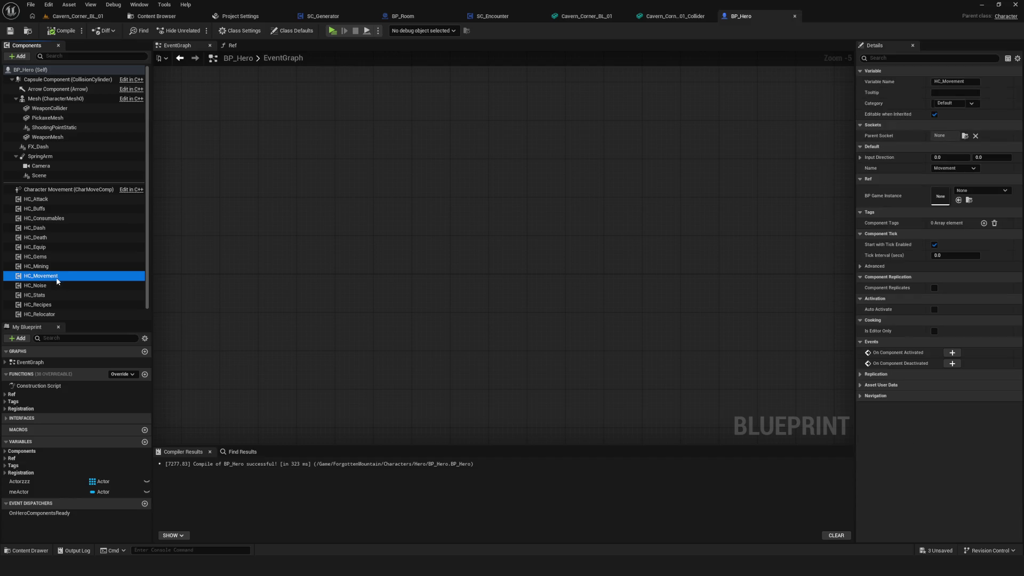
{"action": "scroll", "coordinate": [54, 272], "scroll_direction": "down", "scroll_amount": 1}
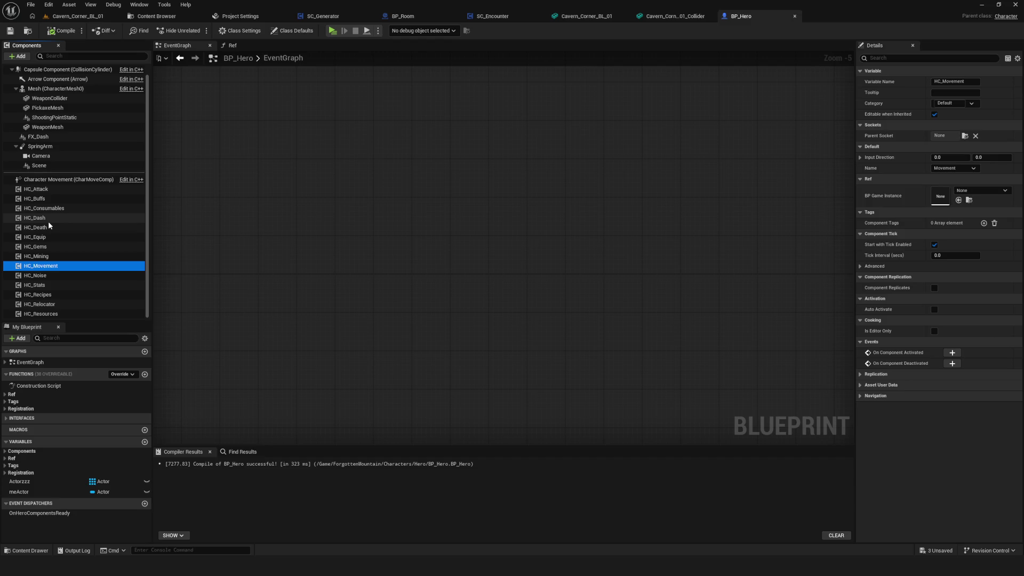
{"action": "right_click", "coordinate": [49, 265]}
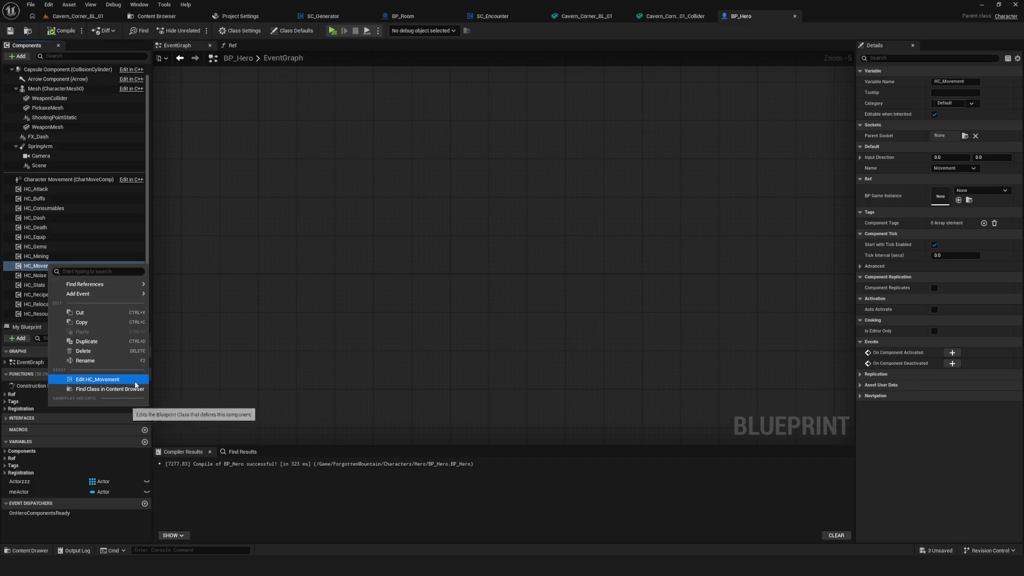
{"action": "left_click", "coordinate": [391, 296]}
Zoom around the HC_Movement event graph and select its first node group.
{"action": "scroll", "coordinate": [646, 258], "scroll_direction": "down", "scroll_amount": 5}
{"action": "scroll", "coordinate": [642, 230], "scroll_direction": "up", "scroll_amount": 5}
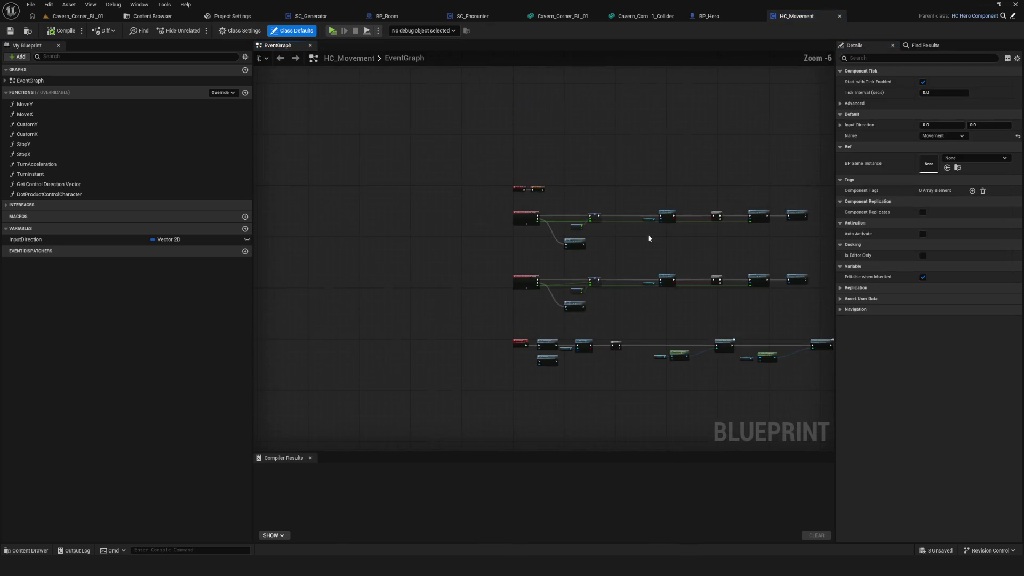
{"action": "scroll", "coordinate": [391, 201], "scroll_direction": "down", "scroll_amount": 4}
{"action": "left_click_drag", "start_coordinate": [325, 171], "coordinate": [567, 242]}
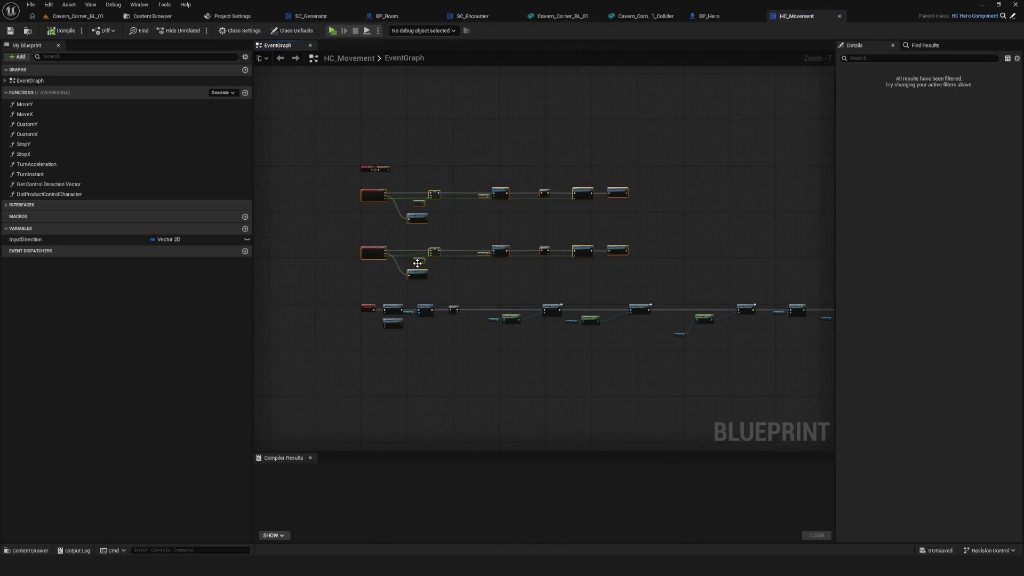
{"action": "scroll", "coordinate": [418, 263], "scroll_direction": "up", "scroll_amount": 3}
{"action": "scroll", "coordinate": [395, 296], "scroll_direction": "up", "scroll_amount": 1}
{"action": "scroll", "coordinate": [472, 307], "scroll_direction": "down", "scroll_amount": 4}
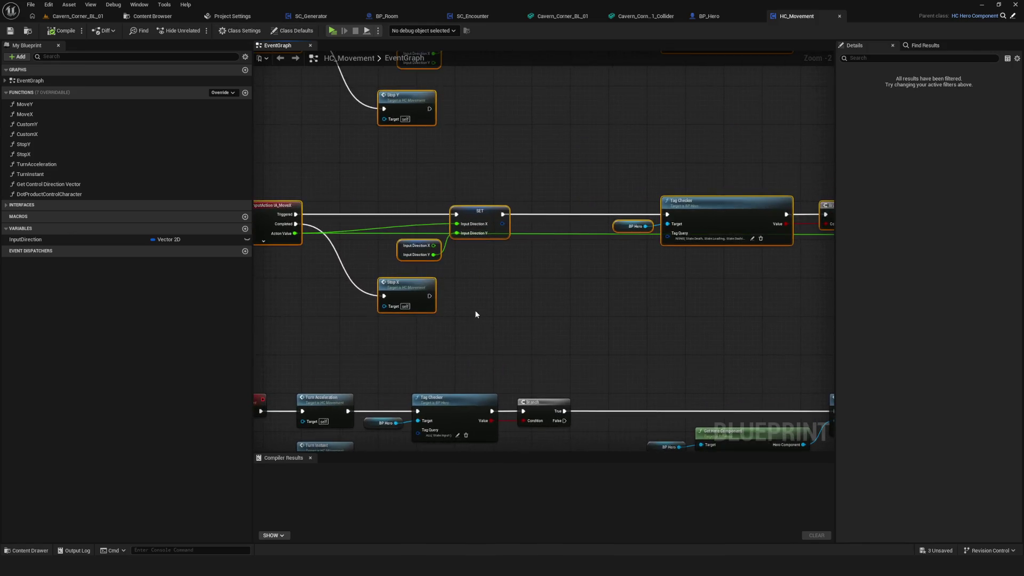
{"action": "scroll", "coordinate": [460, 298], "scroll_direction": "up", "scroll_amount": 2}
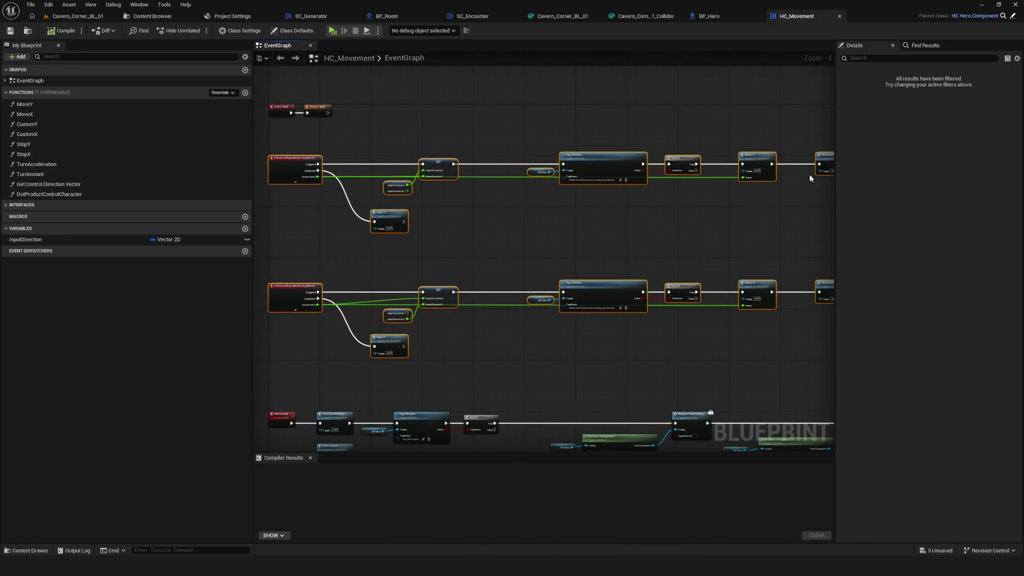
{"action": "scroll", "coordinate": [434, 279], "scroll_direction": "down", "scroll_amount": 2}
{"action": "scroll", "coordinate": [435, 279], "scroll_direction": "up", "scroll_amount": 2}
{"action": "scroll", "coordinate": [498, 279], "scroll_direction": "down", "scroll_amount": 3}
{"action": "scroll", "coordinate": [534, 272], "scroll_direction": "up", "scroll_amount": 3}
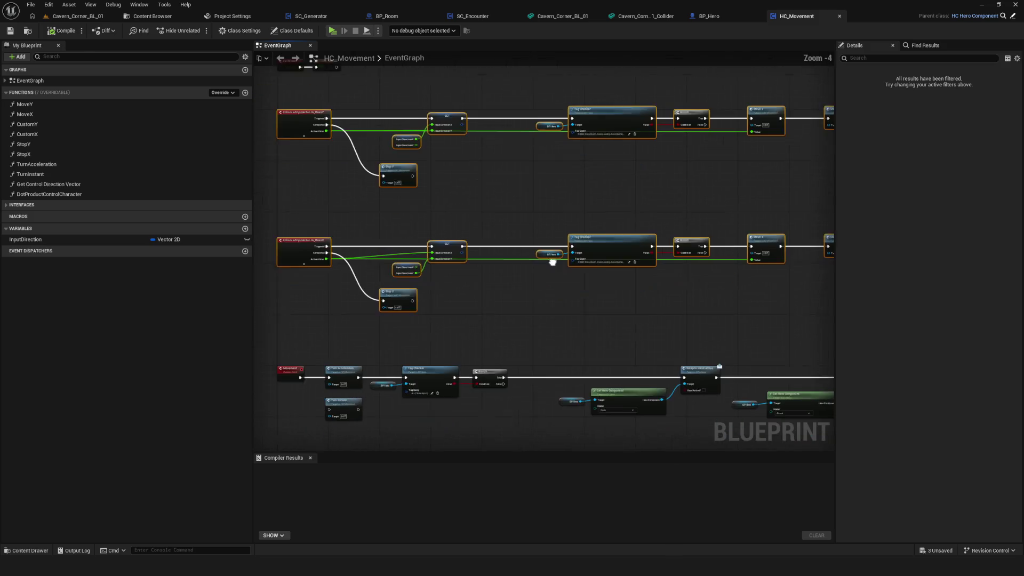
Inspect the Movement event nodes, then close HC_Movement to return to BP_Hero.
{"action": "left_click_drag", "start_coordinate": [545, 271], "coordinate": [535, 317]}
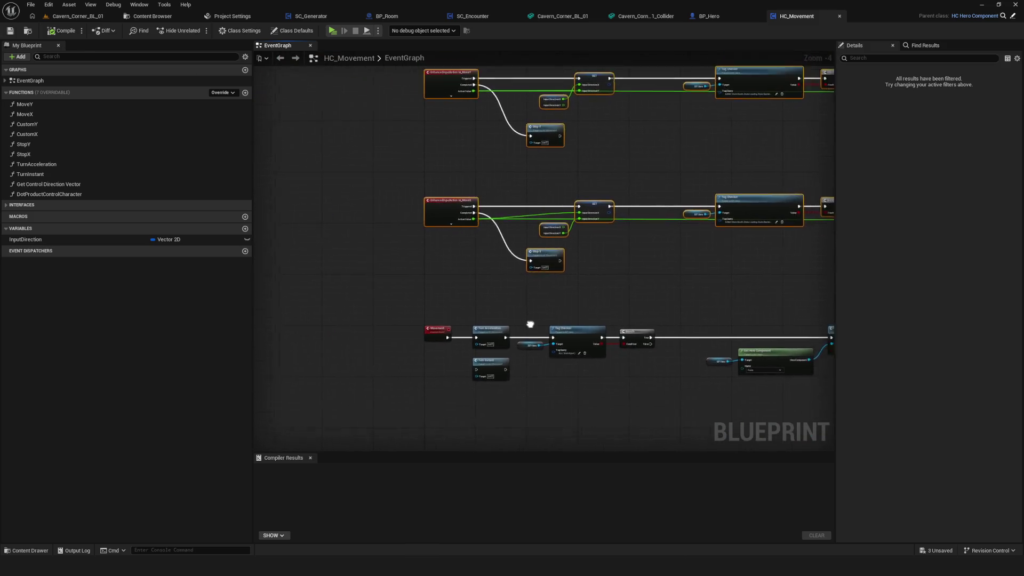
{"action": "scroll", "coordinate": [534, 316], "scroll_direction": "up", "scroll_amount": 4}
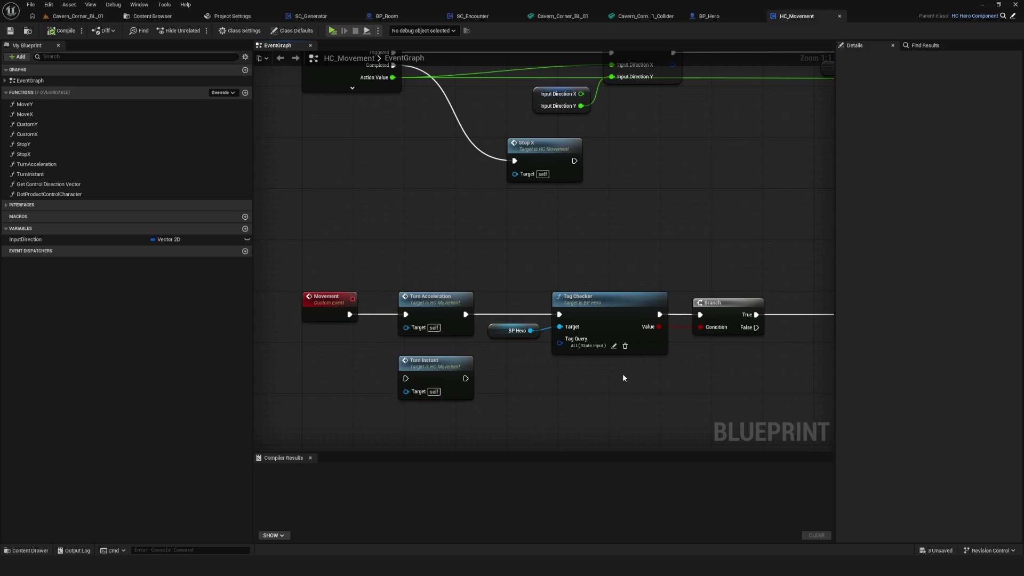
{"action": "scroll", "coordinate": [622, 373], "scroll_direction": "down", "scroll_amount": 3}
{"action": "scroll", "coordinate": [623, 373], "scroll_direction": "up", "scroll_amount": 3}
{"action": "scroll", "coordinate": [626, 305], "scroll_direction": "down", "scroll_amount": 10}
{"action": "scroll", "coordinate": [626, 305], "scroll_direction": "up", "scroll_amount": 7}
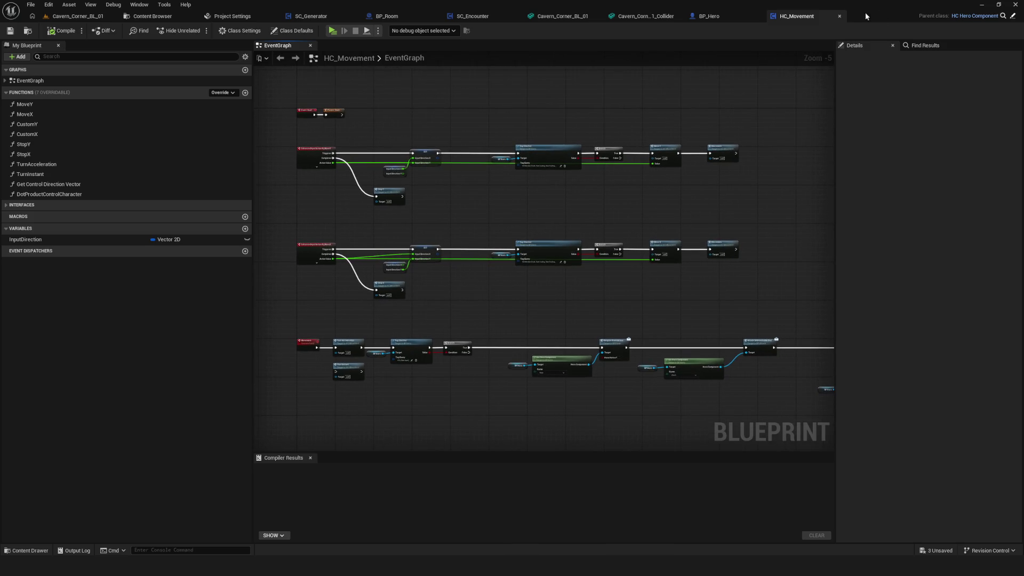
{"action": "left_click", "coordinate": [840, 17]}
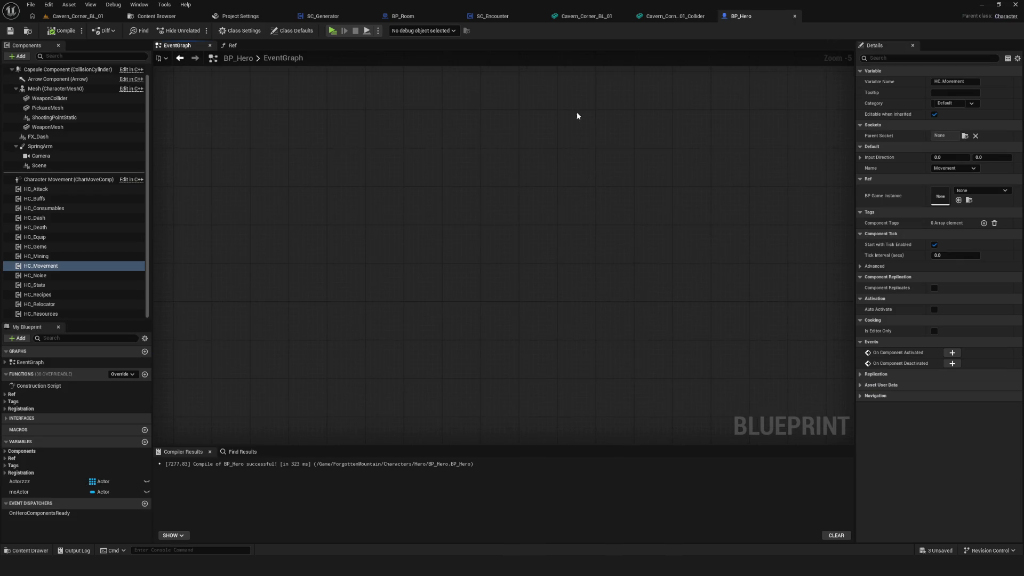
{"action": "left_click", "coordinate": [662, 16]}
{"action": "left_click_drag", "start_coordinate": [530, 101], "coordinate": [198, 44]}
{"action": "left_click", "coordinate": [146, 17]}
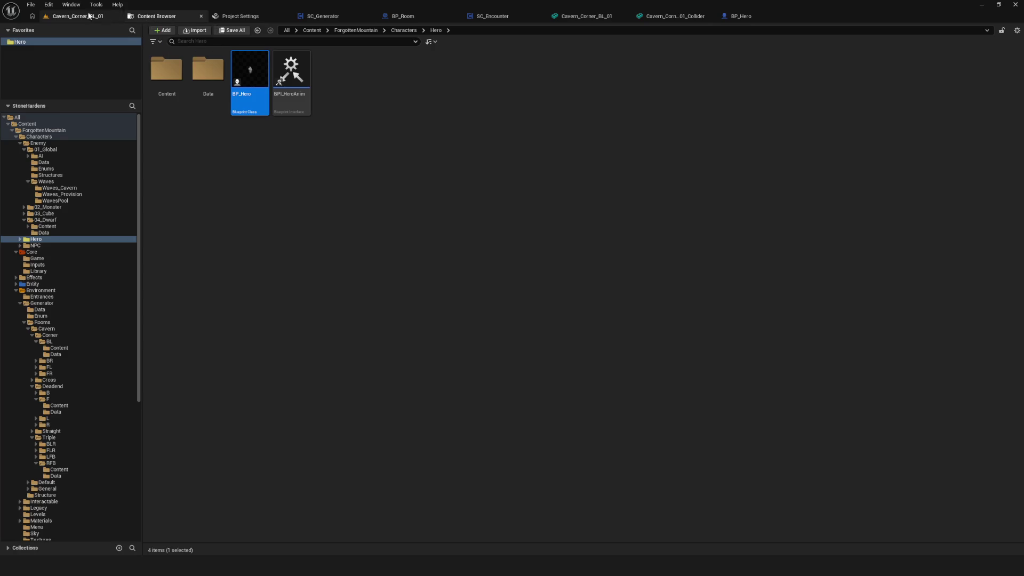
{"action": "left_click", "coordinate": [78, 16]}
{"action": "left_click_drag", "start_coordinate": [537, 164], "coordinate": [524, 142]}
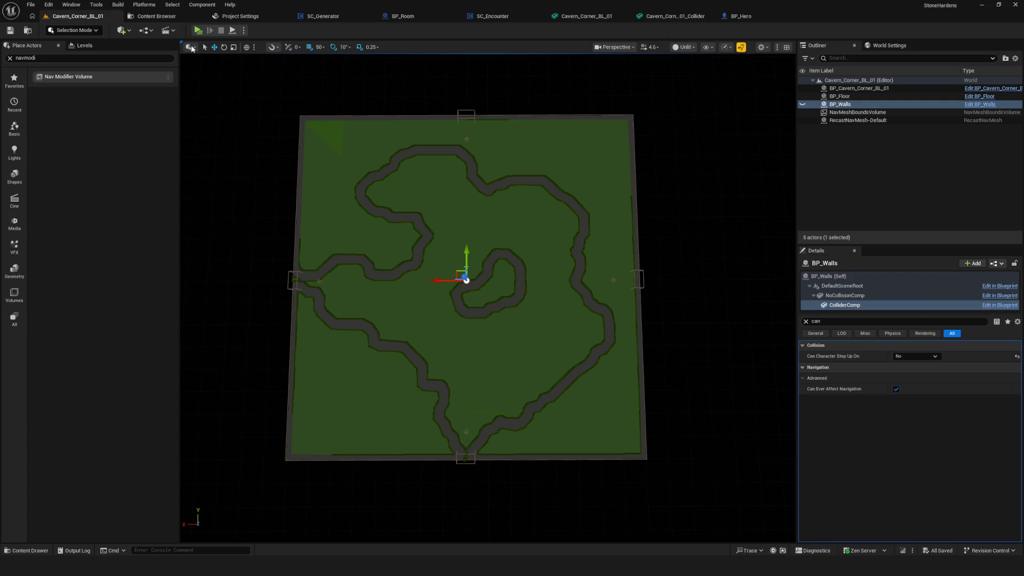
{"action": "left_click", "coordinate": [240, 16]}
{"action": "left_click", "coordinate": [731, 21]}
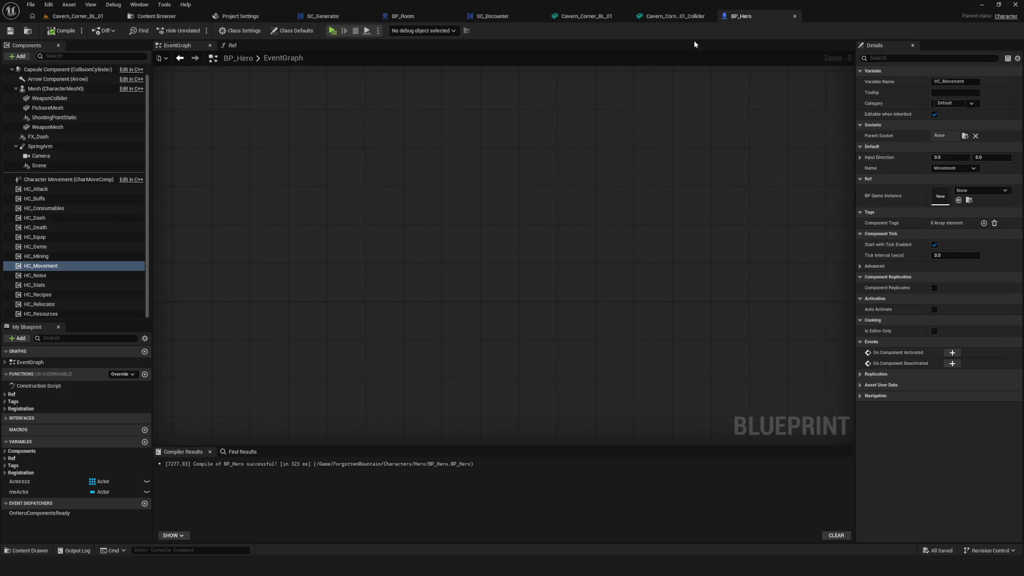
{"action": "scroll", "coordinate": [587, 264], "scroll_direction": "down", "scroll_amount": 7}
{"action": "scroll", "coordinate": [601, 270], "scroll_direction": "down", "scroll_amount": 5}
{"action": "key", "text": "Home"}
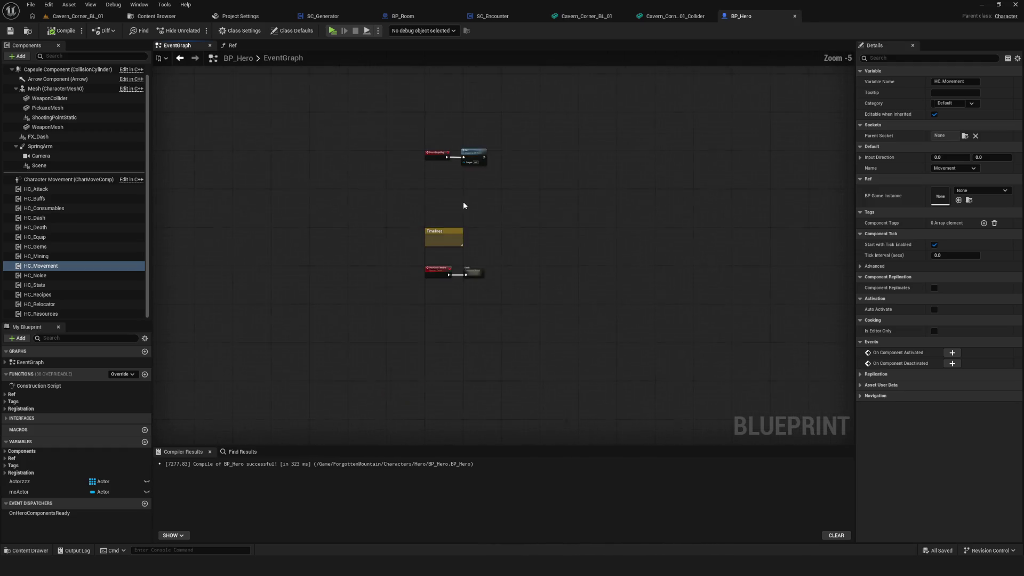
{"action": "scroll", "coordinate": [315, 213], "scroll_direction": "down", "scroll_amount": 7}
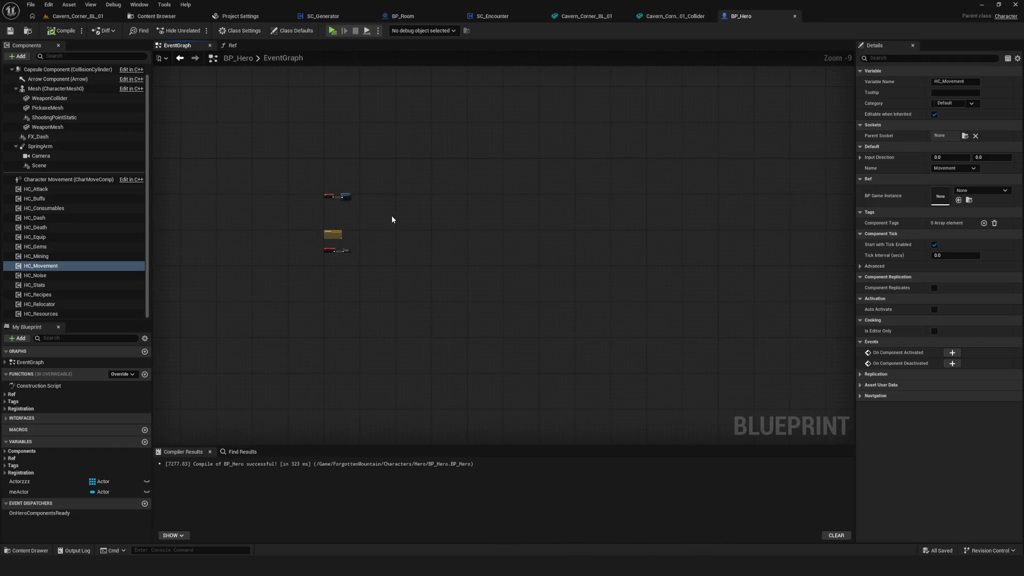
{"action": "left_click", "coordinate": [16, 45]}
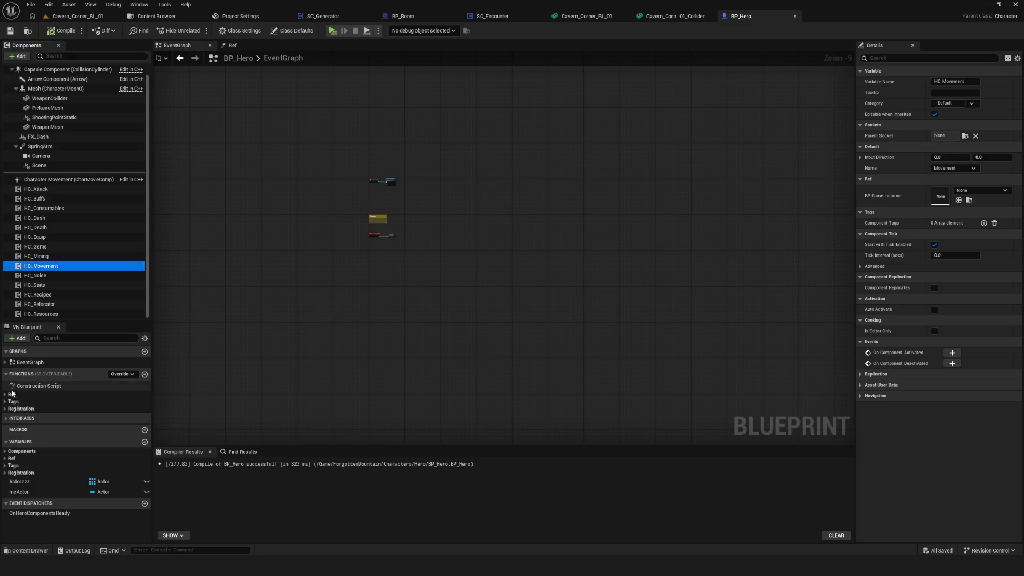
{"action": "left_click", "coordinate": [5, 451]}
{"action": "scroll", "coordinate": [5, 426], "scroll_direction": "down", "scroll_amount": 2}
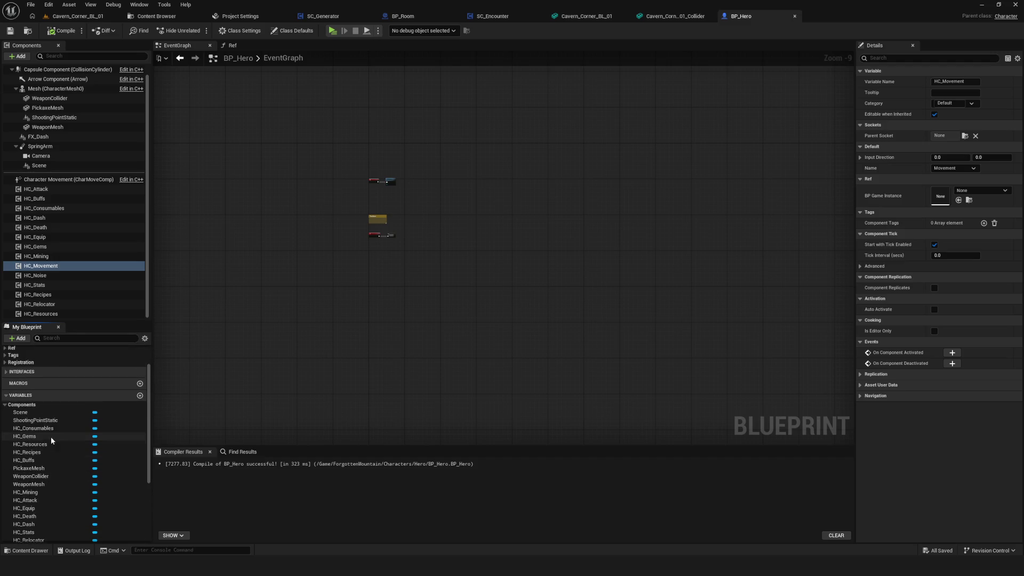
{"action": "scroll", "coordinate": [3, 406], "scroll_direction": "up", "scroll_amount": 2}
{"action": "left_click", "coordinate": [16, 452]}
{"action": "left_click", "coordinate": [4, 458]}
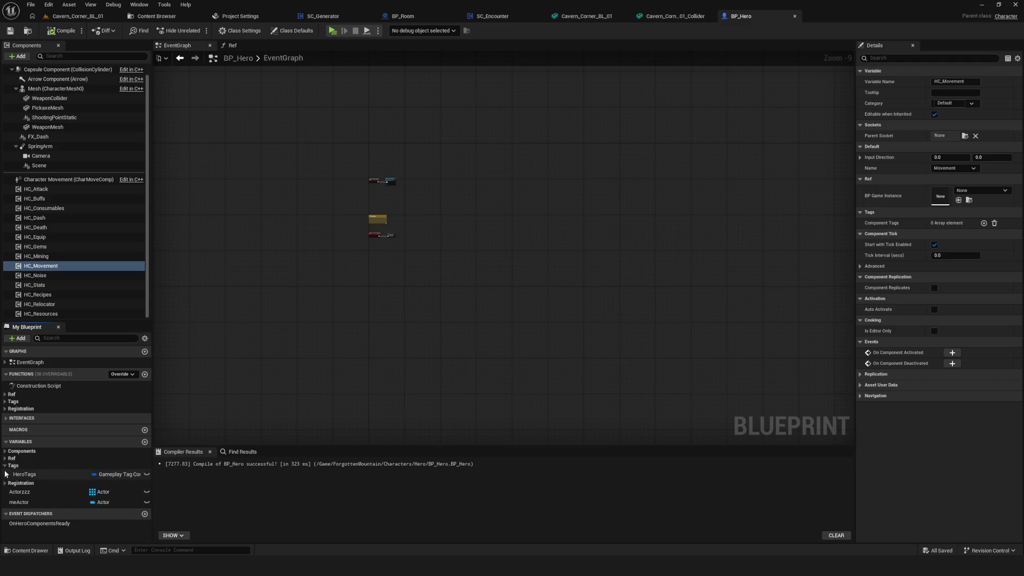
{"action": "left_click", "coordinate": [5, 465]}
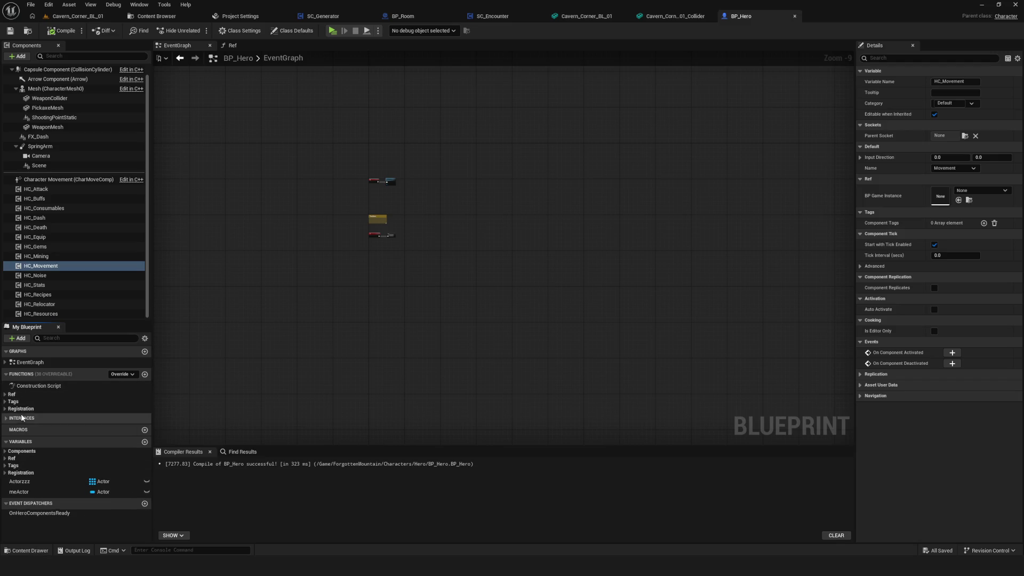
{"action": "left_click", "coordinate": [10, 30]}
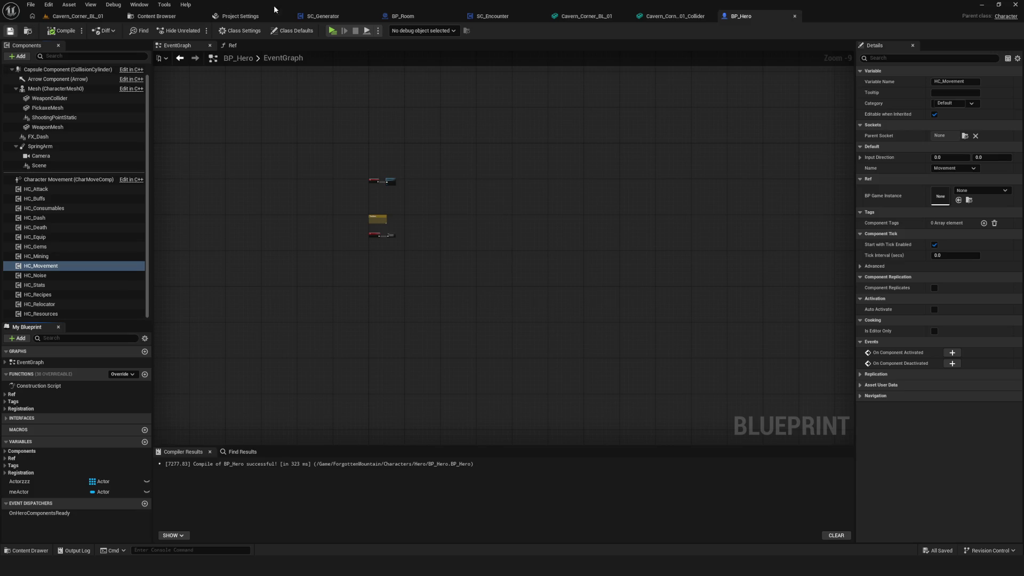
{"action": "left_click", "coordinate": [327, 21]}
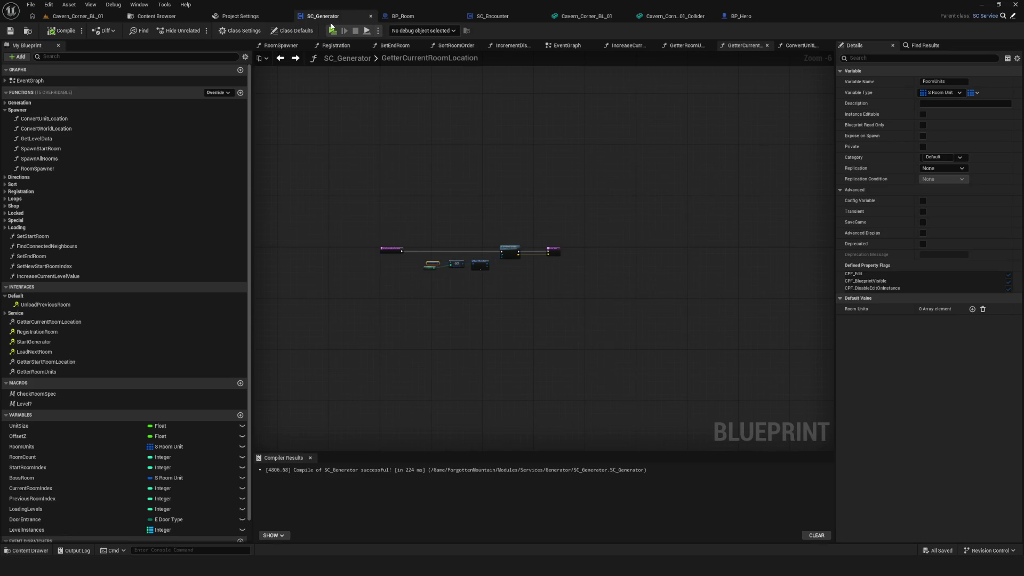
Expand the Directions, Sort, Registration, Loops, Shop, Locked, Special and Generation function categories.
{"action": "left_click", "coordinate": [5, 177]}
{"action": "left_click", "coordinate": [4, 204]}
{"action": "left_click", "coordinate": [5, 262]}
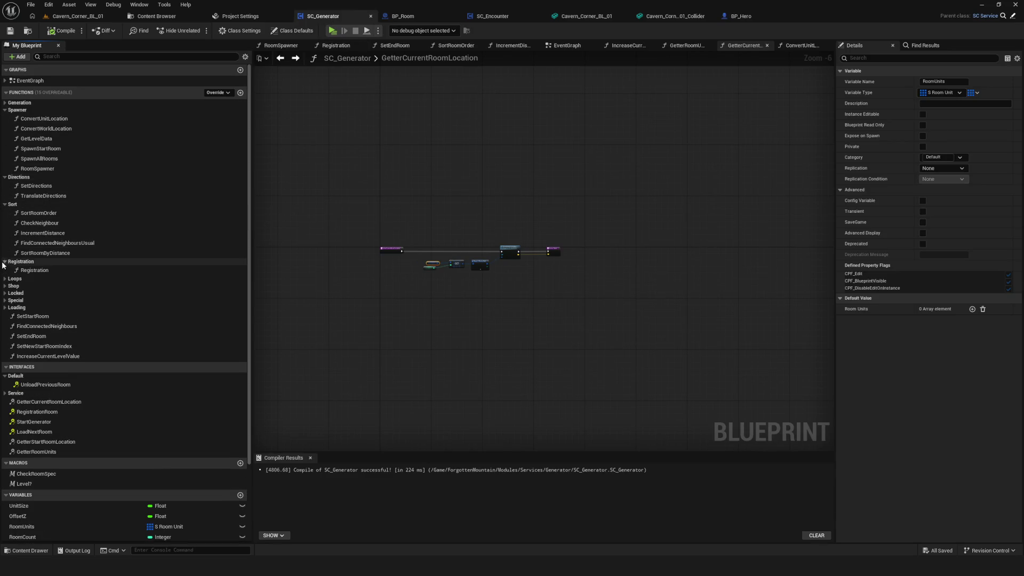
{"action": "left_click", "coordinate": [4, 279]}
{"action": "left_click", "coordinate": [5, 356]}
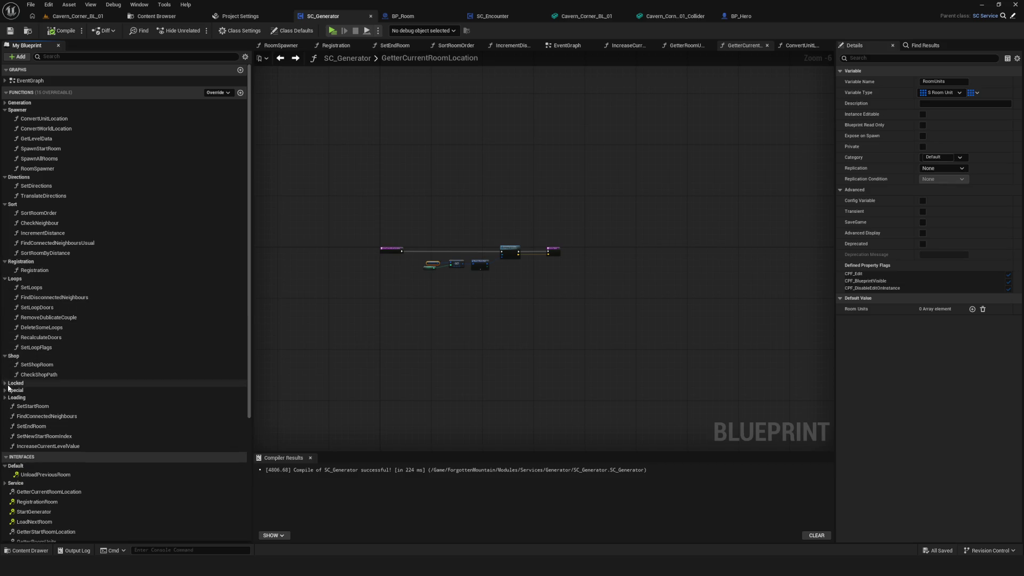
{"action": "left_click", "coordinate": [5, 383]}
{"action": "left_click", "coordinate": [5, 421]}
{"action": "scroll", "coordinate": [77, 318], "scroll_direction": "down", "scroll_amount": 3}
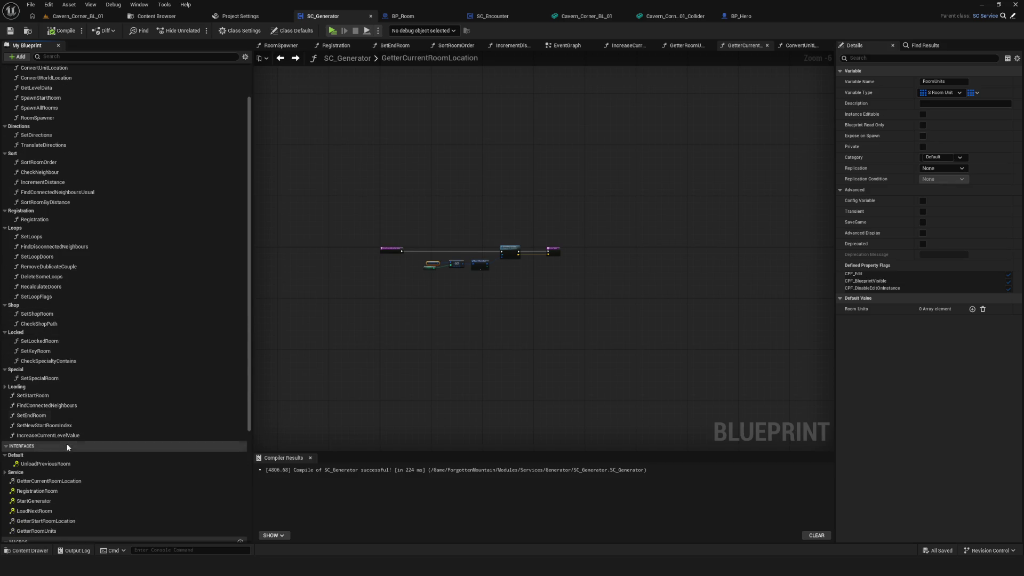
{"action": "scroll", "coordinate": [76, 207], "scroll_direction": "up", "scroll_amount": 2}
{"action": "left_click", "coordinate": [5, 90]}
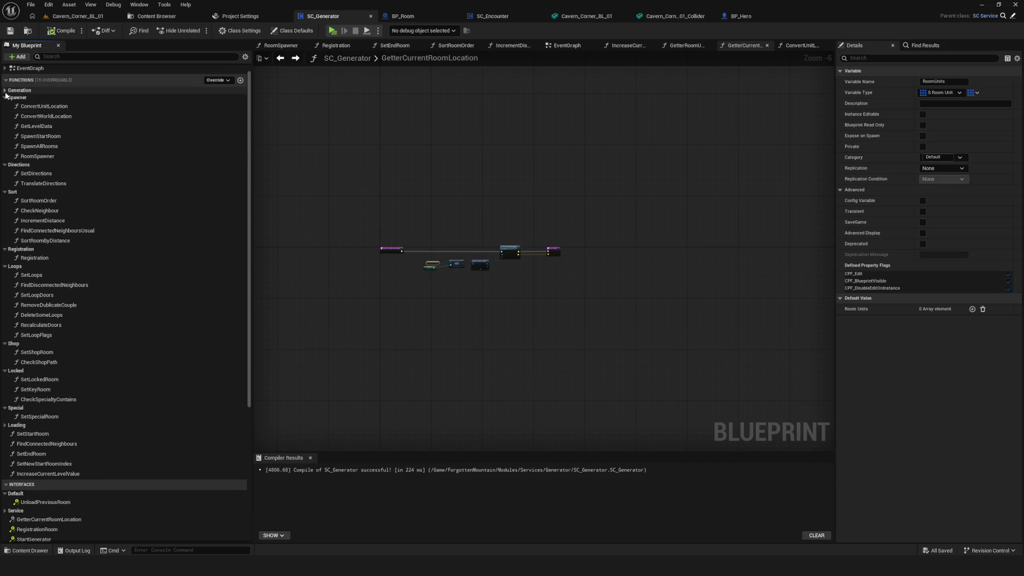
Zoom in and centre the GetterCurrentRoomLocation graph nodes.
{"action": "scroll", "coordinate": [153, 328], "scroll_direction": "down", "scroll_amount": 5}
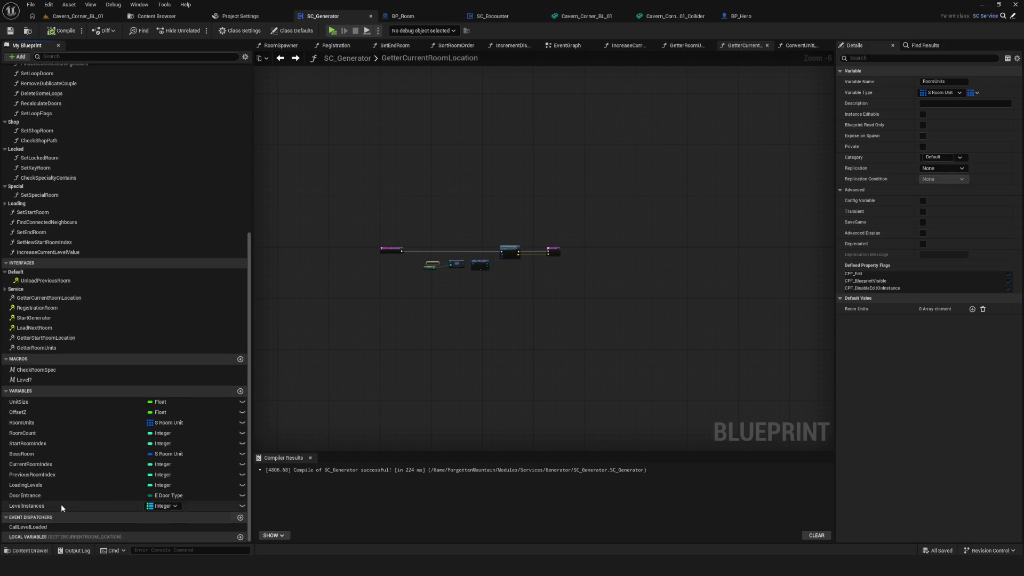
{"action": "scroll", "coordinate": [143, 366], "scroll_direction": "up", "scroll_amount": 2}
{"action": "scroll", "coordinate": [142, 370], "scroll_direction": "up", "scroll_amount": 4}
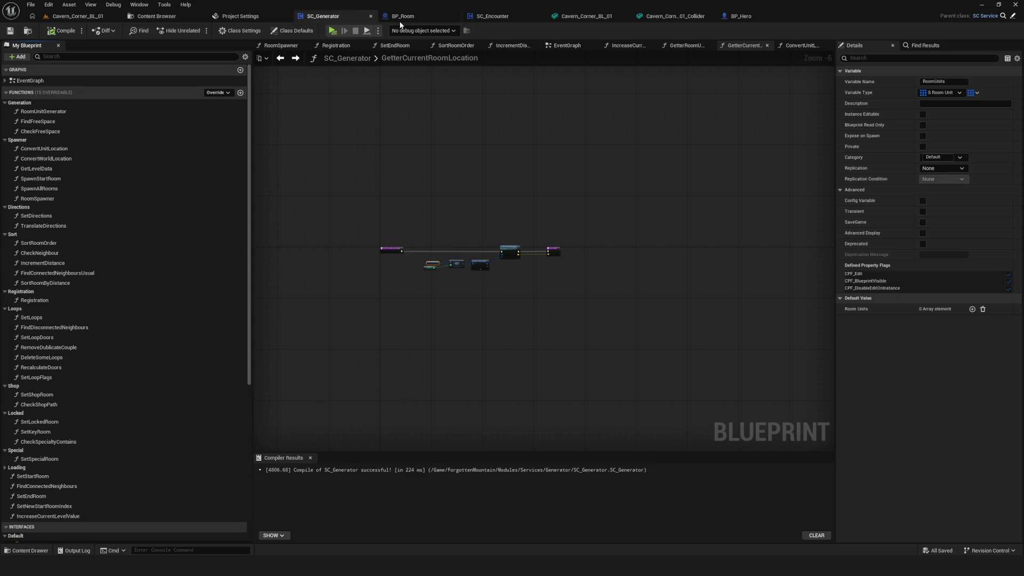
{"action": "scroll", "coordinate": [493, 210], "scroll_direction": "up", "scroll_amount": 5}
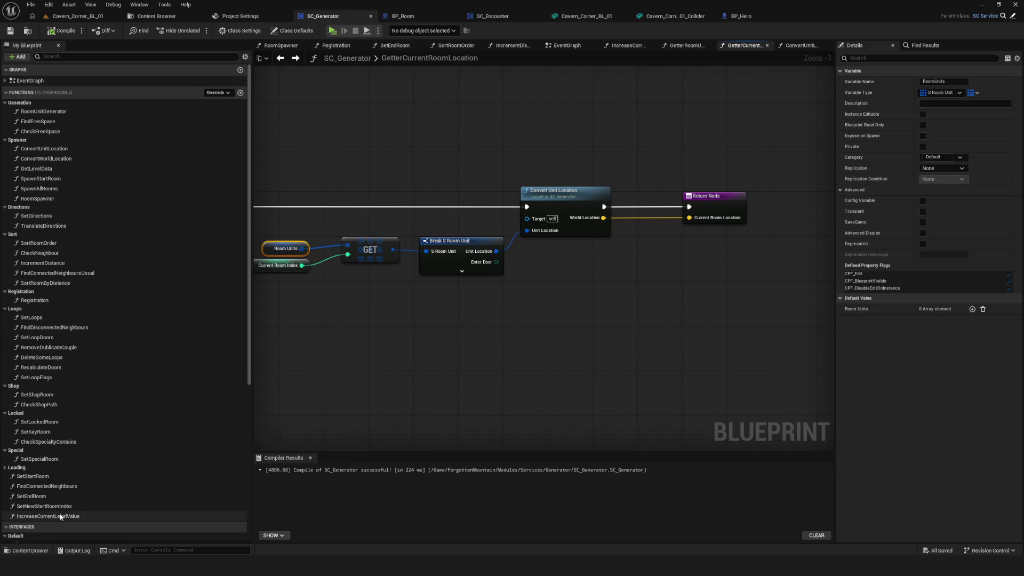
{"action": "scroll", "coordinate": [110, 459], "scroll_direction": "down", "scroll_amount": 8}
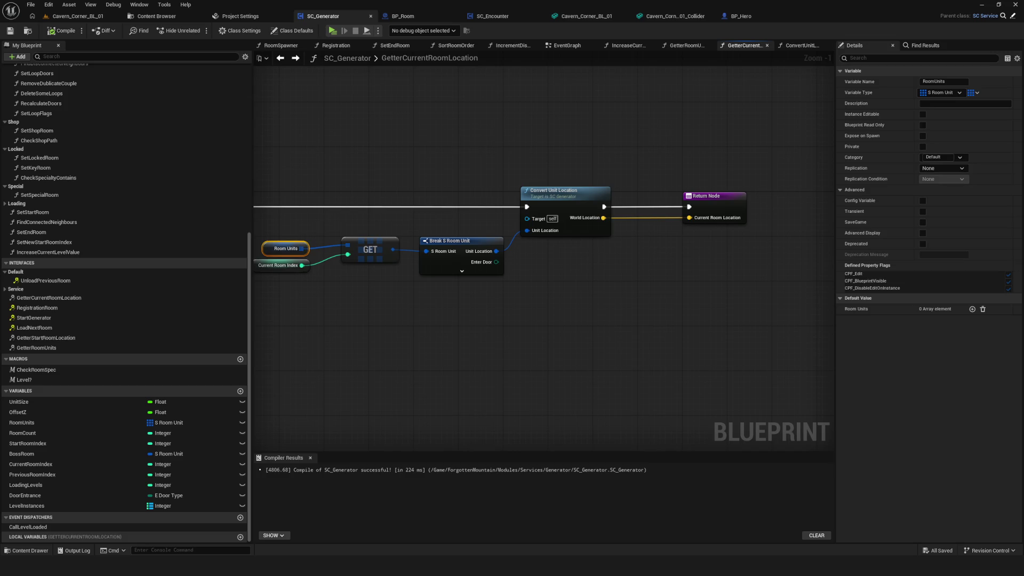
{"action": "scroll", "coordinate": [584, 316], "scroll_direction": "down", "scroll_amount": 3}
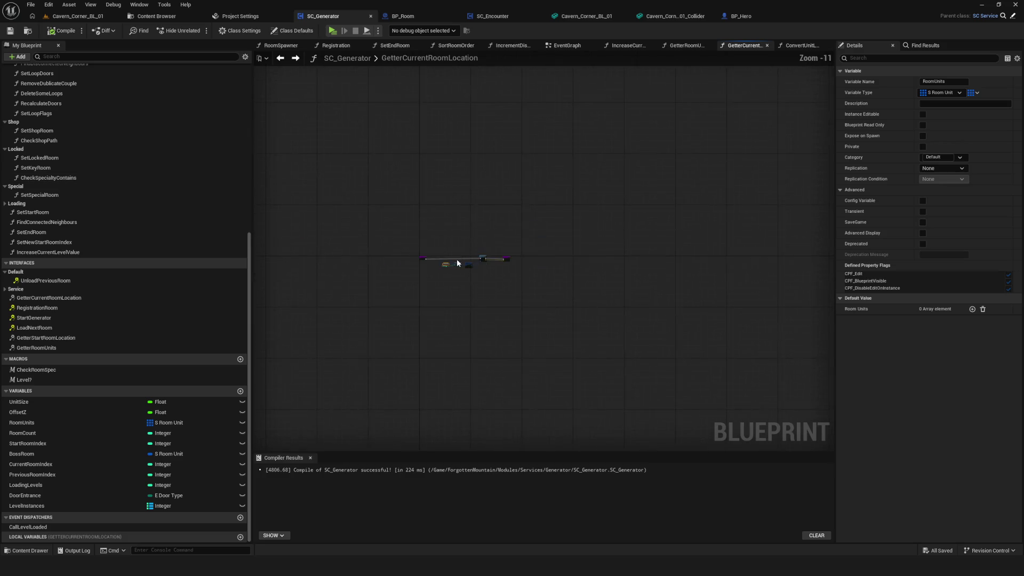
{"action": "mouse_move", "coordinate": [660, 180]}
{"action": "left_mouse_down"}
{"action": "mouse_move", "coordinate": [575, 204]}
{"action": "mouse_move", "coordinate": [452, 209]}
{"action": "mouse_move", "coordinate": [472, 202]}
{"action": "left_mouse_up"}
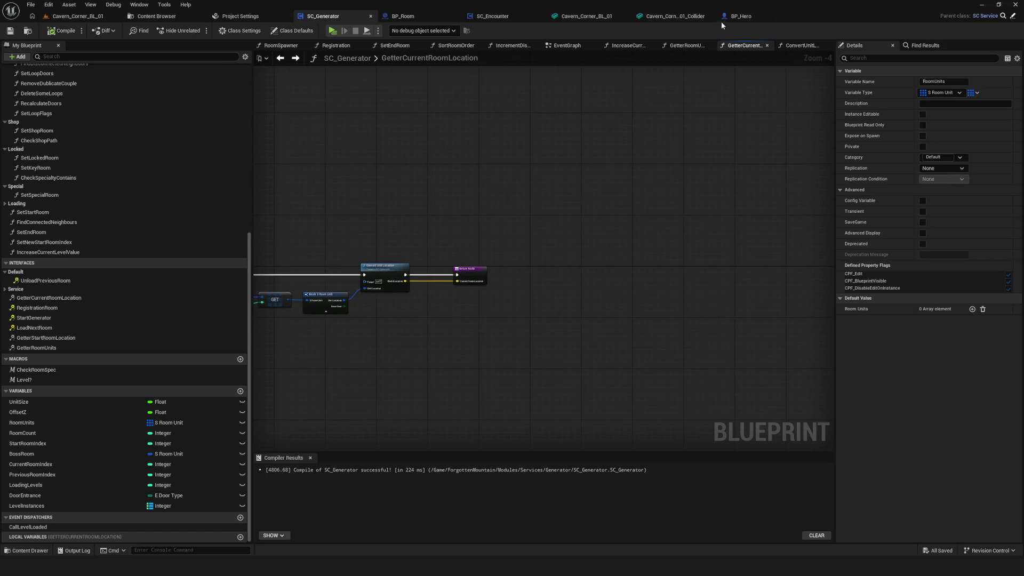
Switch back to BP_Hero's graph and then to the Cavern_Corner_BL_01 level.
{"action": "left_click", "coordinate": [739, 16]}
{"action": "scroll", "coordinate": [454, 294], "scroll_direction": "up", "scroll_amount": 3}
{"action": "mouse_move", "coordinate": [454, 294]}
{"action": "left_mouse_down"}
{"action": "mouse_move", "coordinate": [442, 291]}
{"action": "mouse_move", "coordinate": [434, 313]}
{"action": "left_mouse_up"}
{"action": "left_click", "coordinate": [87, 13]}
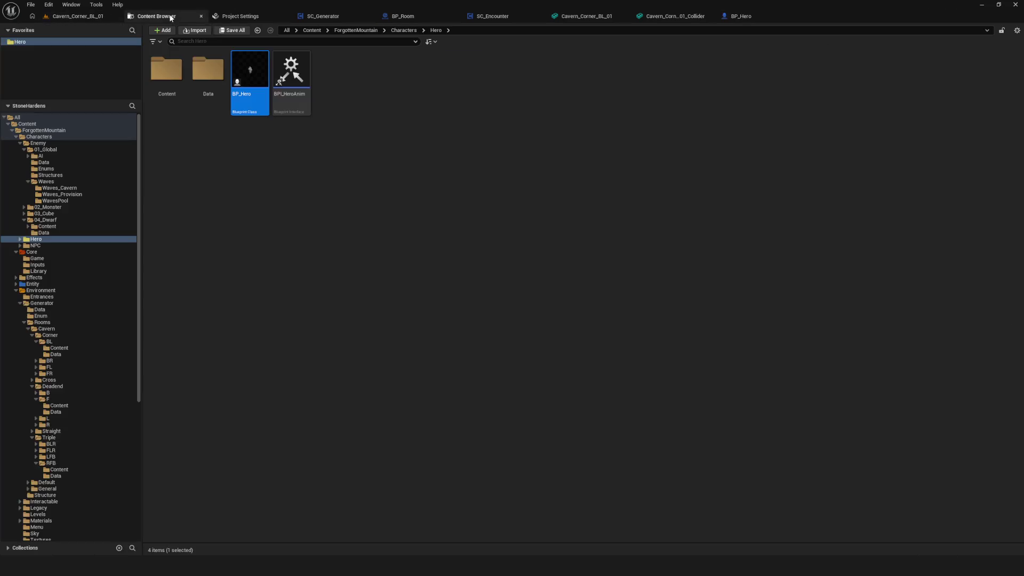
Tilt, rotate and reposition the camera over the cavern map to view the green nav mesh.
{"action": "scroll", "coordinate": [428, 230], "scroll_direction": "up", "scroll_amount": 2}
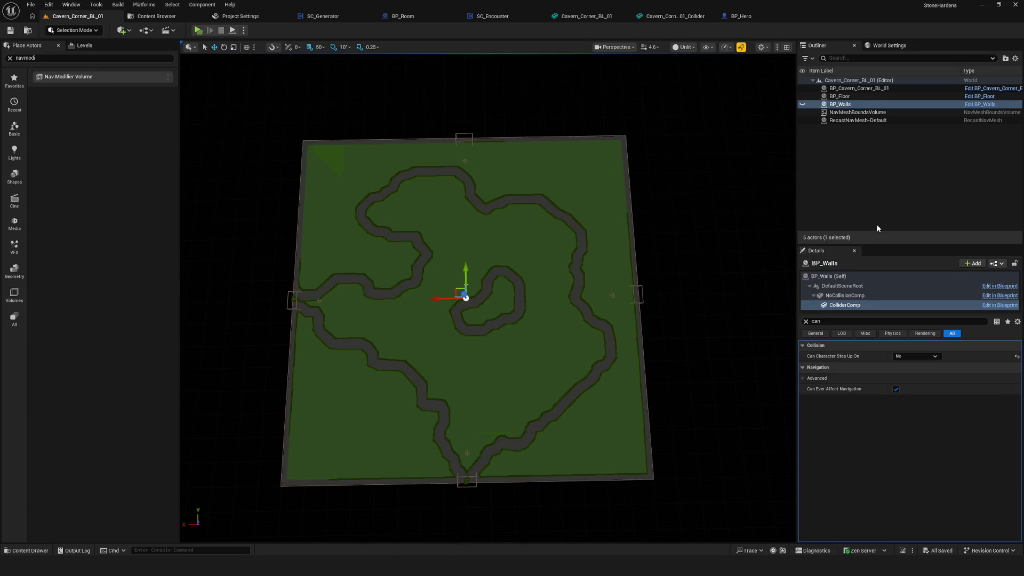
{"action": "mouse_move", "coordinate": [340, 341]}
{"action": "left_mouse_down"}
{"action": "mouse_move", "coordinate": [349, 332]}
{"action": "mouse_move", "coordinate": [341, 314]}
{"action": "left_mouse_up"}
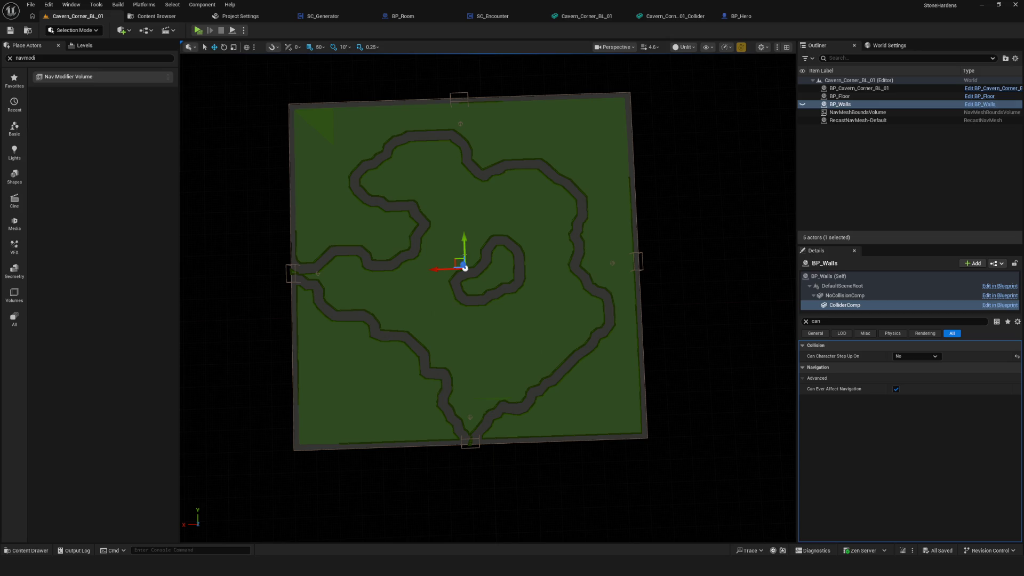
{"action": "left_click_drag", "start_coordinate": [602, 300], "coordinate": [556, 300]}
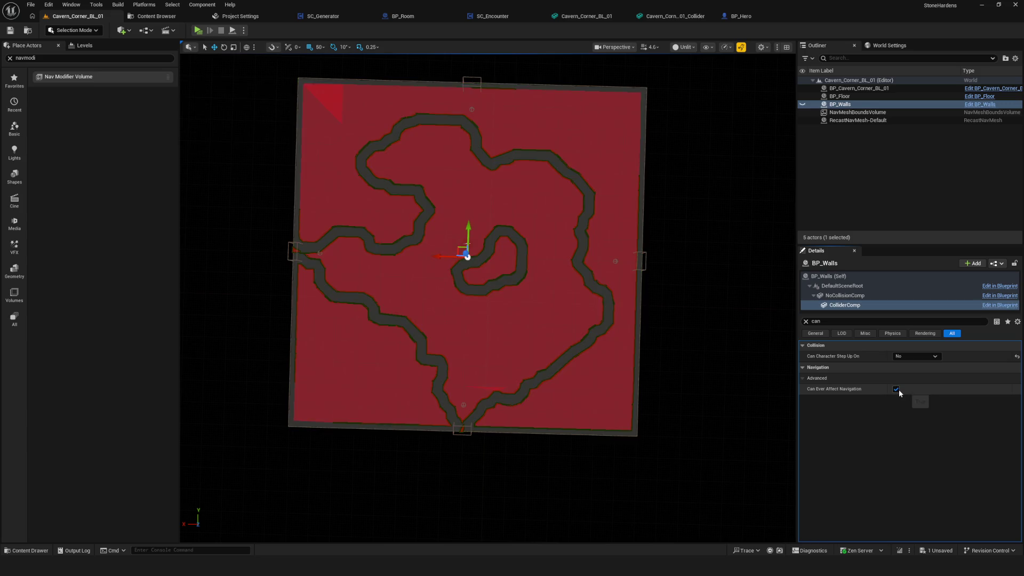
{"action": "left_click_drag", "start_coordinate": [388, 320], "coordinate": [462, 343]}
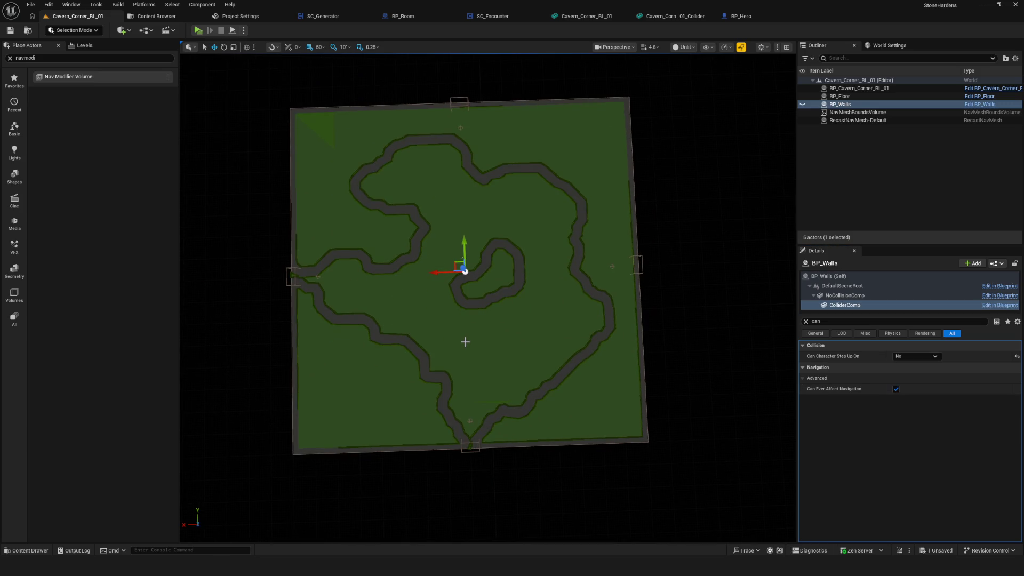
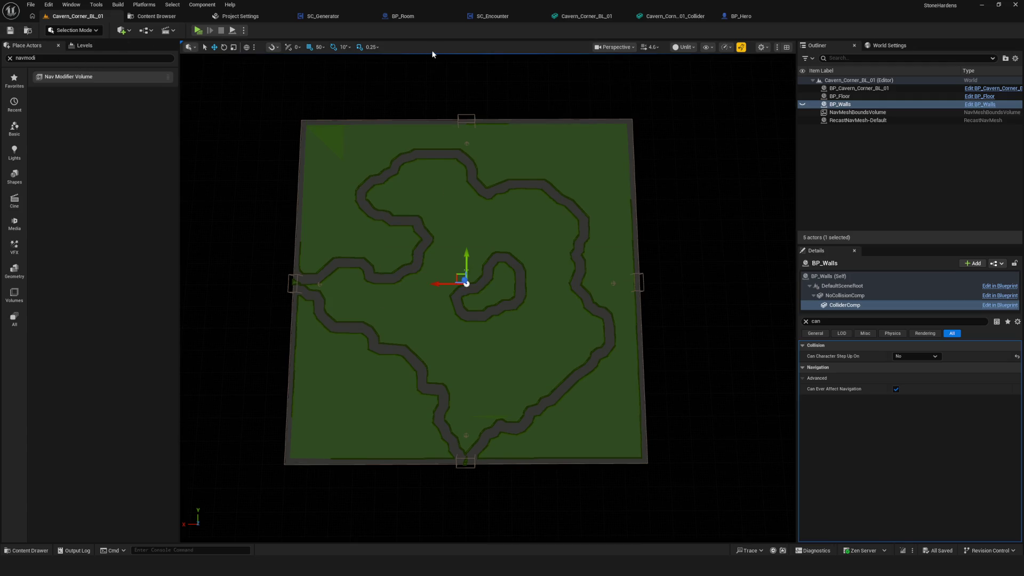
Make the Cavern_Corner_BL_01 rock mesh a dynamic obstacle with area class NavArea_Null, and save it.
{"action": "left_click", "coordinate": [587, 16]}
{"action": "scroll", "coordinate": [533, 295], "scroll_direction": "down", "scroll_amount": 1}
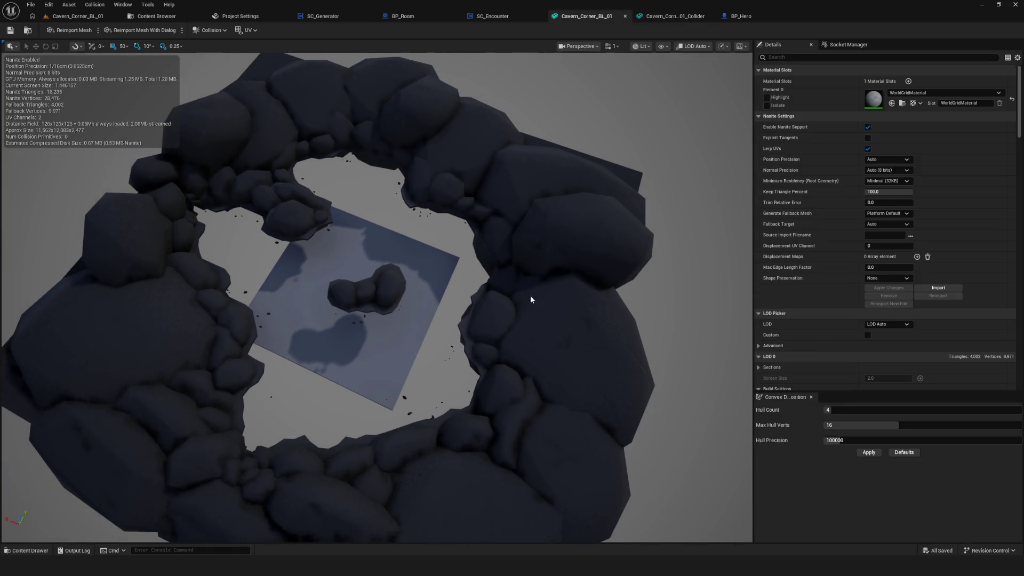
{"action": "scroll", "coordinate": [926, 324], "scroll_direction": "down", "scroll_amount": 10}
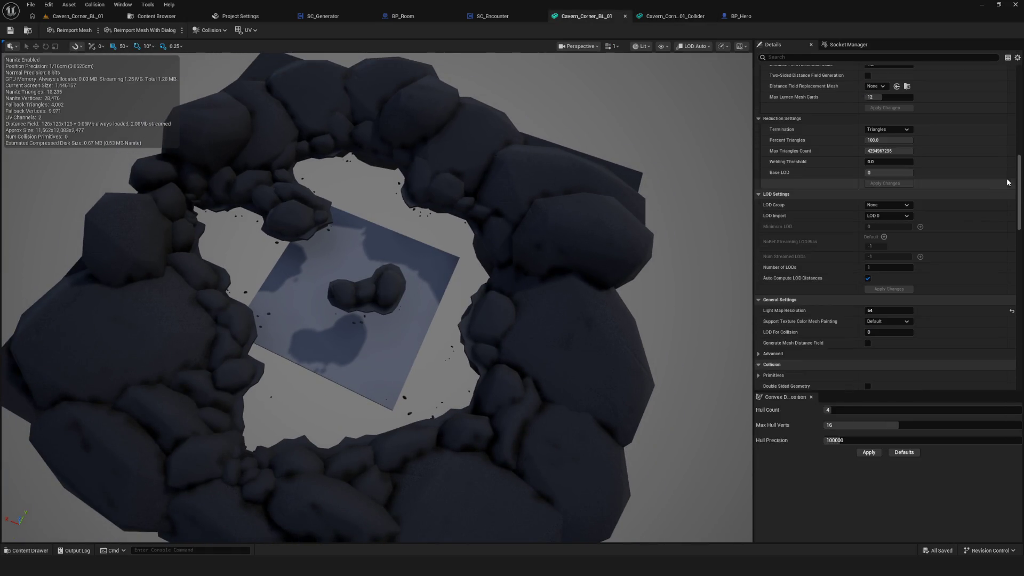
{"action": "left_click_drag", "start_coordinate": [1021, 225], "coordinate": [1023, 324]}
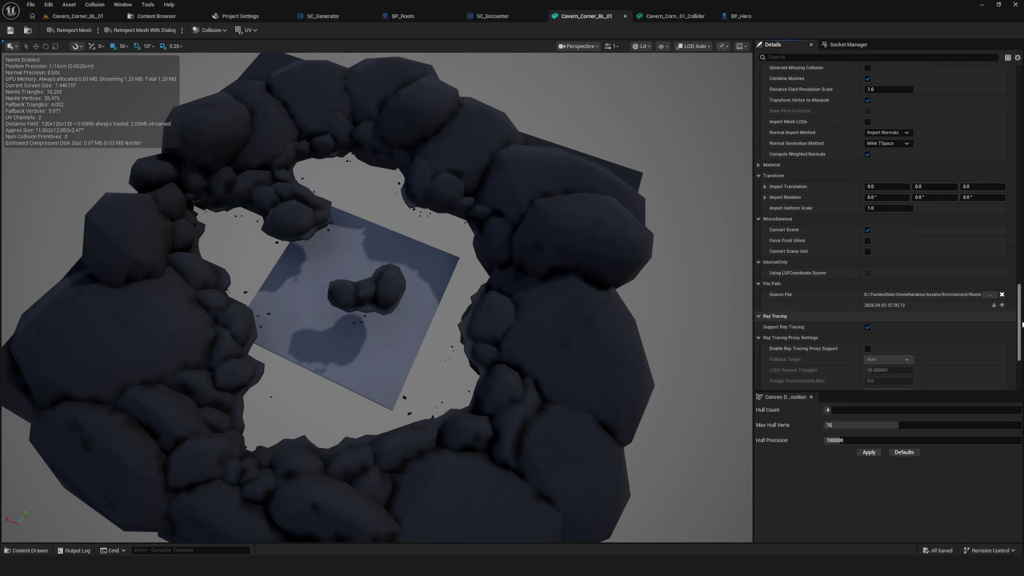
{"action": "left_click_drag", "start_coordinate": [1023, 324], "coordinate": [1021, 361]}
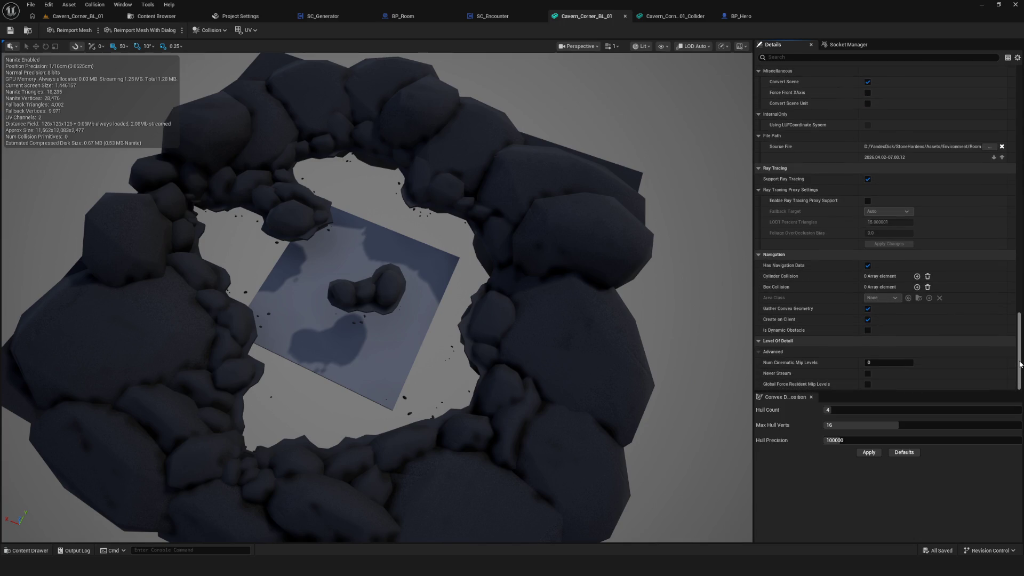
{"action": "left_click", "coordinate": [868, 330]}
{"action": "left_click", "coordinate": [900, 297]}
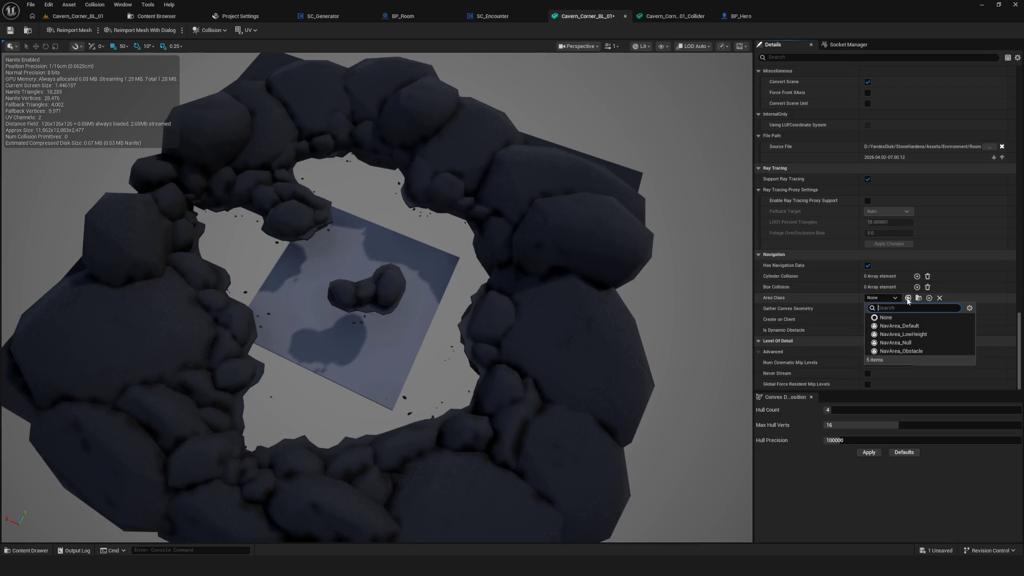
{"action": "left_click", "coordinate": [907, 343]}
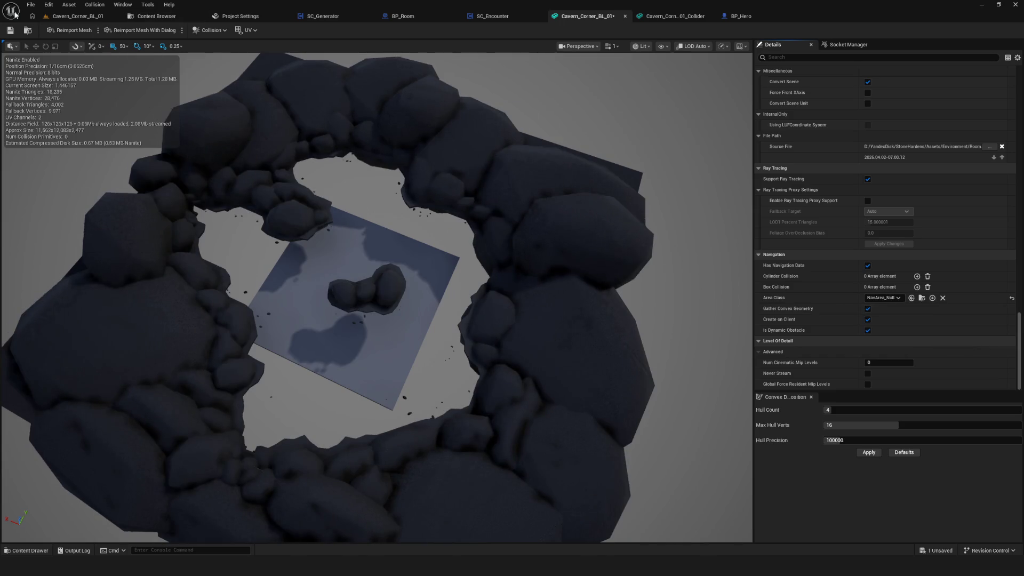
{"action": "left_click", "coordinate": [10, 30]}
Look over the BP_Hero blueprint and orbit the cavern corner collider mesh.
{"action": "left_click", "coordinate": [78, 16]}
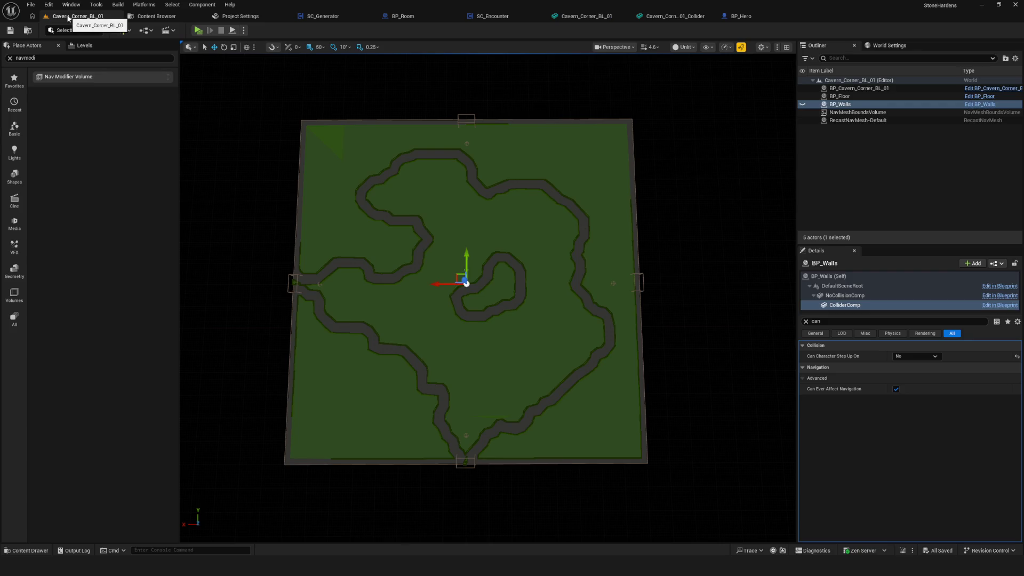
{"action": "left_click", "coordinate": [739, 16]}
{"action": "left_click", "coordinate": [664, 18]}
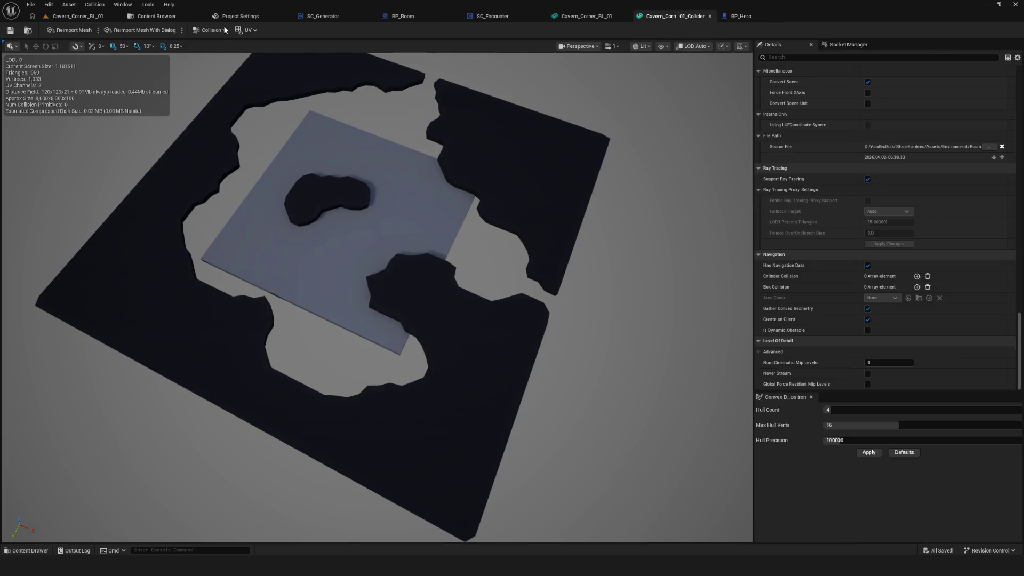
{"action": "left_click_drag", "start_coordinate": [471, 146], "coordinate": [454, 149]}
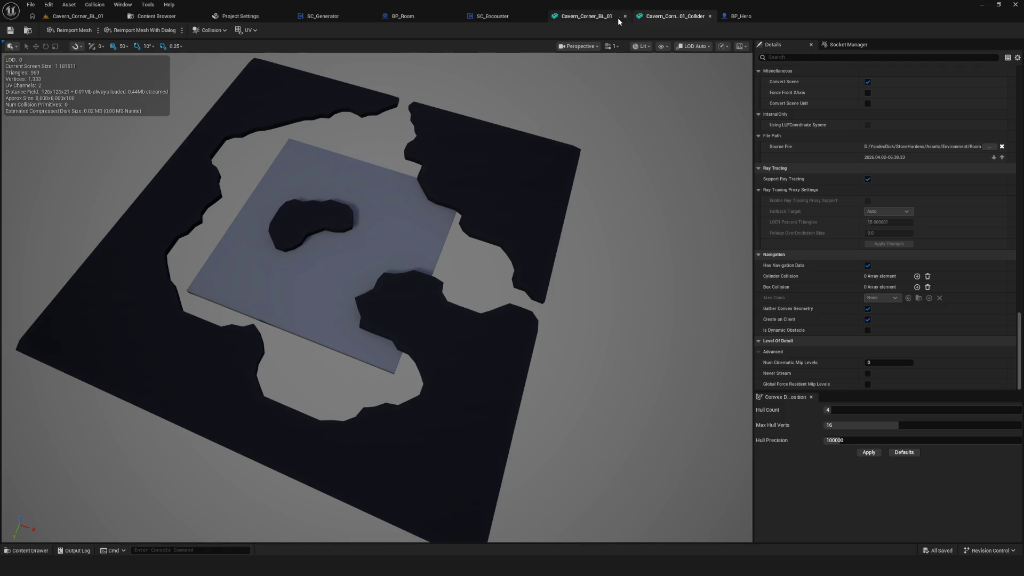
Change the rock mesh's area class to NavArea_Obstacle, save it, and return to the cavern level.
{"action": "left_click", "coordinate": [587, 16]}
{"action": "left_click", "coordinate": [888, 297]}
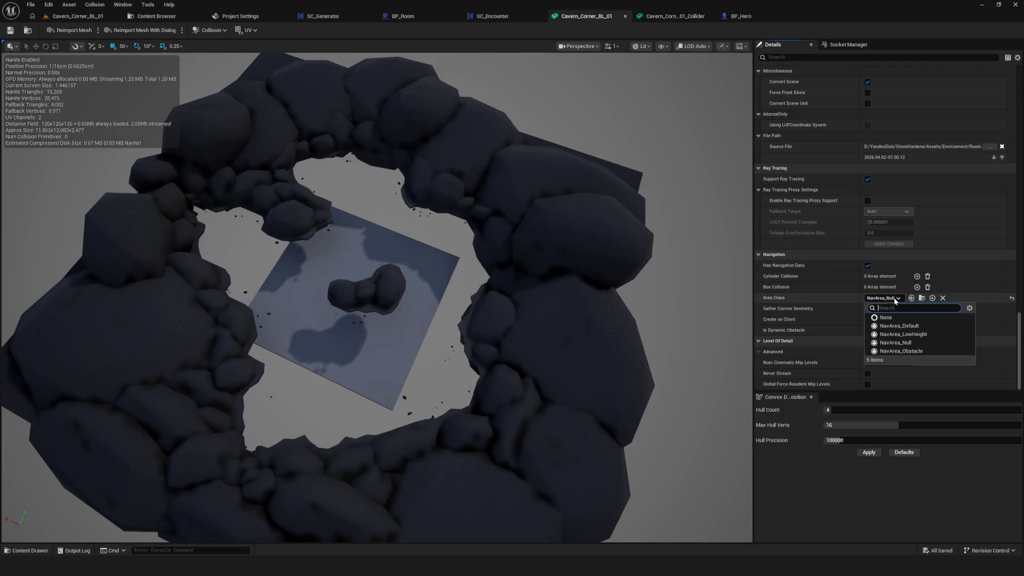
{"action": "left_click", "coordinate": [918, 352]}
{"action": "left_click", "coordinate": [11, 30]}
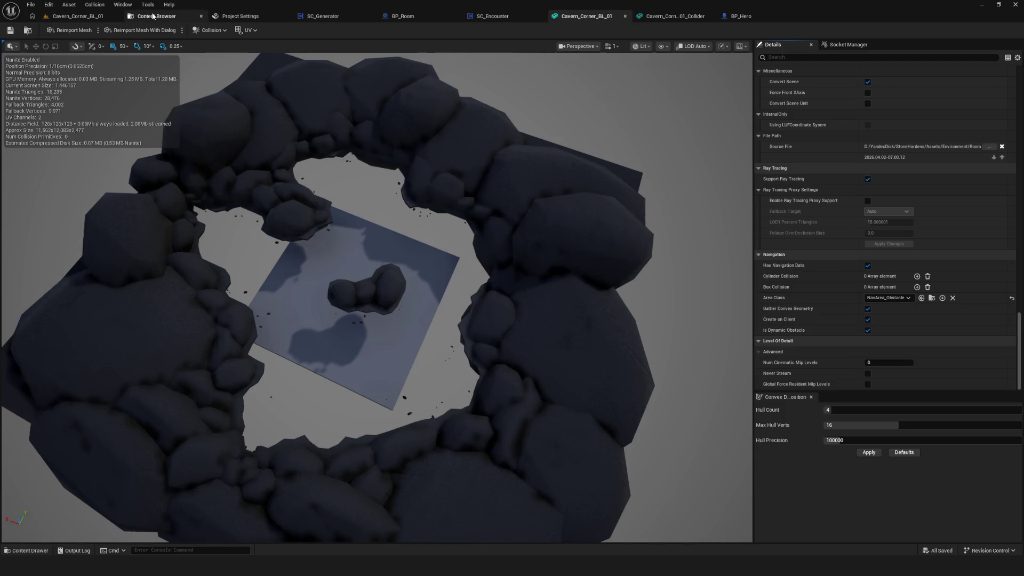
{"action": "left_click", "coordinate": [153, 16]}
{"action": "left_click", "coordinate": [78, 16]}
{"action": "scroll", "coordinate": [459, 211], "scroll_direction": "up", "scroll_amount": 5}
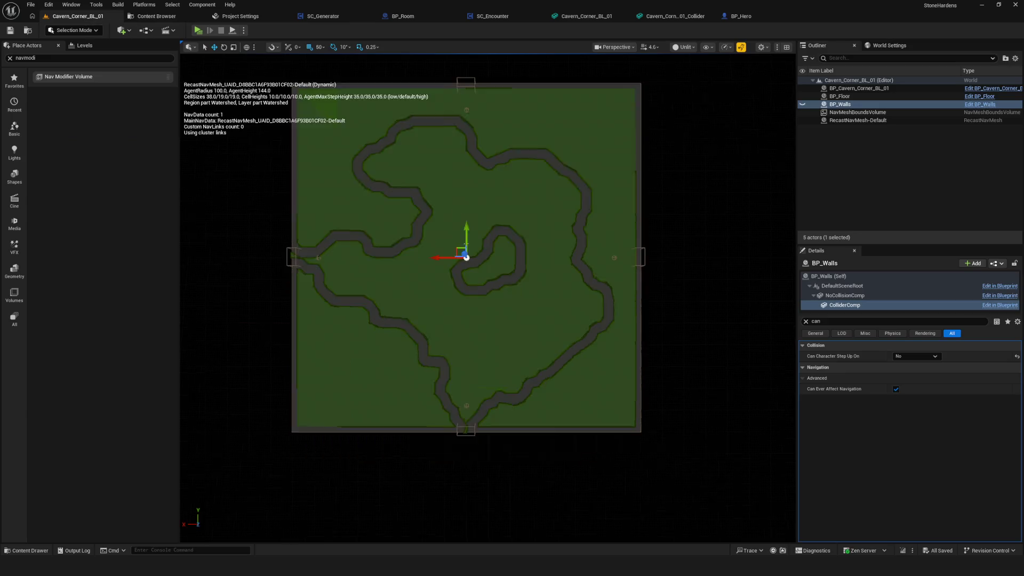
Toggle a walls collider navigation setting off and back on to test its effect on the navmesh.
{"action": "scroll", "coordinate": [463, 317], "scroll_direction": "down", "scroll_amount": 1}
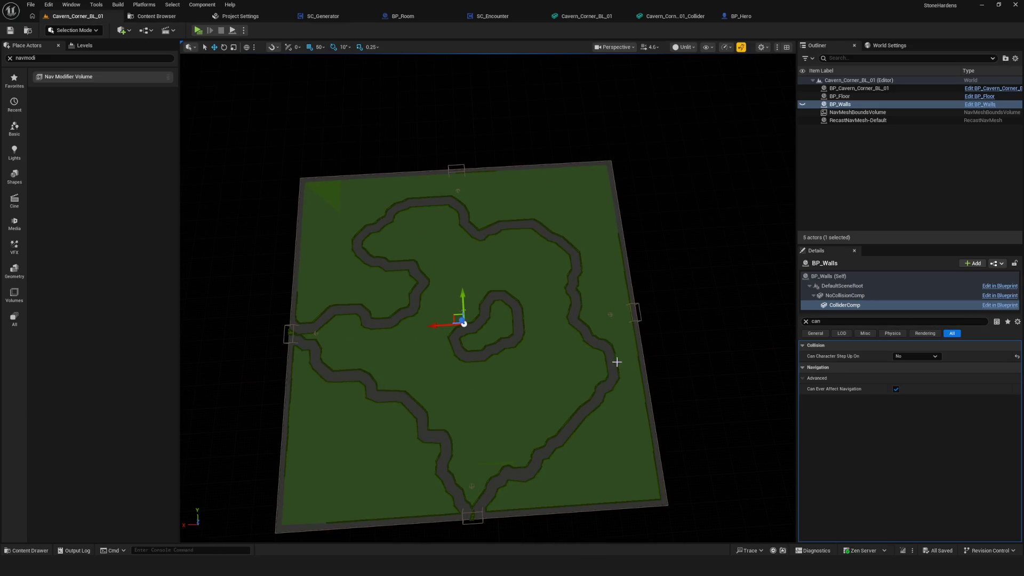
{"action": "scroll", "coordinate": [617, 362], "scroll_direction": "down", "scroll_amount": 1}
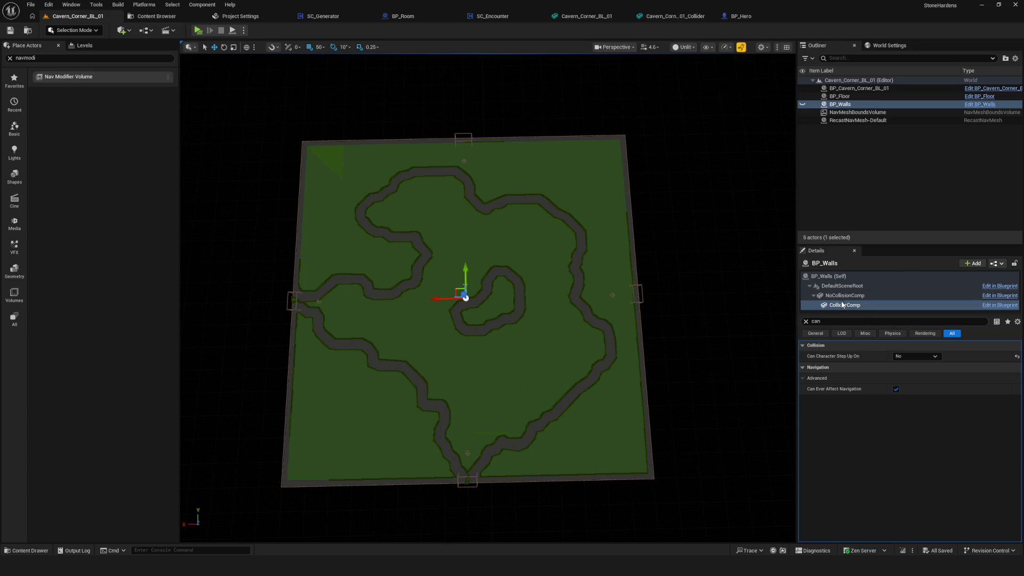
{"action": "left_click", "coordinate": [847, 306]}
{"action": "left_click", "coordinate": [897, 389]}
{"action": "left_click", "coordinate": [896, 389]}
Turn off Can Ever Affect Navigation on BP_Floor's root, keeping the collision component affecting navigation.
{"action": "left_click", "coordinate": [835, 96]}
{"action": "left_click", "coordinate": [840, 288]}
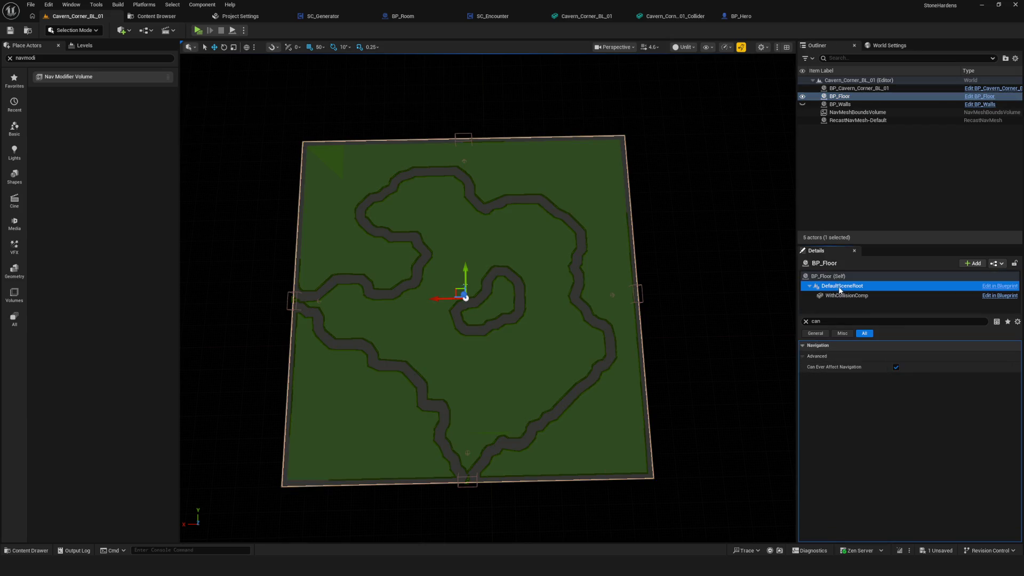
{"action": "left_click", "coordinate": [896, 367]}
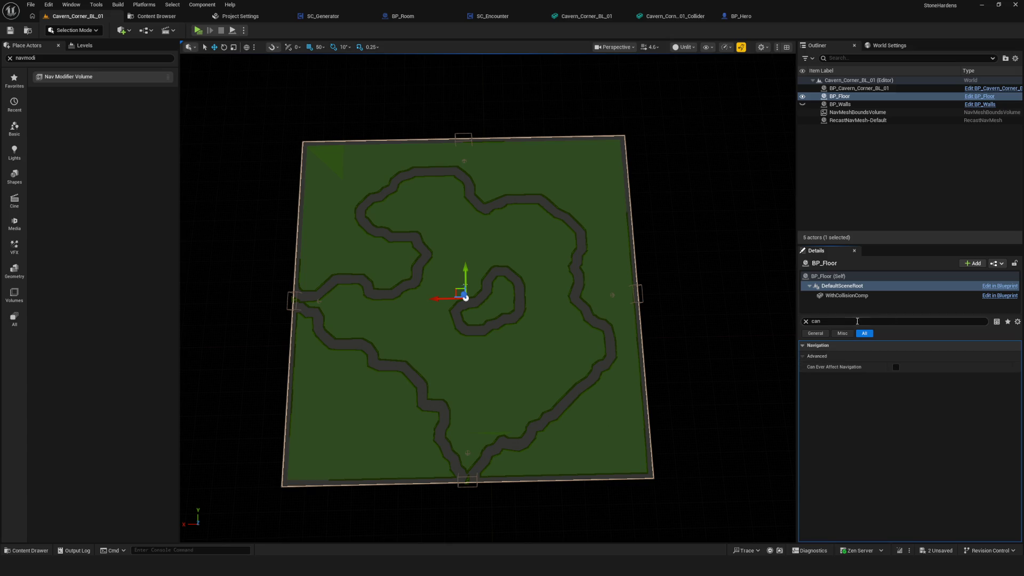
{"action": "left_click", "coordinate": [846, 295]}
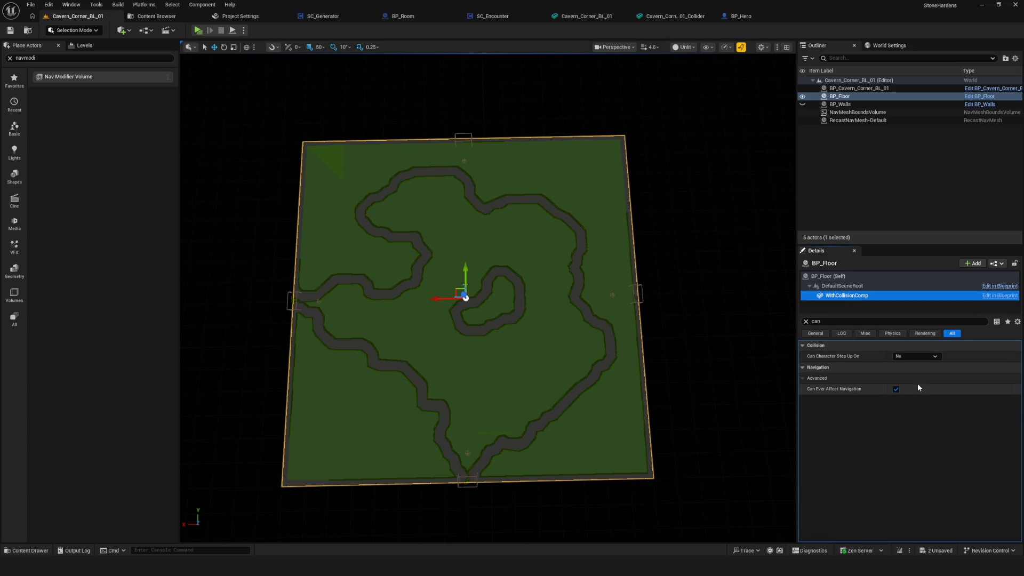
{"action": "left_click", "coordinate": [897, 389]}
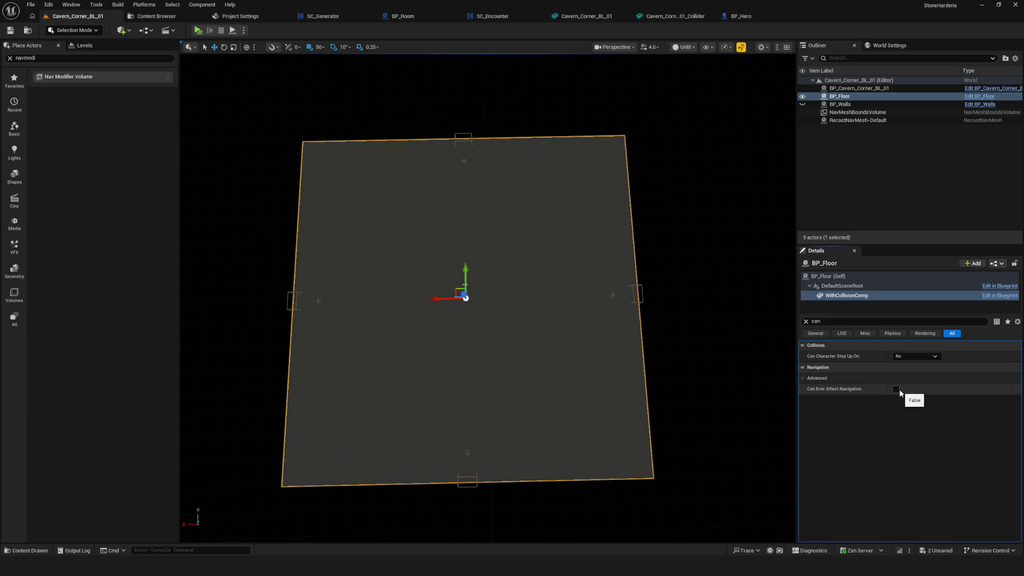
{"action": "left_click", "coordinate": [897, 389]}
Try Yes for Can Character Step Up On, leave it at No, and save the level.
{"action": "left_click", "coordinate": [907, 356]}
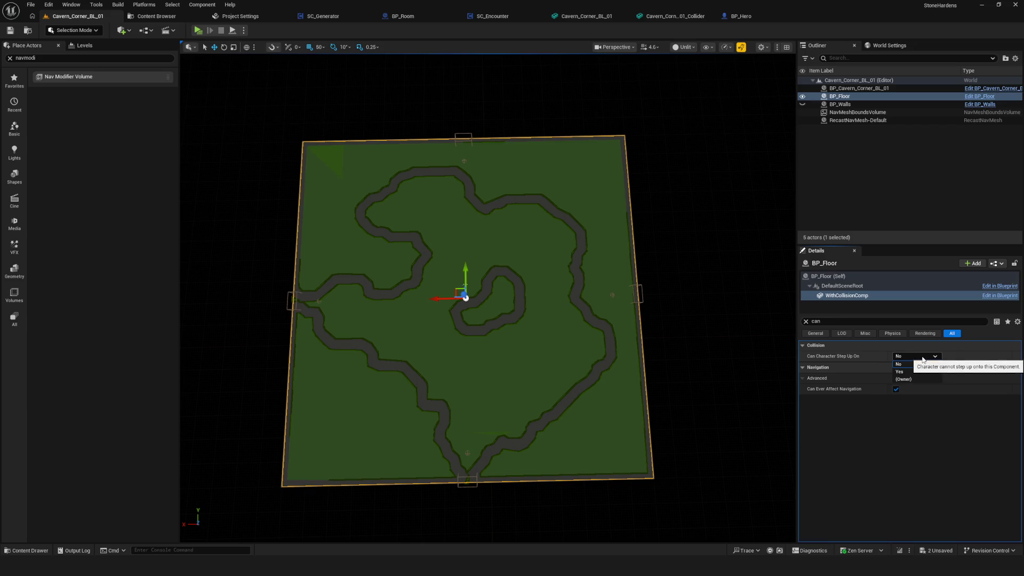
{"action": "key", "text": "Escape"}
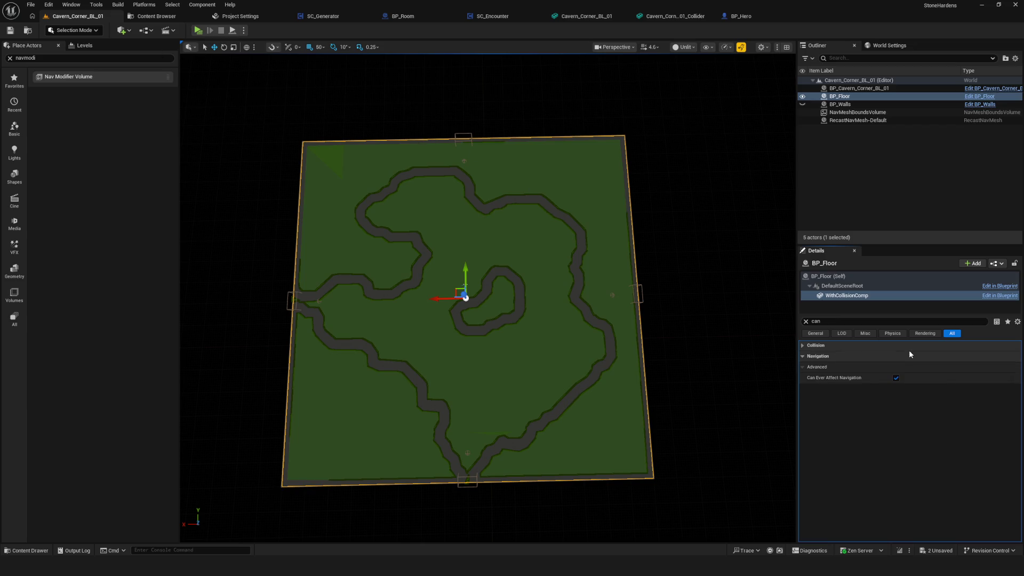
{"action": "left_click", "coordinate": [905, 355]}
{"action": "left_click", "coordinate": [909, 372]}
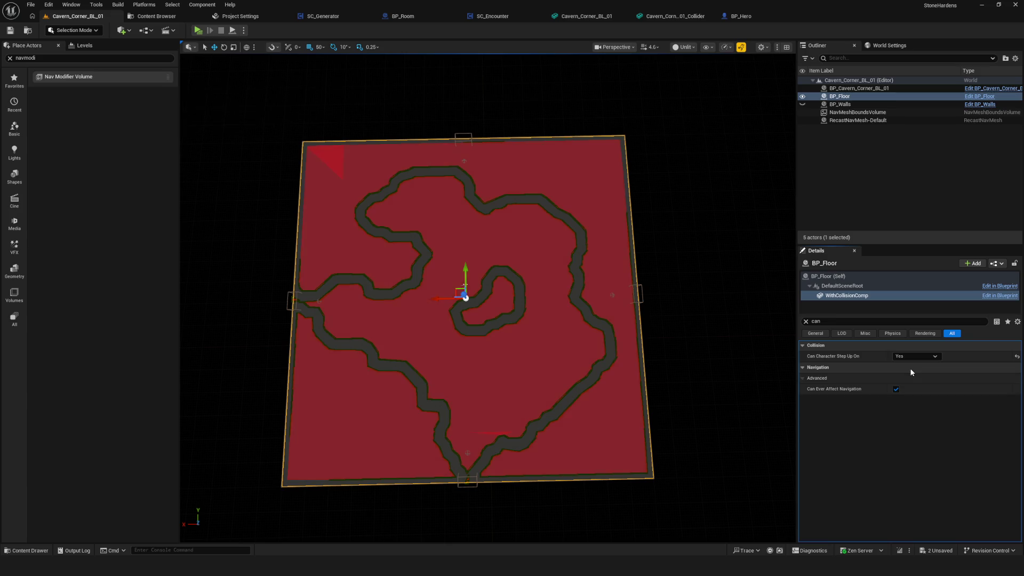
{"action": "left_click", "coordinate": [910, 357]}
{"action": "left_click", "coordinate": [906, 365]}
{"action": "left_click", "coordinate": [10, 30]}
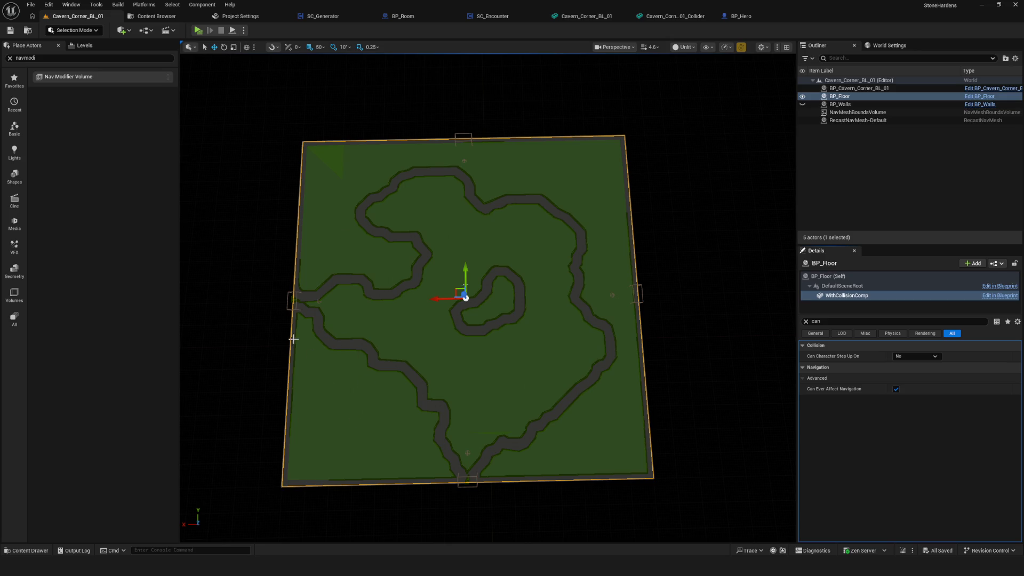
{"action": "mouse_move", "coordinate": [457, 263]}
{"action": "left_mouse_down"}
{"action": "mouse_move", "coordinate": [490, 264]}
{"action": "mouse_move", "coordinate": [469, 267]}
{"action": "left_mouse_up"}
{"action": "scroll", "coordinate": [474, 317], "scroll_direction": "down", "scroll_amount": 1}
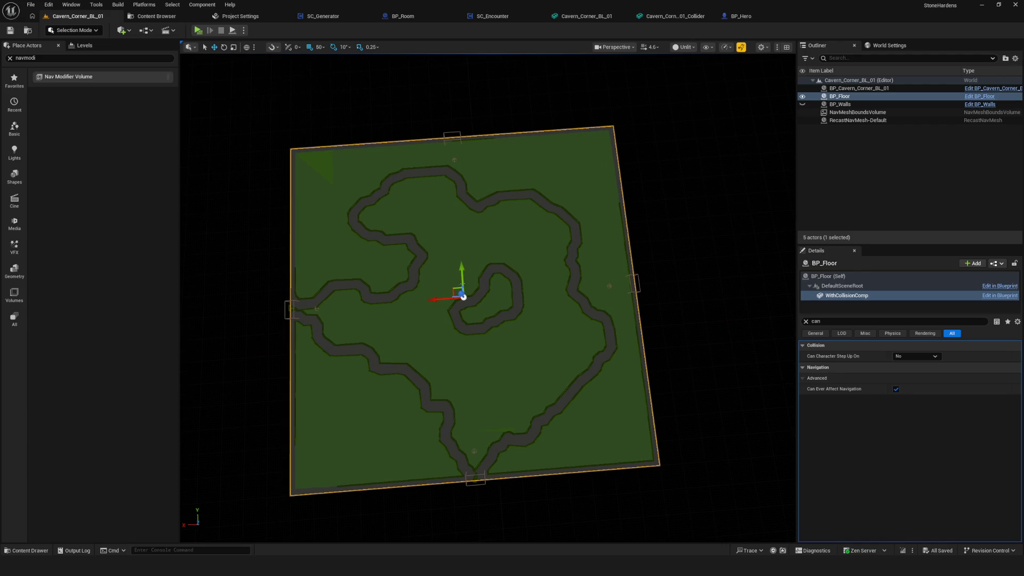
{"action": "key", "text": "Up"}
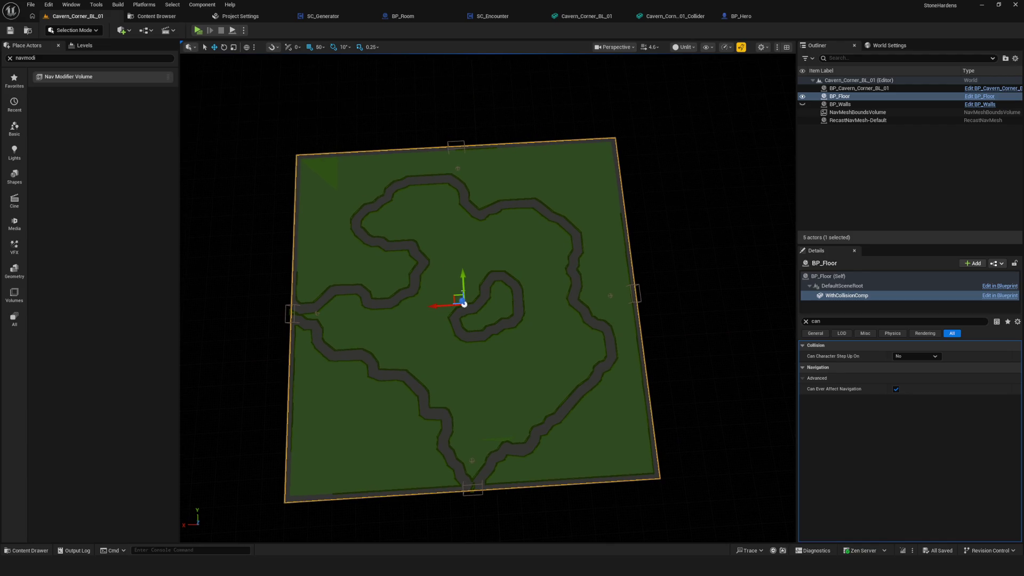
{"action": "key", "text": "Down"}
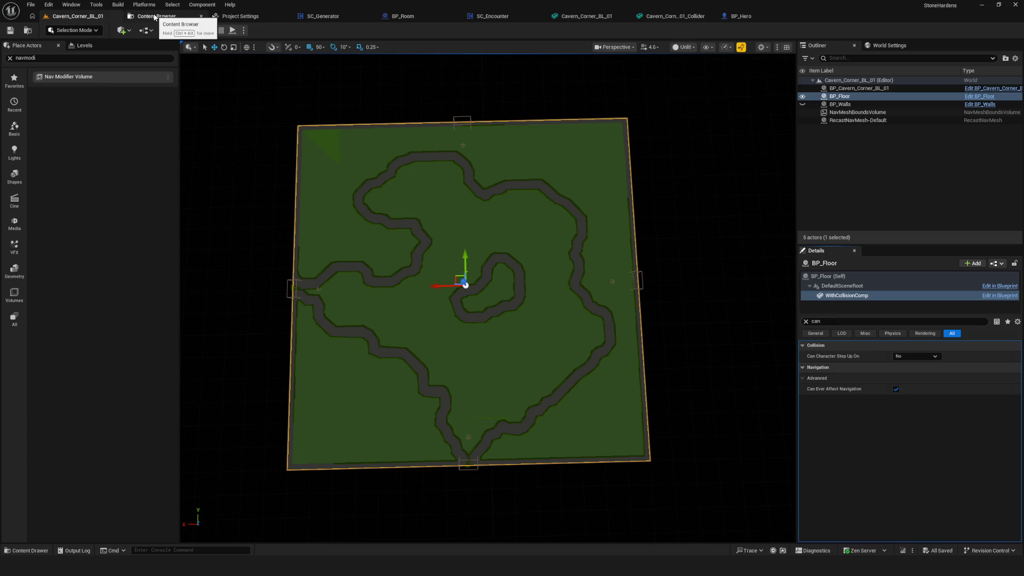
{"action": "left_click", "coordinate": [155, 17]}
Review the Navigation Mesh project settings and SC_Generator graph, then return to the Cavern_Corner_BL_01 level.
{"action": "left_click", "coordinate": [236, 19]}
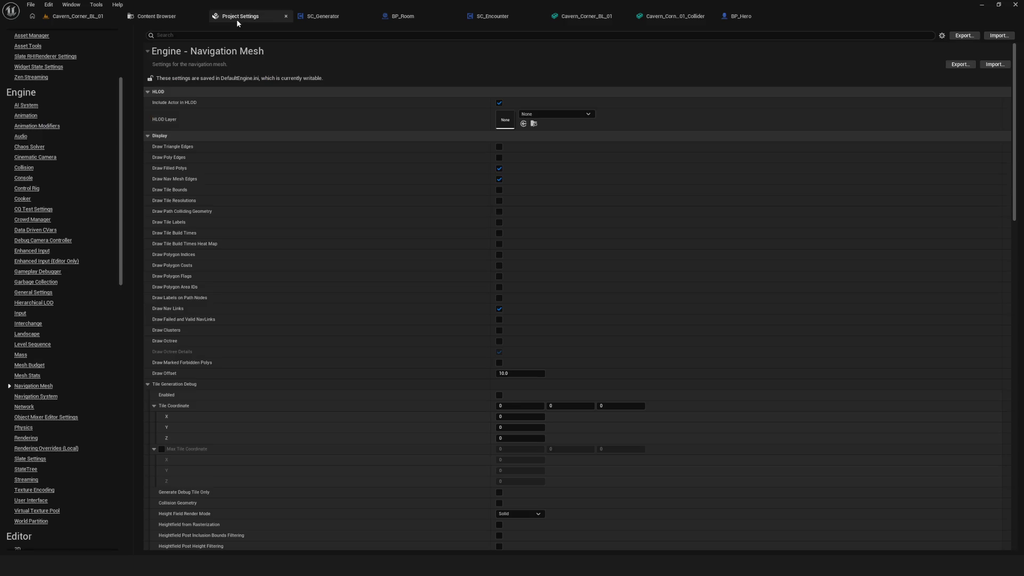
{"action": "left_click", "coordinate": [169, 19]}
{"action": "left_click", "coordinate": [235, 17]}
{"action": "left_click", "coordinate": [337, 17]}
{"action": "left_click", "coordinate": [242, 18]}
{"action": "left_click", "coordinate": [155, 17]}
{"action": "left_click", "coordinate": [71, 18]}
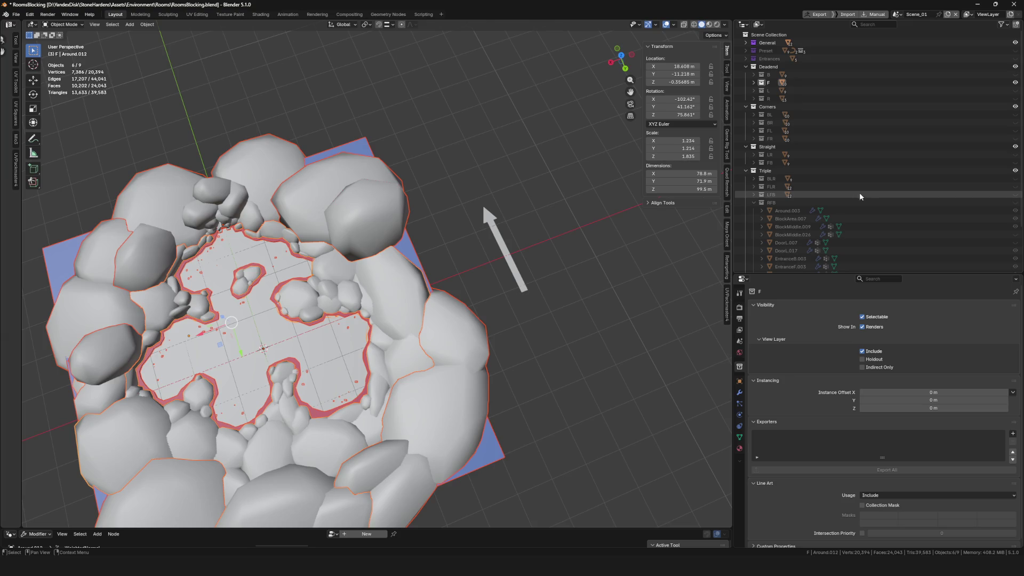
Collapse the RFB collection, hide the F dead-end rocks, and show the BL corner rocks.
{"action": "scroll", "coordinate": [524, 238], "scroll_direction": "down", "scroll_amount": 5}
{"action": "scroll", "coordinate": [359, 208], "scroll_direction": "up", "scroll_amount": 6}
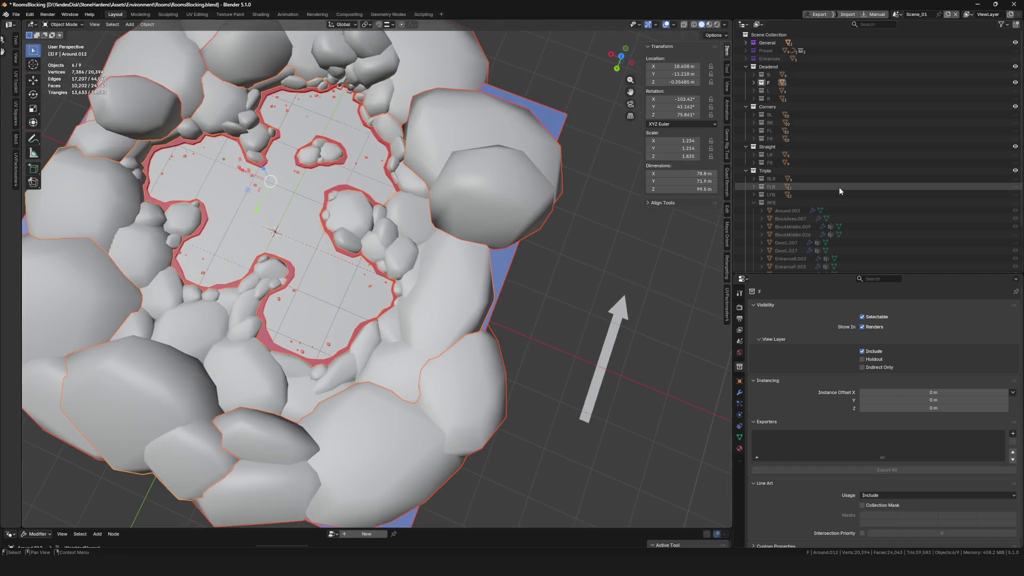
{"action": "left_click", "coordinate": [753, 203]}
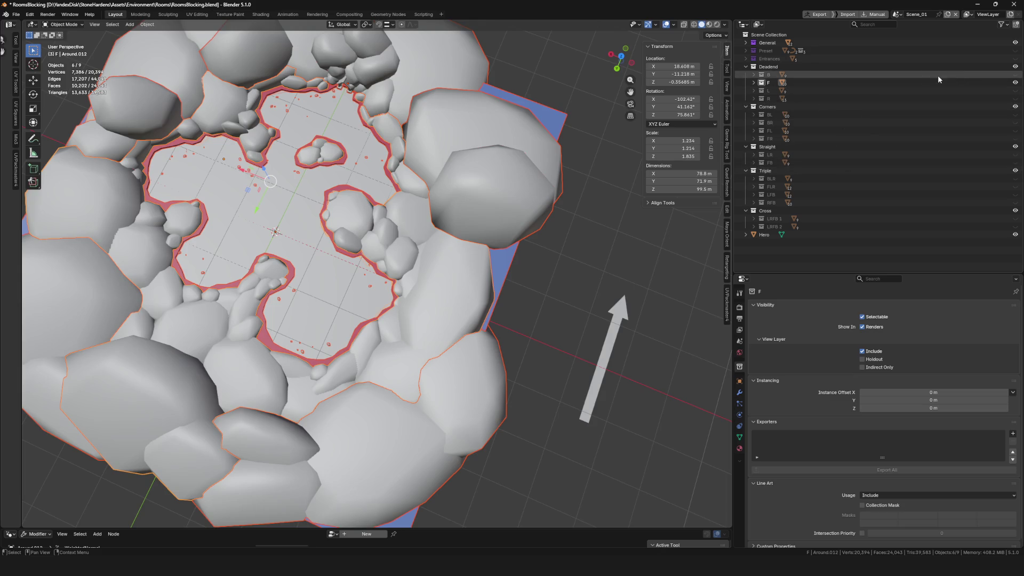
{"action": "left_click", "coordinate": [1015, 83]}
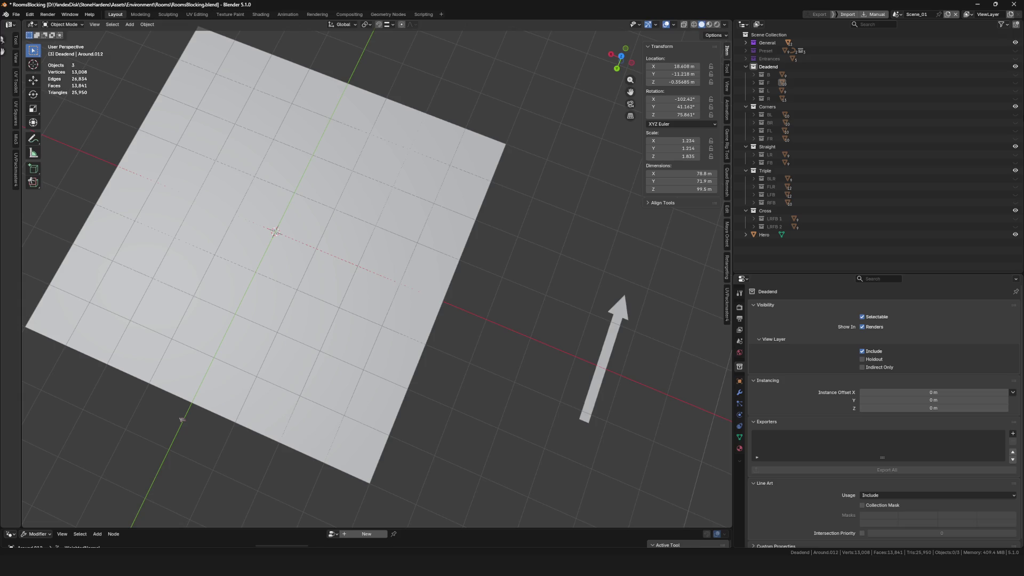
{"action": "left_click", "coordinate": [1015, 114]}
{"action": "scroll", "coordinate": [315, 247], "scroll_direction": "down", "scroll_amount": 5}
{"action": "scroll", "coordinate": [315, 248], "scroll_direction": "up", "scroll_amount": 4}
{"action": "mouse_move", "coordinate": [315, 247]}
{"action": "left_mouse_down"}
{"action": "mouse_move", "coordinate": [351, 248]}
{"action": "mouse_move", "coordinate": [277, 232]}
{"action": "left_mouse_up"}
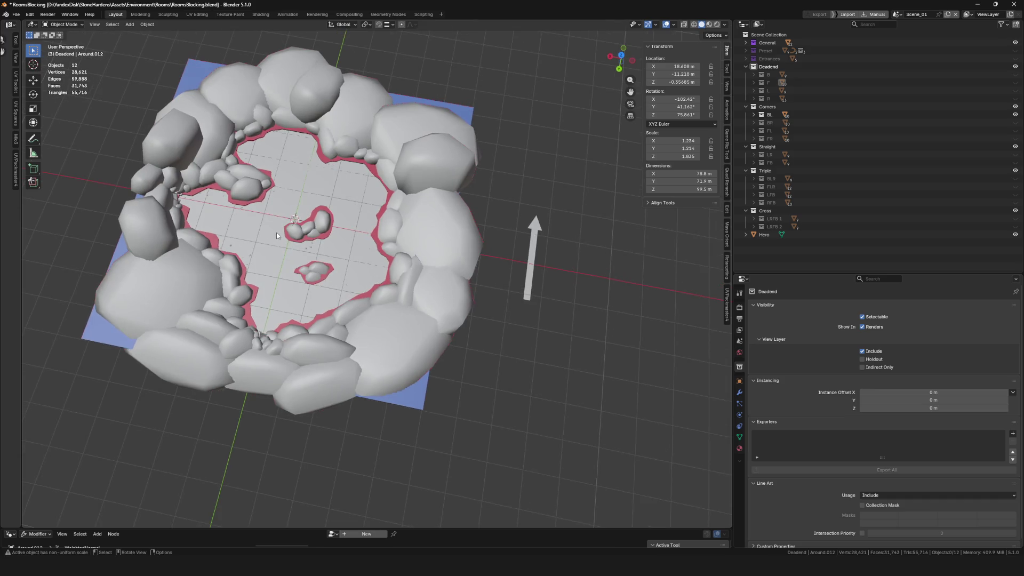
Expand the BL collection and isolate its BlockMiddle mask plane in Local View.
{"action": "key", "text": "Right"}
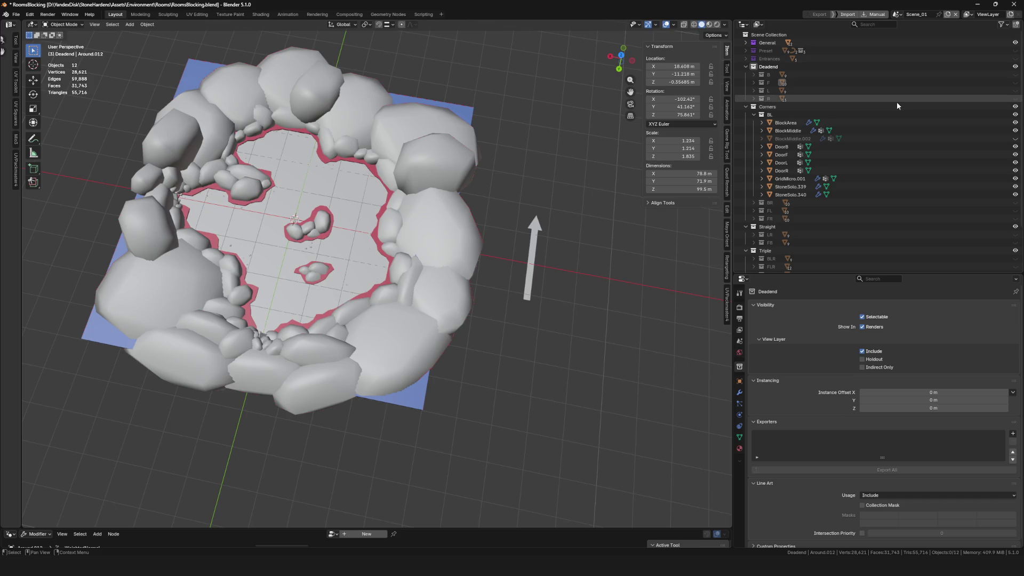
{"action": "left_click", "coordinate": [381, 251]}
{"action": "key", "text": "KP_Divide"}
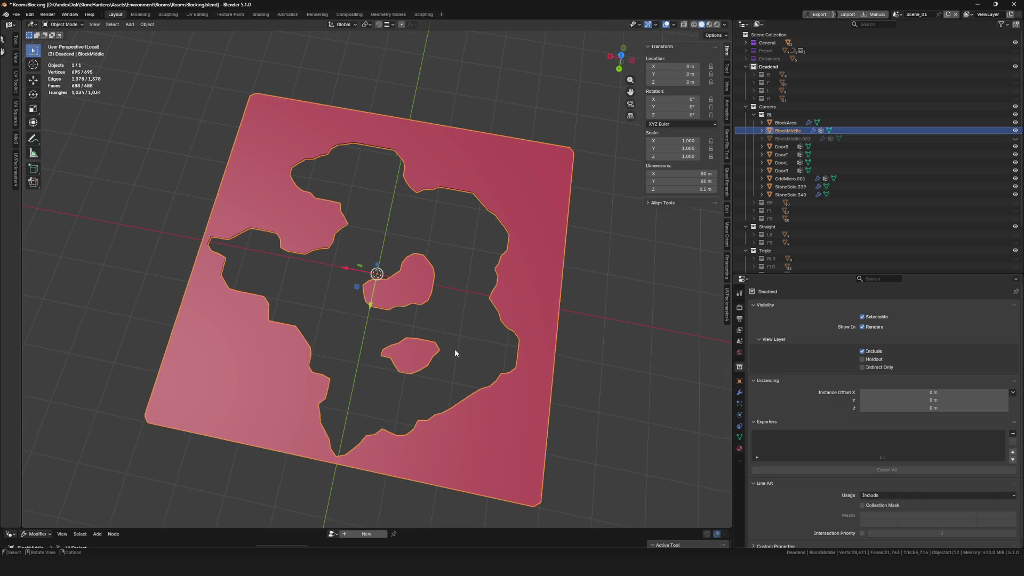
Orbit and zoom around the isolated BlockMiddle plane to a top-down view of its floor cut-out.
{"action": "left_click_drag", "start_coordinate": [486, 213], "coordinate": [468, 233]}
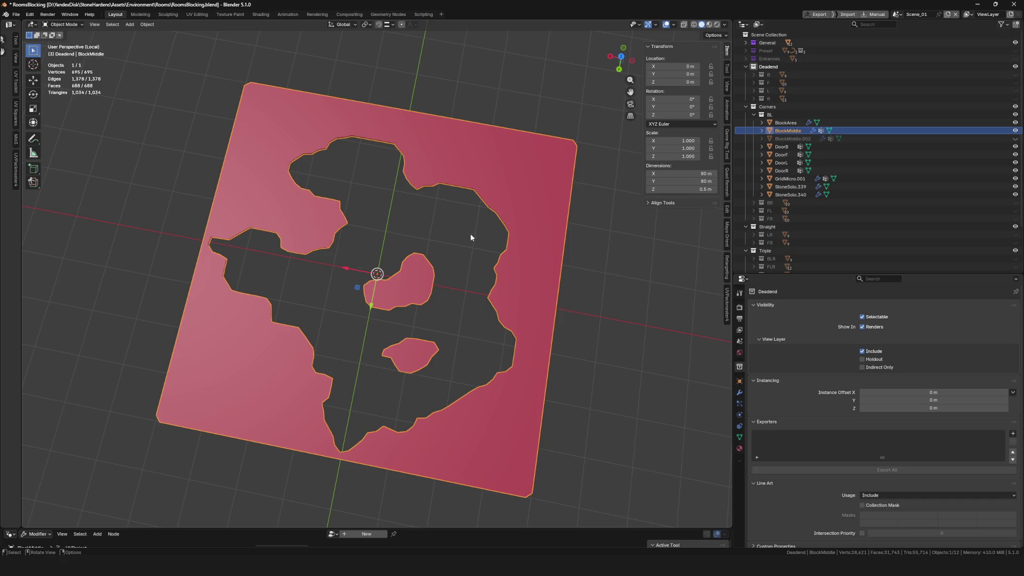
{"action": "scroll", "coordinate": [541, 179], "scroll_direction": "down", "scroll_amount": 8}
{"action": "scroll", "coordinate": [494, 200], "scroll_direction": "up", "scroll_amount": 12}
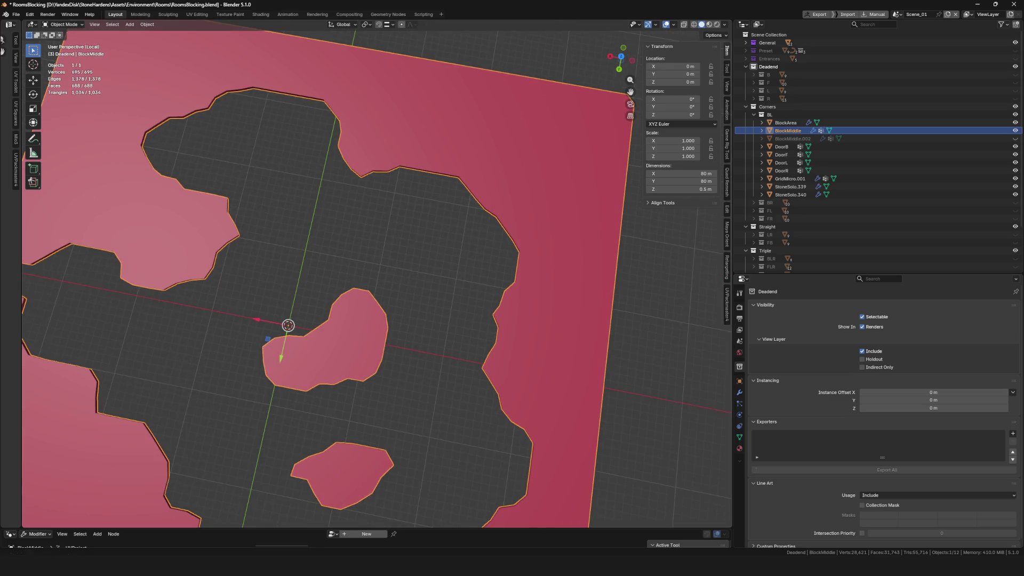
{"action": "scroll", "coordinate": [472, 264], "scroll_direction": "down", "scroll_amount": 10}
{"action": "scroll", "coordinate": [437, 179], "scroll_direction": "up", "scroll_amount": 6}
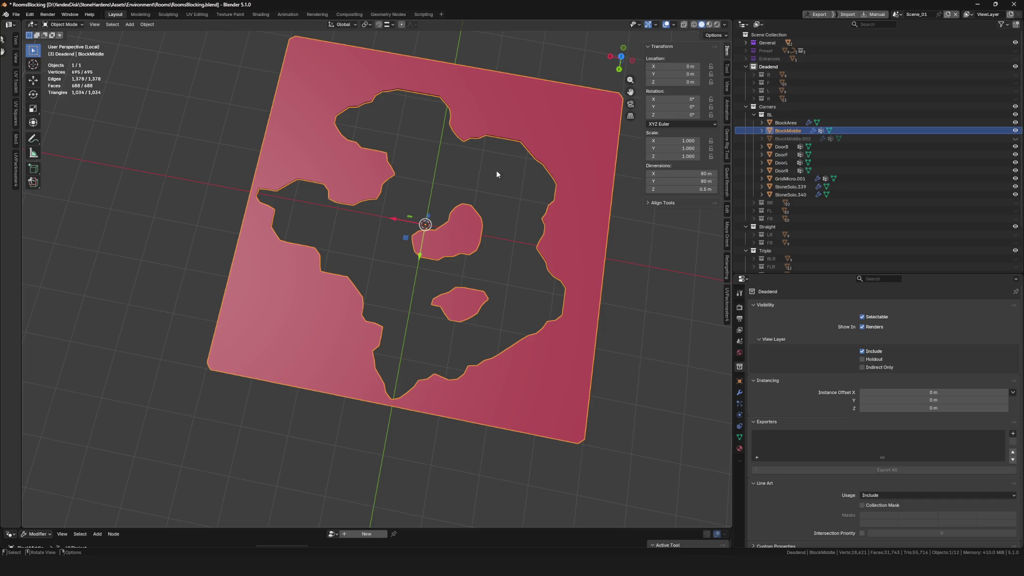
{"action": "scroll", "coordinate": [472, 181], "scroll_direction": "down", "scroll_amount": 8}
{"action": "scroll", "coordinate": [449, 235], "scroll_direction": "up", "scroll_amount": 10}
{"action": "mouse_move", "coordinate": [410, 262]}
{"action": "left_mouse_down"}
{"action": "mouse_move", "coordinate": [400, 271]}
{"action": "mouse_move", "coordinate": [412, 283]}
{"action": "mouse_move", "coordinate": [462, 305]}
{"action": "mouse_move", "coordinate": [462, 297]}
{"action": "left_mouse_up"}
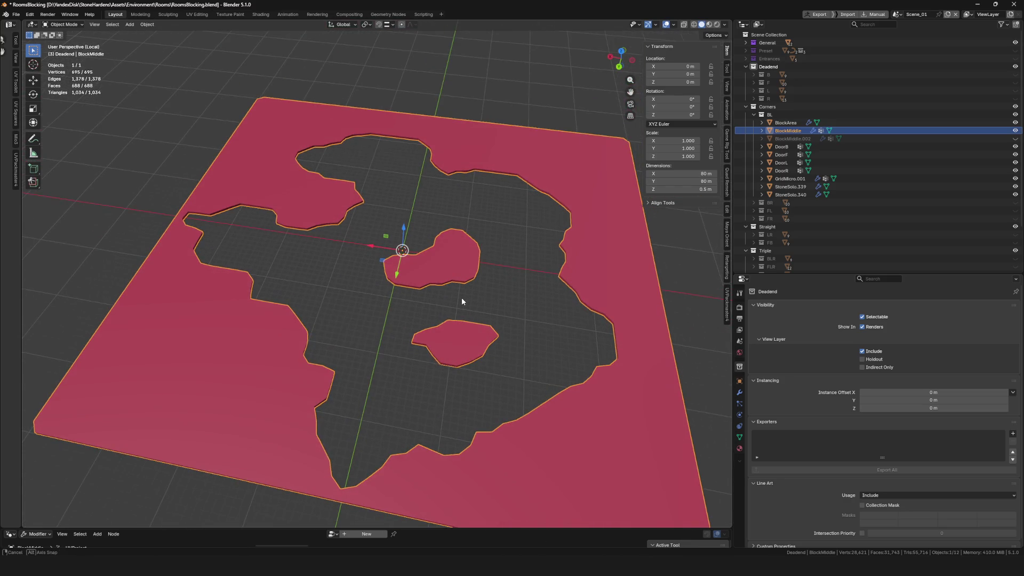
{"action": "scroll", "coordinate": [468, 303], "scroll_direction": "down", "scroll_amount": 3}
{"action": "scroll", "coordinate": [462, 318], "scroll_direction": "up", "scroll_amount": 1}
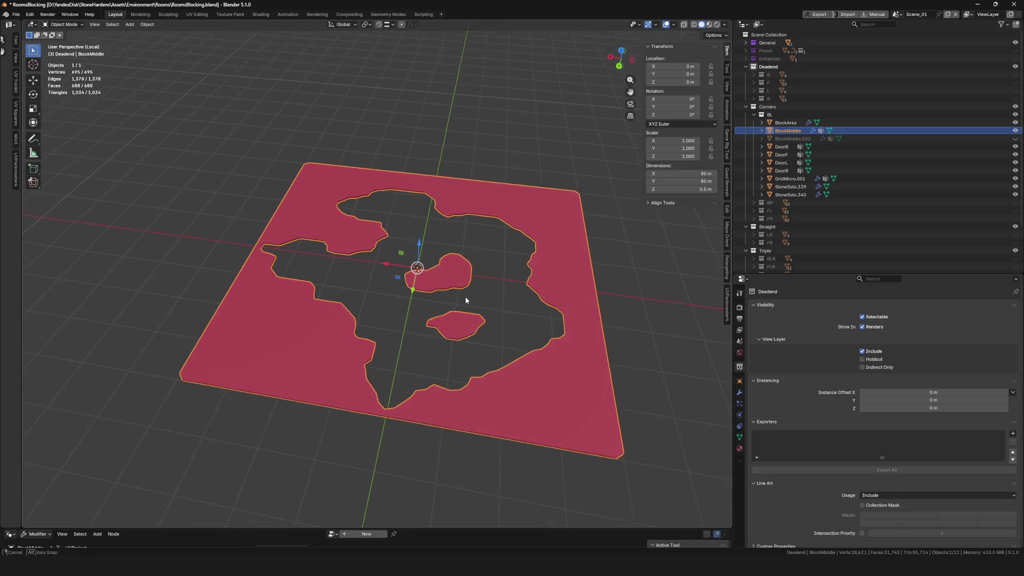
{"action": "scroll", "coordinate": [460, 311], "scroll_direction": "up", "scroll_amount": 2}
{"action": "mouse_move", "coordinate": [460, 310]}
{"action": "left_mouse_down"}
{"action": "mouse_move", "coordinate": [461, 334]}
{"action": "mouse_move", "coordinate": [443, 254]}
{"action": "mouse_move", "coordinate": [473, 280]}
{"action": "mouse_move", "coordinate": [440, 267]}
{"action": "mouse_move", "coordinate": [430, 287]}
{"action": "left_mouse_up"}
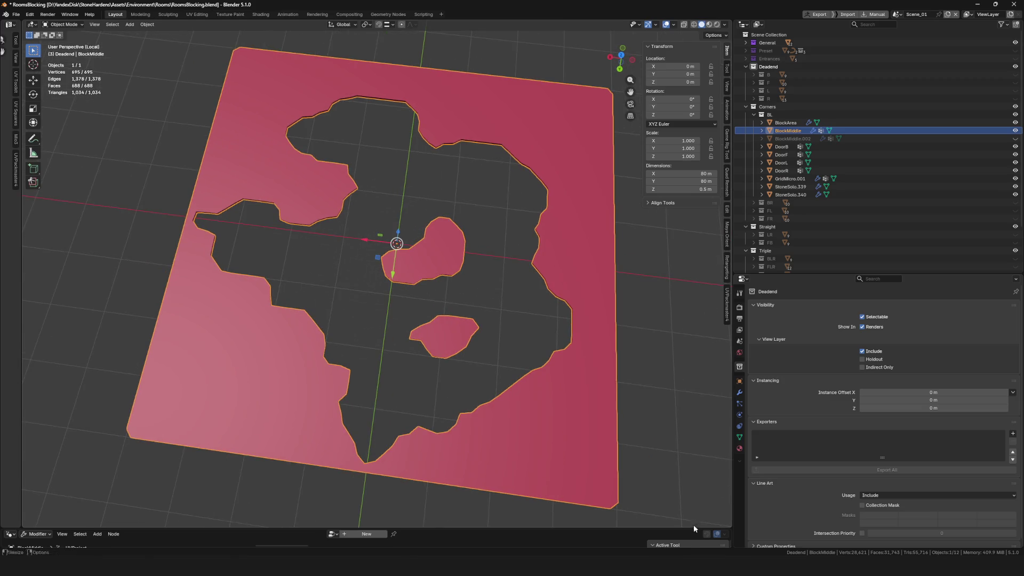
{"action": "key", "text": "alt+Tab"}
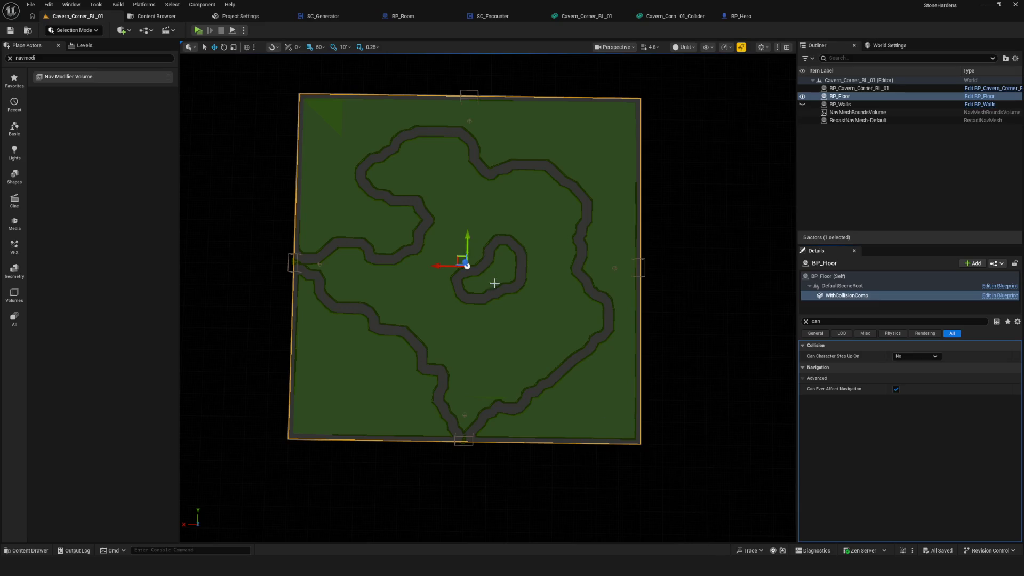
{"action": "key", "text": "alt+Tab"}
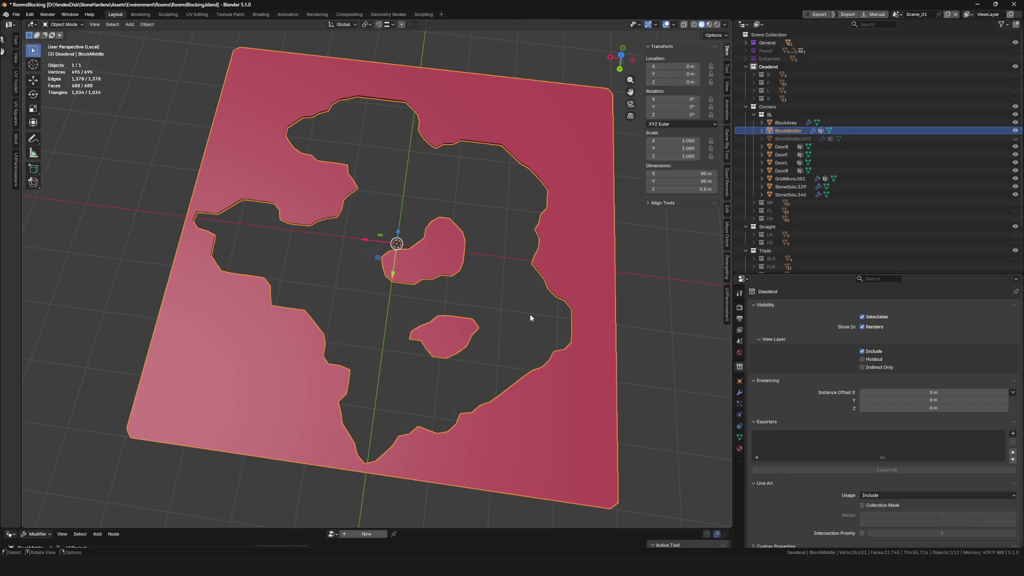
Check an island's thickness, then unhide BlockMiddle.002, hide the flat BlockMiddle, and isolate BlockMiddle.002.
{"action": "left_click_drag", "start_coordinate": [434, 343], "coordinate": [429, 321]}
{"action": "scroll", "coordinate": [455, 357], "scroll_direction": "up", "scroll_amount": 5}
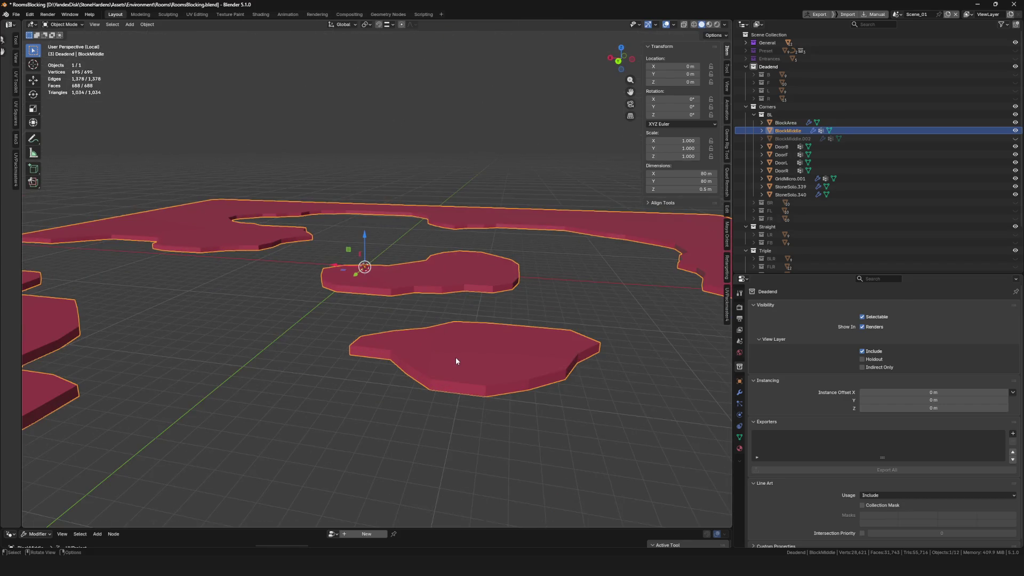
{"action": "key", "text": "KP_Decimal"}
{"action": "left_click", "coordinate": [1016, 139]}
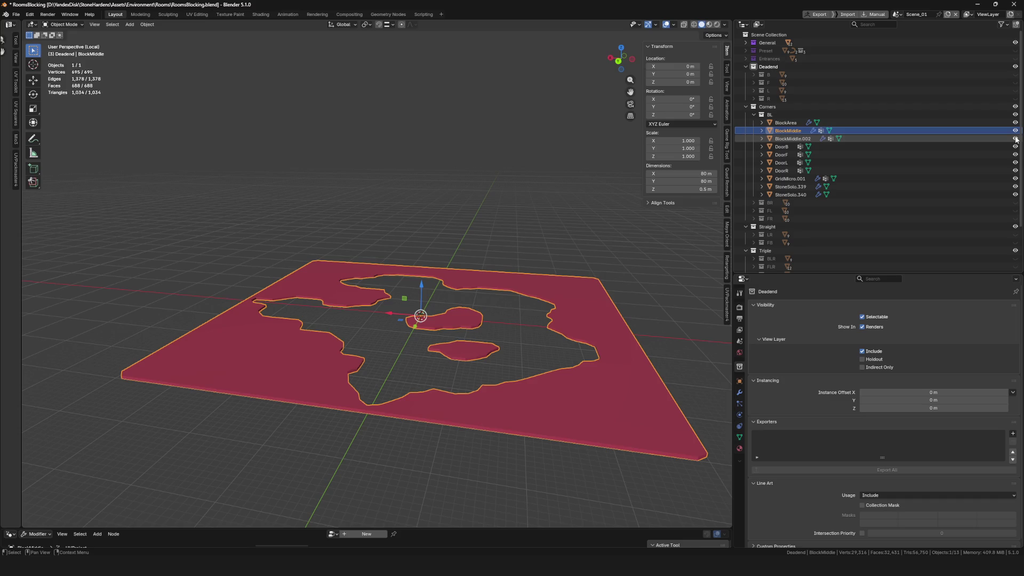
{"action": "left_click", "coordinate": [1015, 130]}
{"action": "left_click", "coordinate": [793, 138]}
{"action": "key", "text": "KP_Divide"}
{"action": "key", "text": "KP_Divide"}
{"action": "mouse_move", "coordinate": [472, 209]}
{"action": "left_mouse_down"}
{"action": "mouse_move", "coordinate": [423, 353]}
{"action": "mouse_move", "coordinate": [413, 321]}
{"action": "mouse_move", "coordinate": [432, 334]}
{"action": "mouse_move", "coordinate": [431, 351]}
{"action": "mouse_move", "coordinate": [418, 331]}
{"action": "mouse_move", "coordinate": [405, 334]}
{"action": "left_mouse_up"}
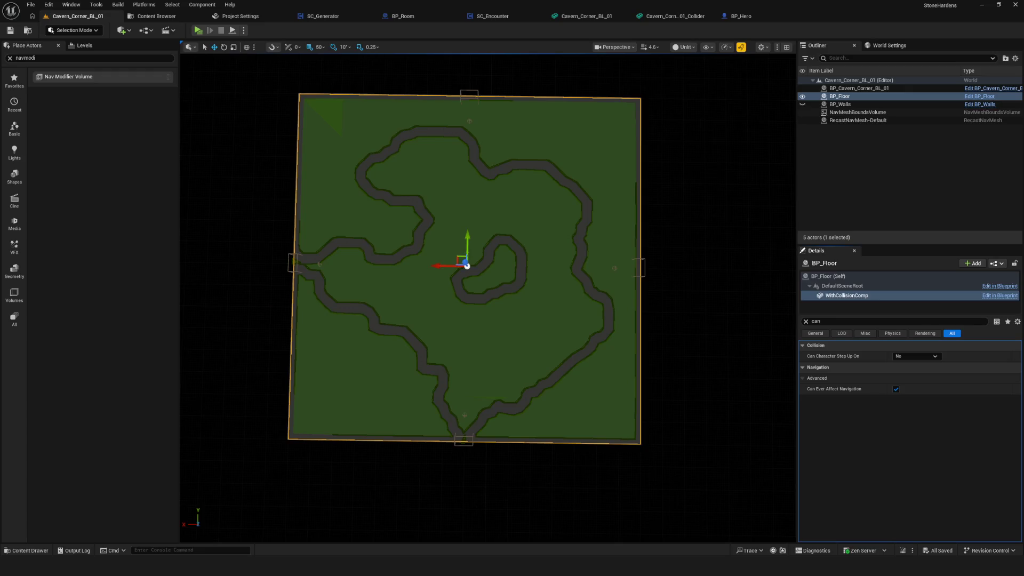
Show the BP_Walls cave geometry and inspect the navmesh hole from above.
{"action": "left_click_drag", "start_coordinate": [491, 251], "coordinate": [613, 287]}
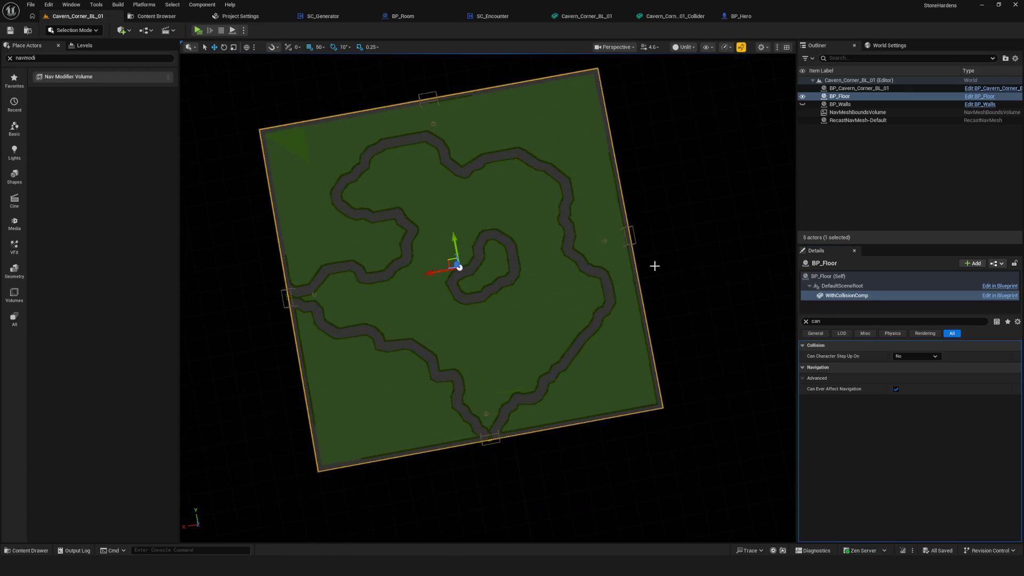
{"action": "left_click", "coordinate": [803, 105]}
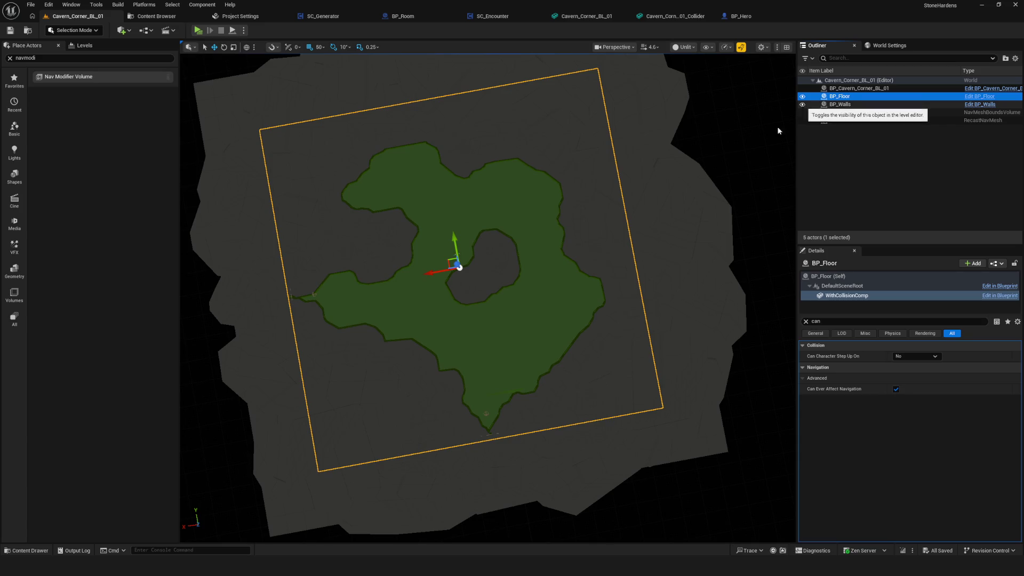
{"action": "mouse_move", "coordinate": [540, 224]}
{"action": "left_mouse_down"}
{"action": "mouse_move", "coordinate": [592, 288]}
{"action": "mouse_move", "coordinate": [598, 218]}
{"action": "left_mouse_up"}
{"action": "mouse_move", "coordinate": [623, 280]}
{"action": "left_mouse_down"}
{"action": "mouse_move", "coordinate": [623, 368]}
{"action": "mouse_move", "coordinate": [608, 341]}
{"action": "mouse_move", "coordinate": [626, 319]}
{"action": "left_mouse_up"}
{"action": "mouse_move", "coordinate": [536, 266]}
{"action": "left_mouse_down"}
{"action": "mouse_move", "coordinate": [533, 290]}
{"action": "mouse_move", "coordinate": [528, 251]}
{"action": "mouse_move", "coordinate": [522, 288]}
{"action": "mouse_move", "coordinate": [569, 258]}
{"action": "left_mouse_up"}
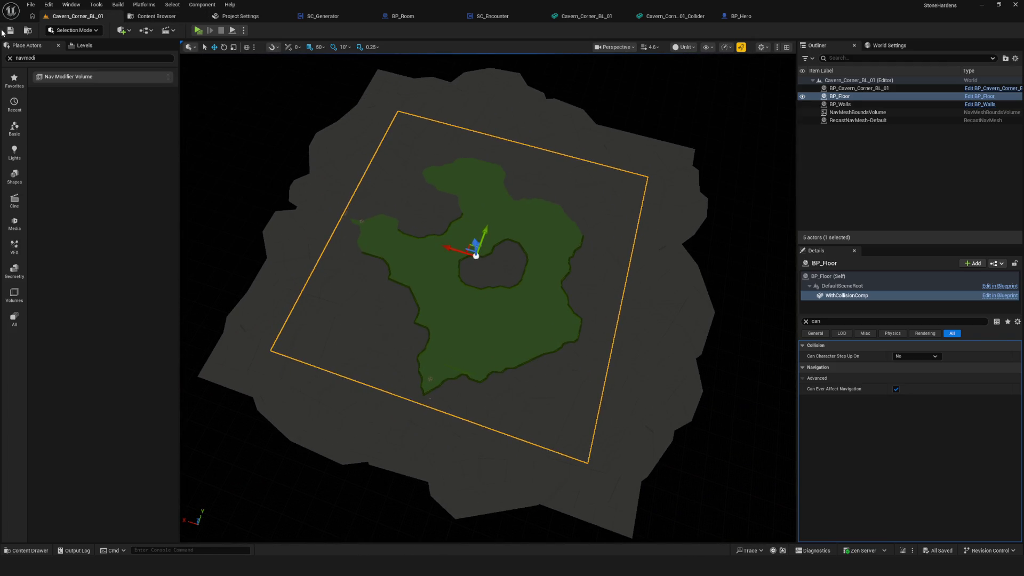
Deselect BP_Floor and switch the viewport to Lit shading.
{"action": "left_click", "coordinate": [653, 80]}
{"action": "left_click", "coordinate": [685, 47]}
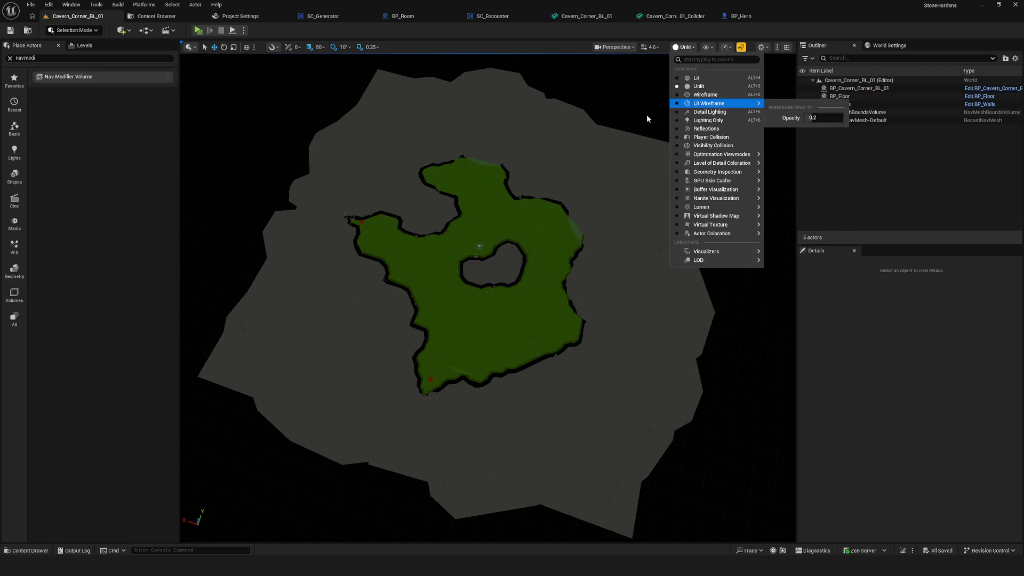
{"action": "scroll", "coordinate": [712, 62], "scroll_direction": "up", "scroll_amount": 5}
{"action": "left_click", "coordinate": [685, 47]}
{"action": "left_click", "coordinate": [694, 80]}
Open the L_Cavern level from the Levels folder in the Content Browser.
{"action": "left_click", "coordinate": [29, 31]}
{"action": "scroll", "coordinate": [81, 477], "scroll_direction": "down", "scroll_amount": 5}
{"action": "left_click", "coordinate": [46, 352]}
{"action": "left_click", "coordinate": [37, 339]}
{"action": "double_click", "coordinate": [208, 75]}
{"action": "left_click", "coordinate": [63, 11]}
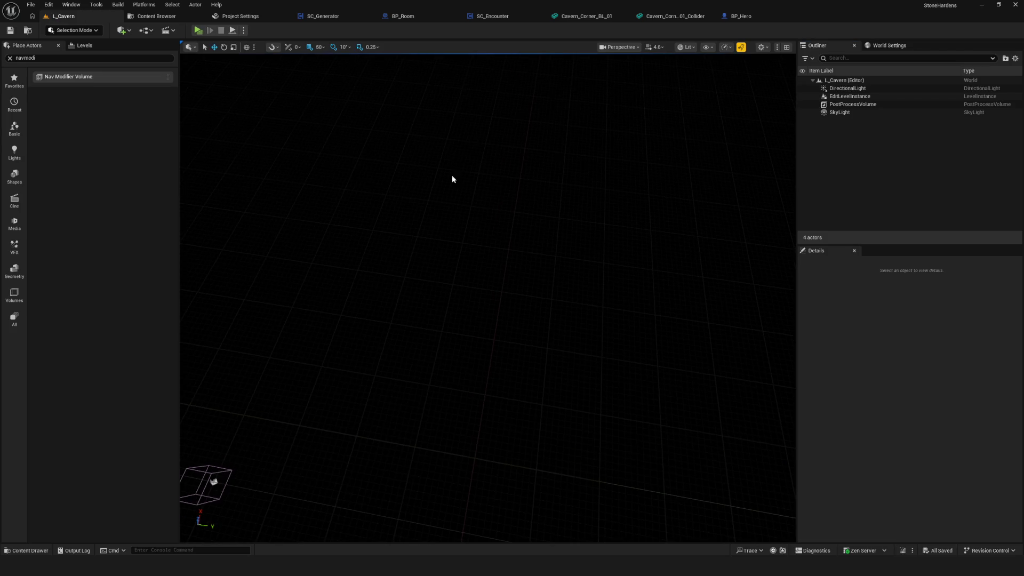
Set EditLevelInstance's Level to Cavern_Corner_BL_01 and look down at the resulting navmesh.
{"action": "left_click", "coordinate": [850, 96]}
{"action": "left_click", "coordinate": [806, 320]}
{"action": "scroll", "coordinate": [968, 468], "scroll_direction": "down", "scroll_amount": 10}
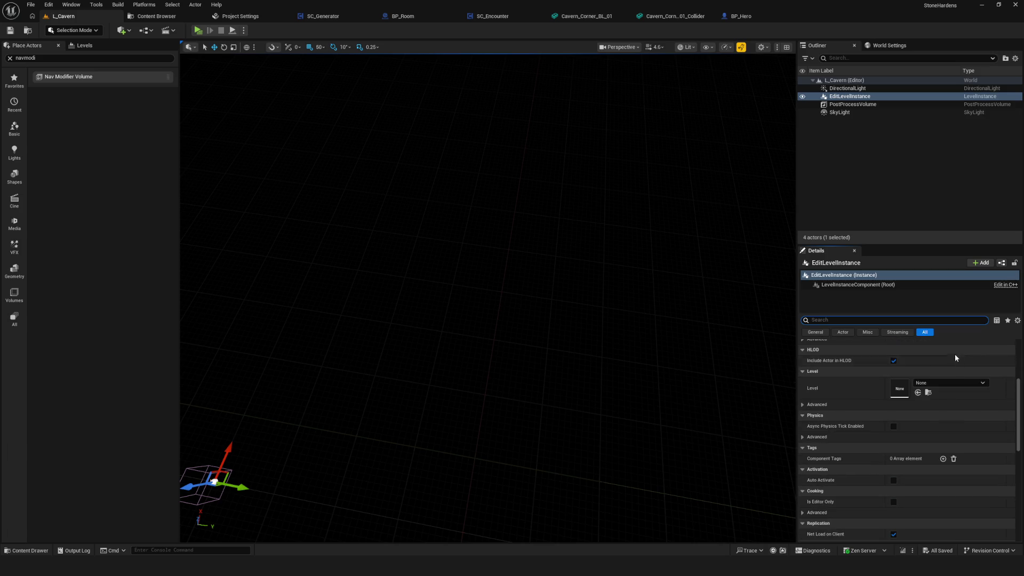
{"action": "left_click", "coordinate": [951, 383]}
{"action": "left_click", "coordinate": [939, 284]}
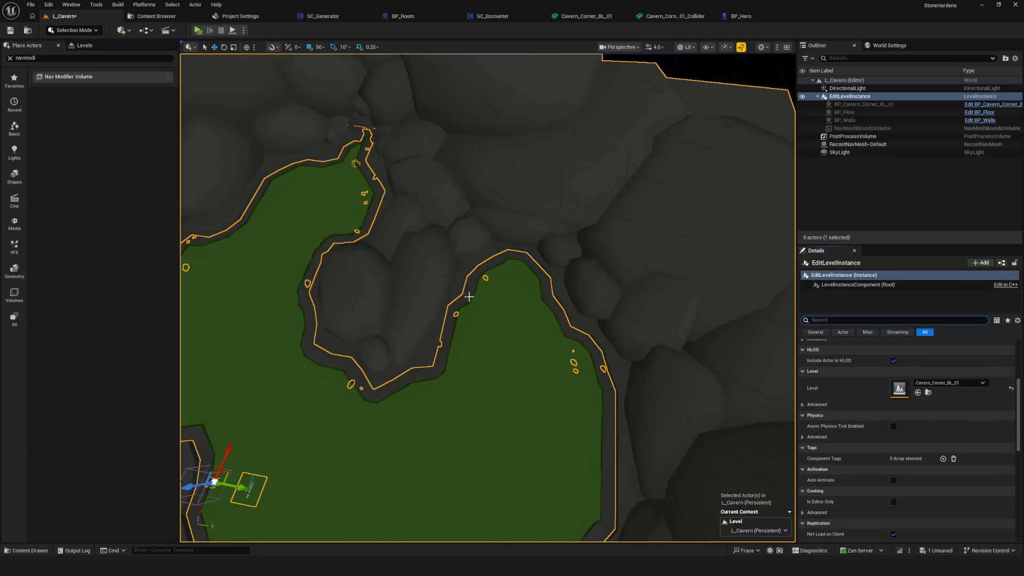
{"action": "scroll", "coordinate": [469, 297], "scroll_direction": "down", "scroll_amount": 5}
{"action": "left_click_drag", "start_coordinate": [469, 297], "coordinate": [469, 267]}
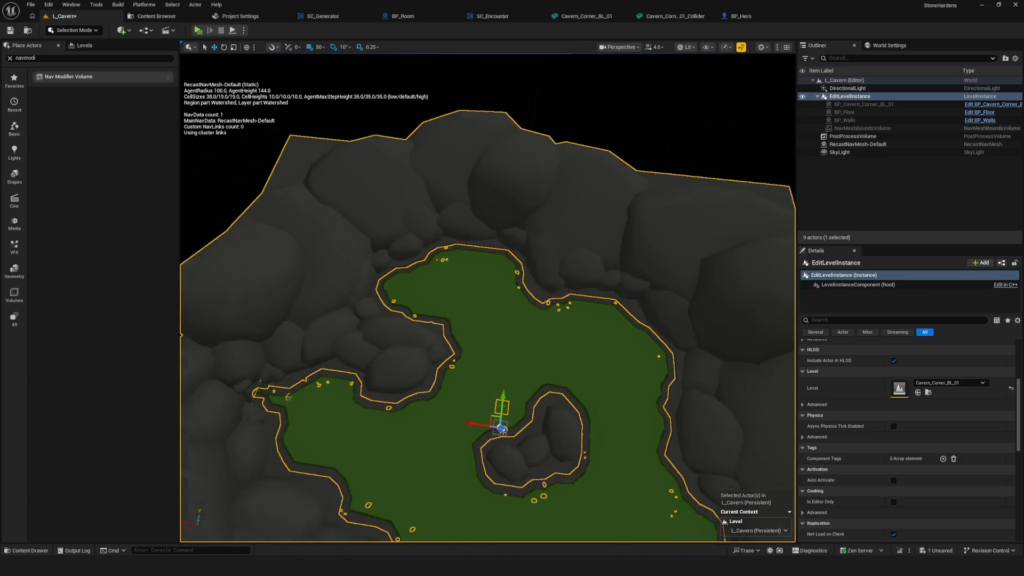
{"action": "left_click_drag", "start_coordinate": [534, 361], "coordinate": [534, 341]}
{"action": "scroll", "coordinate": [534, 361], "scroll_direction": "up", "scroll_amount": 4}
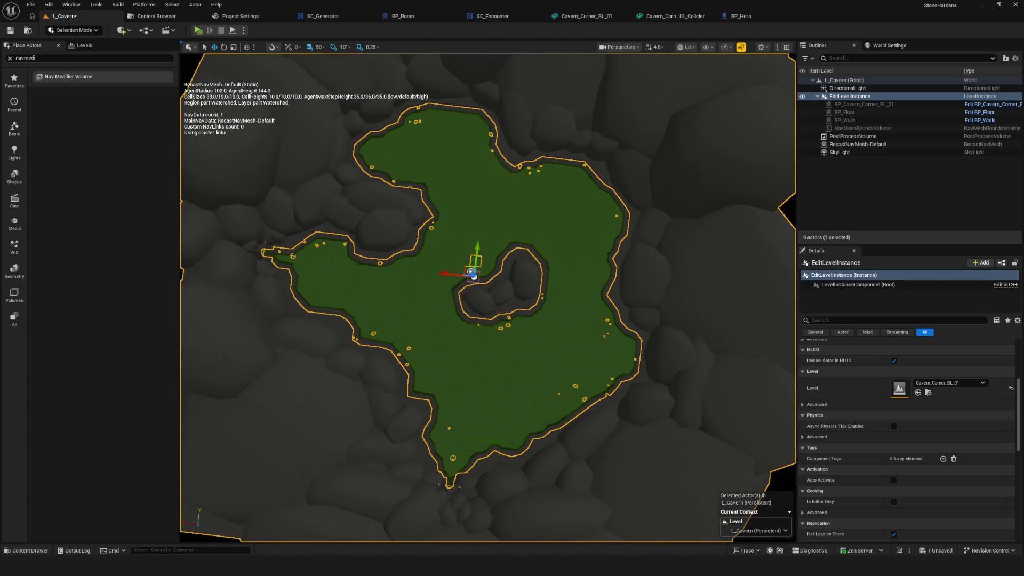
{"action": "key", "text": "alt+Tab"}
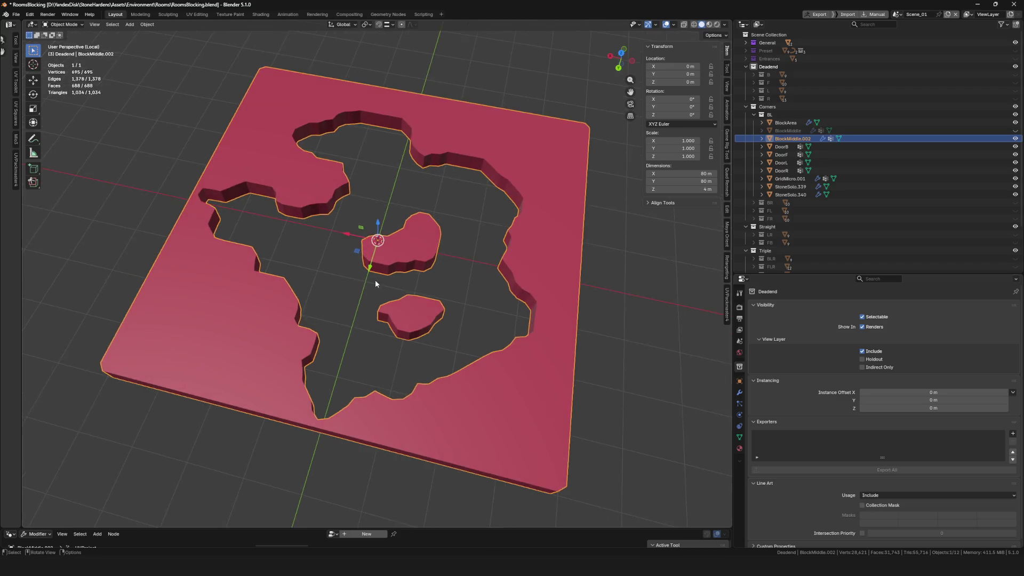
Exit Local View so the rock walls reappear around BlockMiddle.002.
{"action": "left_click_drag", "start_coordinate": [370, 288], "coordinate": [435, 269]}
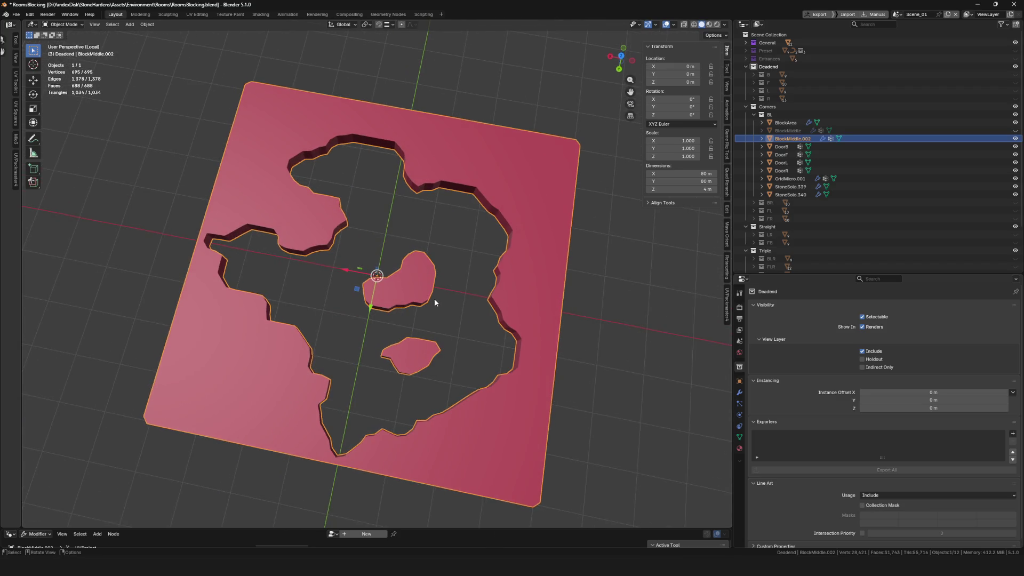
{"action": "key", "text": "KP_Divide"}
{"action": "scroll", "coordinate": [312, 276], "scroll_direction": "up", "scroll_amount": 5}
{"action": "scroll", "coordinate": [320, 272], "scroll_direction": "up", "scroll_amount": 4}
{"action": "scroll", "coordinate": [328, 266], "scroll_direction": "down", "scroll_amount": 5}
{"action": "scroll", "coordinate": [329, 277], "scroll_direction": "up", "scroll_amount": 7}
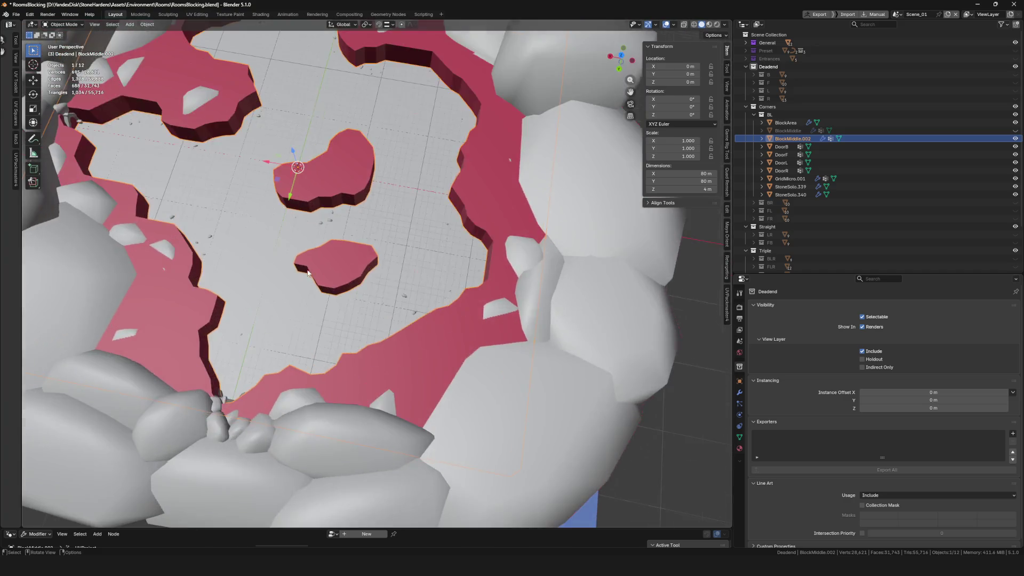
{"action": "scroll", "coordinate": [368, 272], "scroll_direction": "down", "scroll_amount": 5}
Toggle BlockMiddle.002 hidden and visible to compare its holes with the rock pillars.
{"action": "key", "text": "h"}
{"action": "scroll", "coordinate": [389, 293], "scroll_direction": "up", "scroll_amount": 6}
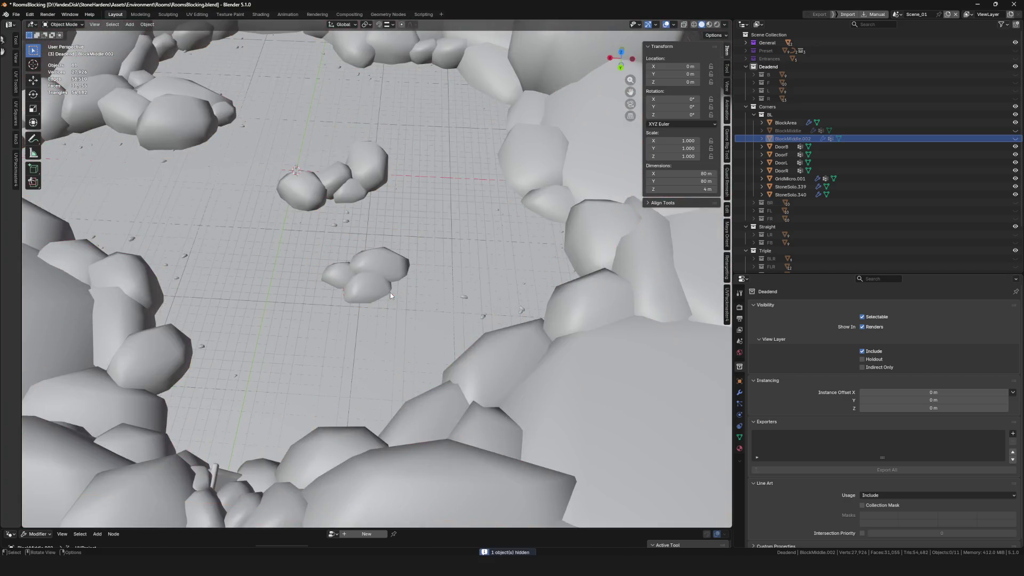
{"action": "scroll", "coordinate": [387, 266], "scroll_direction": "down", "scroll_amount": 5}
{"action": "scroll", "coordinate": [389, 252], "scroll_direction": "up", "scroll_amount": 5}
{"action": "scroll", "coordinate": [387, 266], "scroll_direction": "down", "scroll_amount": 5}
{"action": "key", "text": "alt+h"}
{"action": "key", "text": "alt+h"}
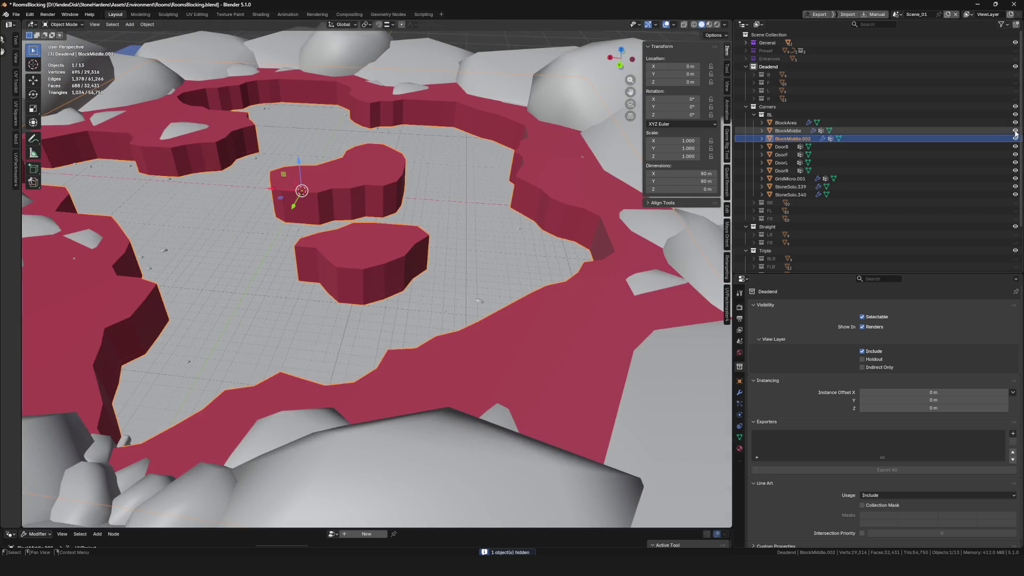
{"action": "scroll", "coordinate": [456, 251], "scroll_direction": "down", "scroll_amount": 3}
{"action": "key", "text": "h"}
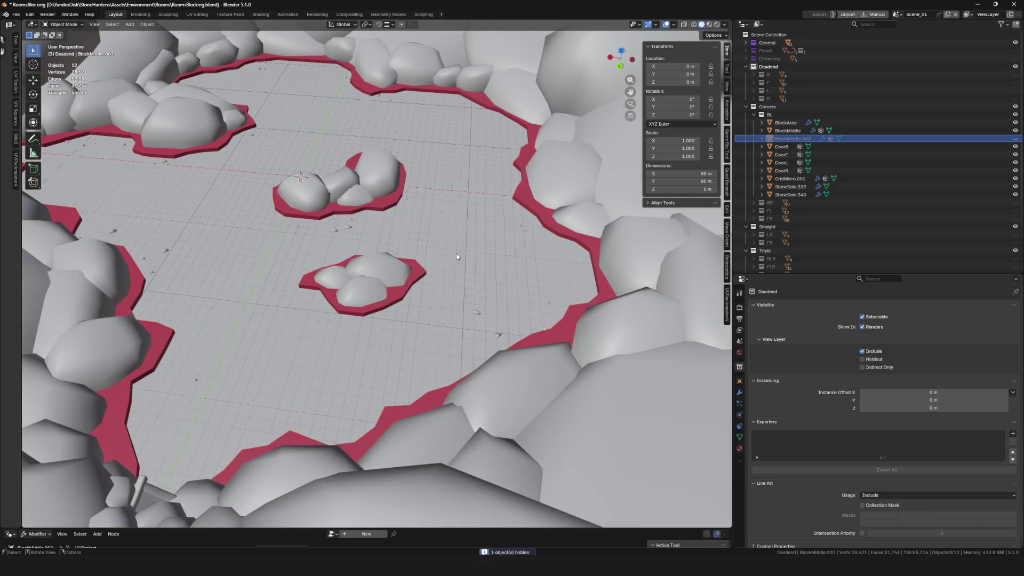
{"action": "scroll", "coordinate": [456, 254], "scroll_direction": "up", "scroll_amount": 6}
{"action": "scroll", "coordinate": [420, 294], "scroll_direction": "down", "scroll_amount": 5}
{"action": "key", "text": "alt+h"}
{"action": "scroll", "coordinate": [441, 319], "scroll_direction": "up", "scroll_amount": 4}
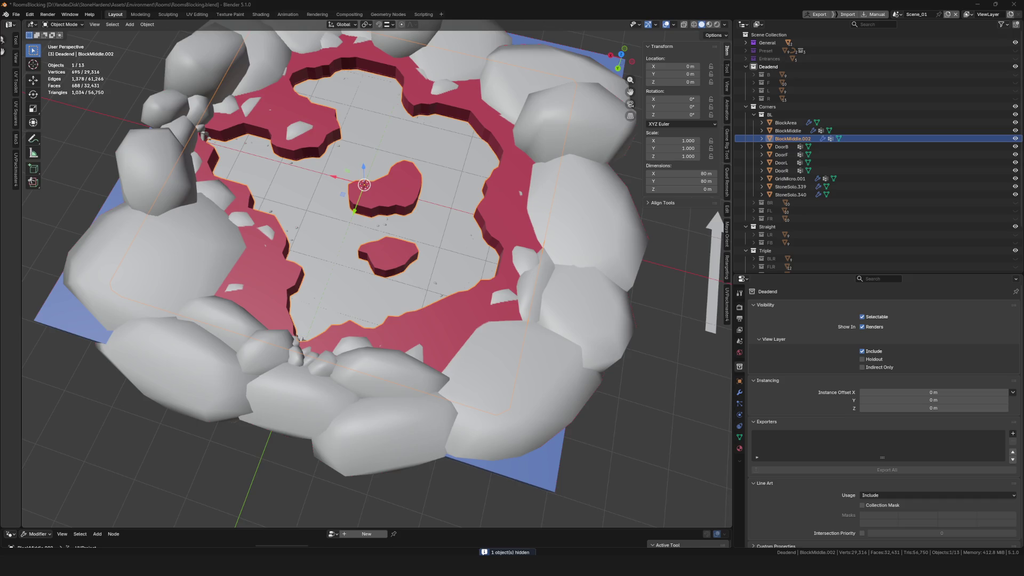
{"action": "key", "text": "alt+Tab"}
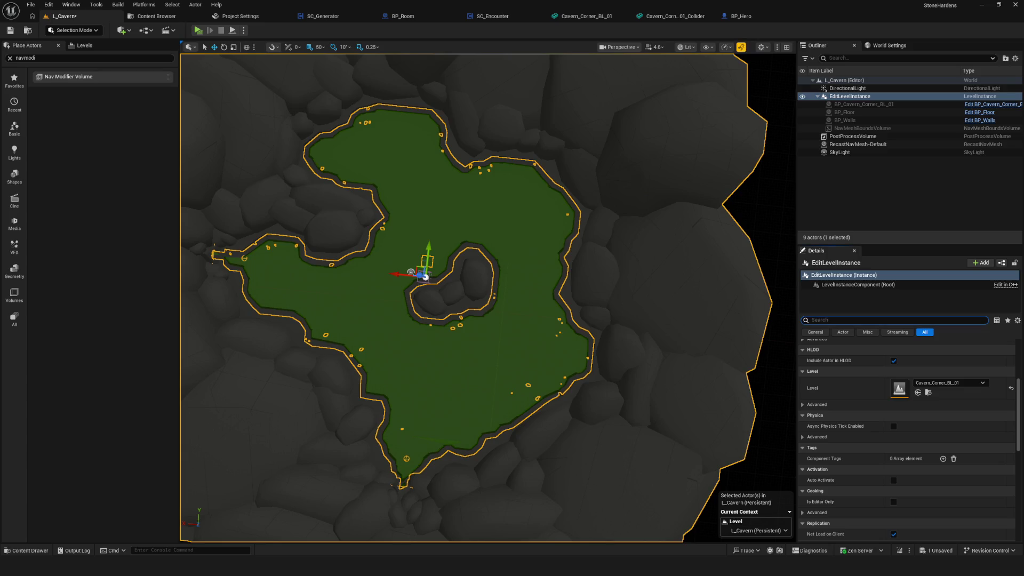
{"action": "type", "text": "a"}
{"action": "scroll", "coordinate": [517, 352], "scroll_direction": "up", "scroll_amount": 5}
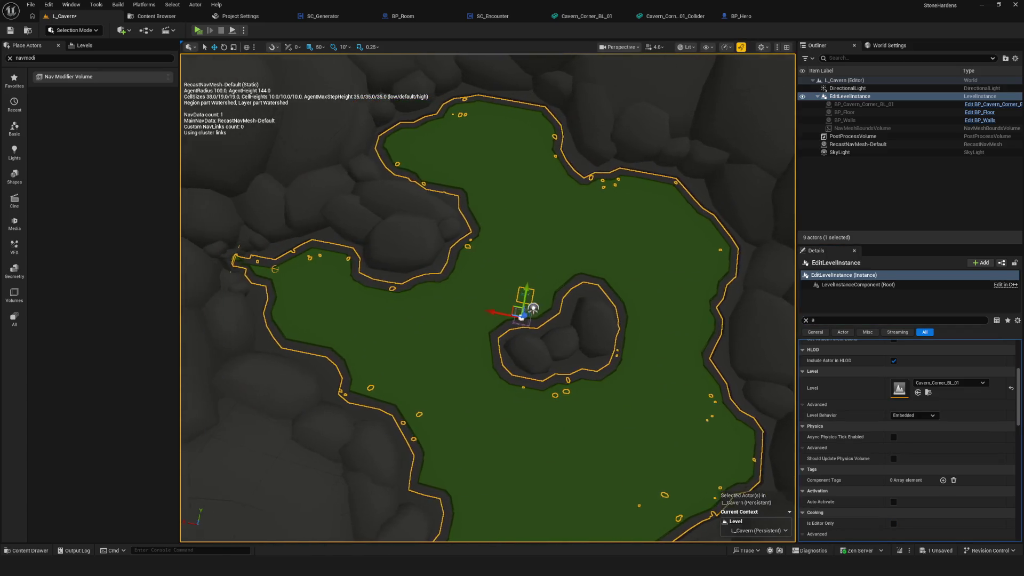
{"action": "scroll", "coordinate": [487, 297], "scroll_direction": "down", "scroll_amount": 5}
{"action": "scroll", "coordinate": [487, 297], "scroll_direction": "up", "scroll_amount": 4}
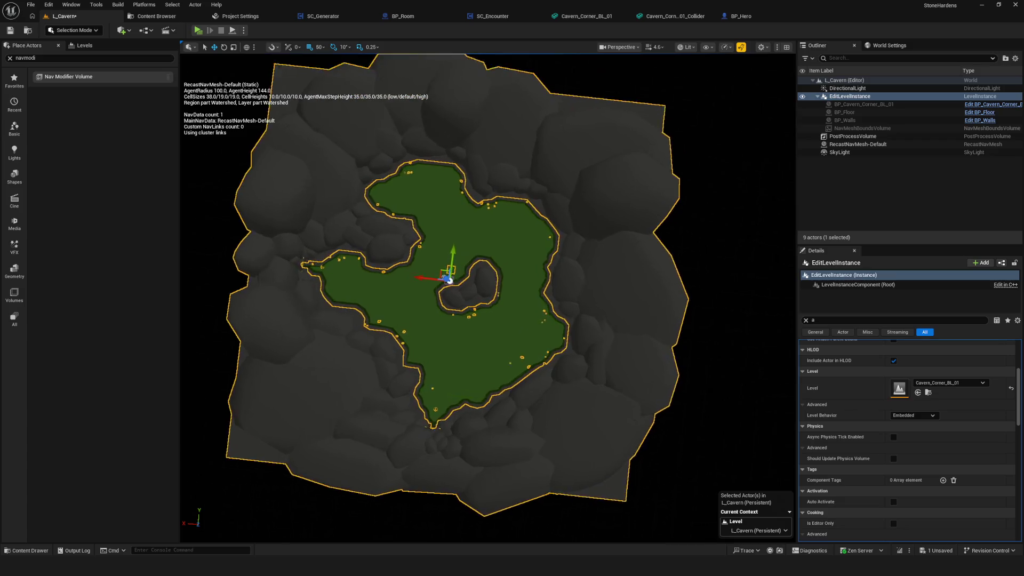
{"action": "scroll", "coordinate": [332, 275], "scroll_direction": "up", "scroll_amount": 1}
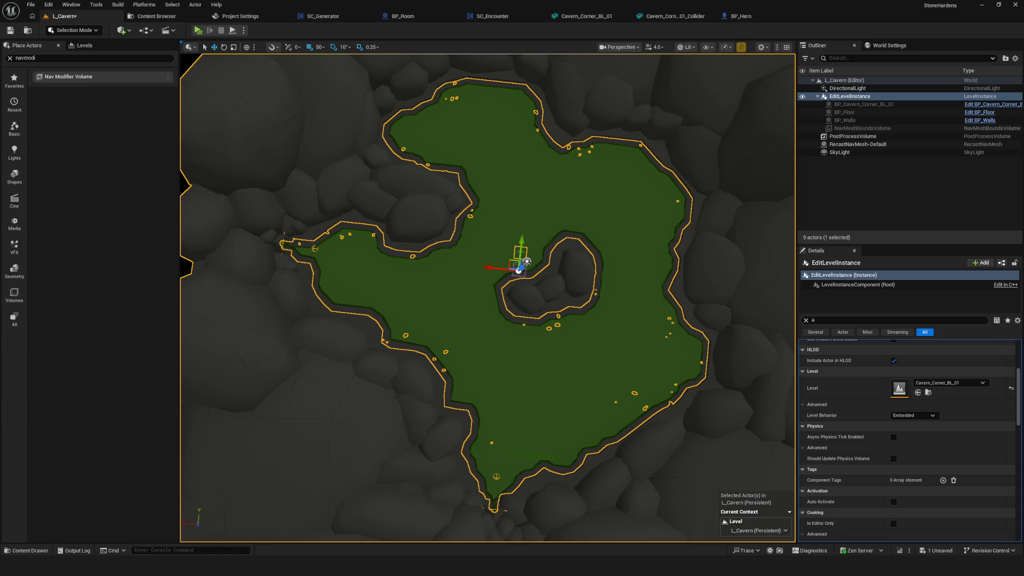
{"action": "scroll", "coordinate": [427, 258], "scroll_direction": "up", "scroll_amount": 5}
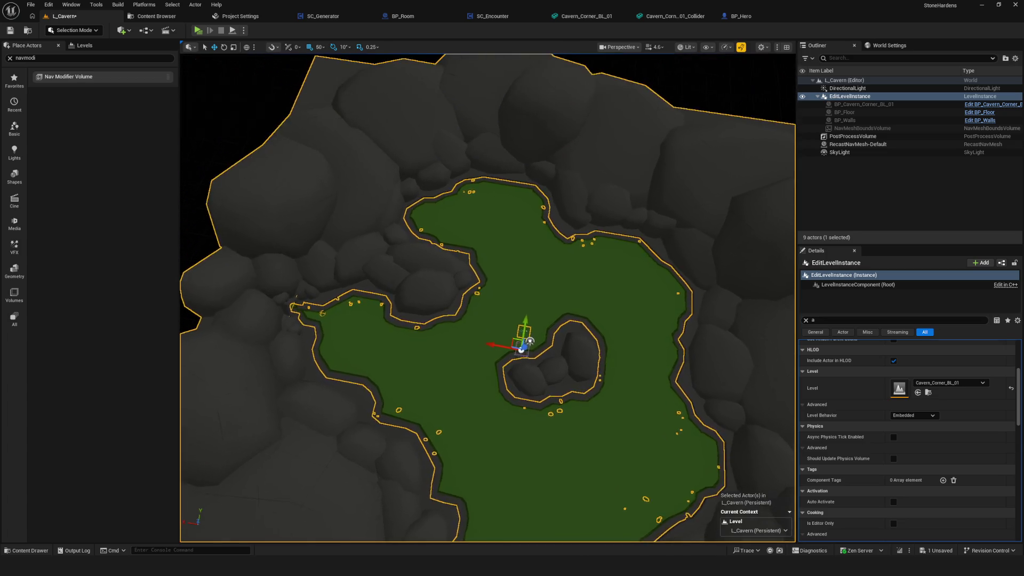
{"action": "scroll", "coordinate": [487, 298], "scroll_direction": "up", "scroll_amount": 10}
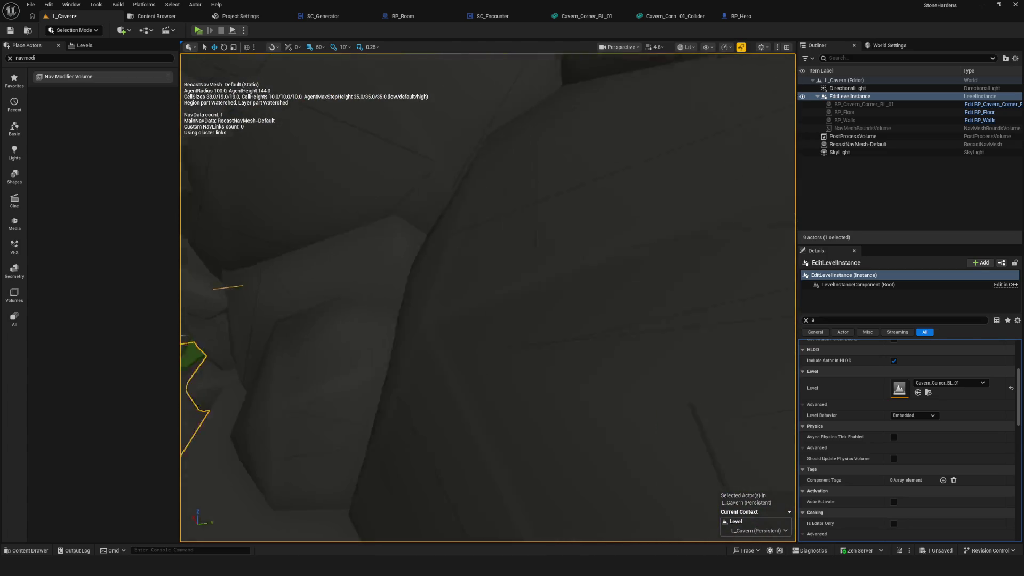
{"action": "scroll", "coordinate": [487, 298], "scroll_direction": "down", "scroll_amount": 10}
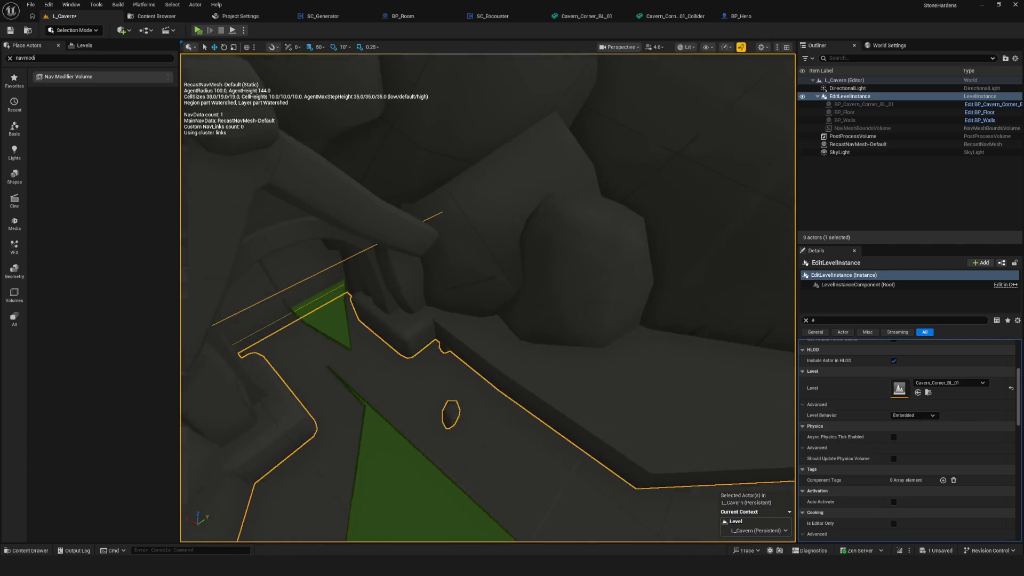
{"action": "scroll", "coordinate": [487, 298], "scroll_direction": "down", "scroll_amount": 5}
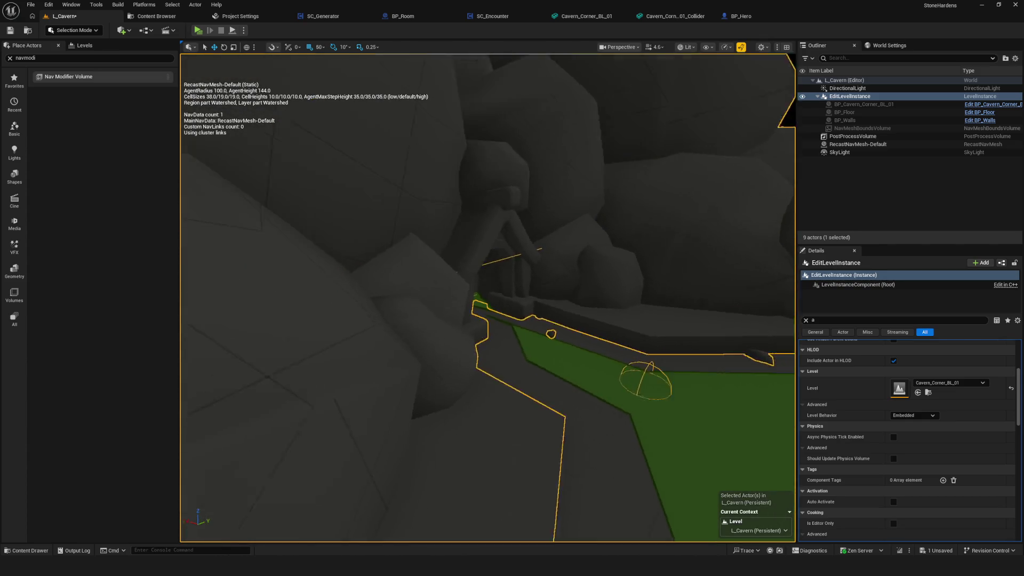
{"action": "scroll", "coordinate": [487, 298], "scroll_direction": "up", "scroll_amount": 5}
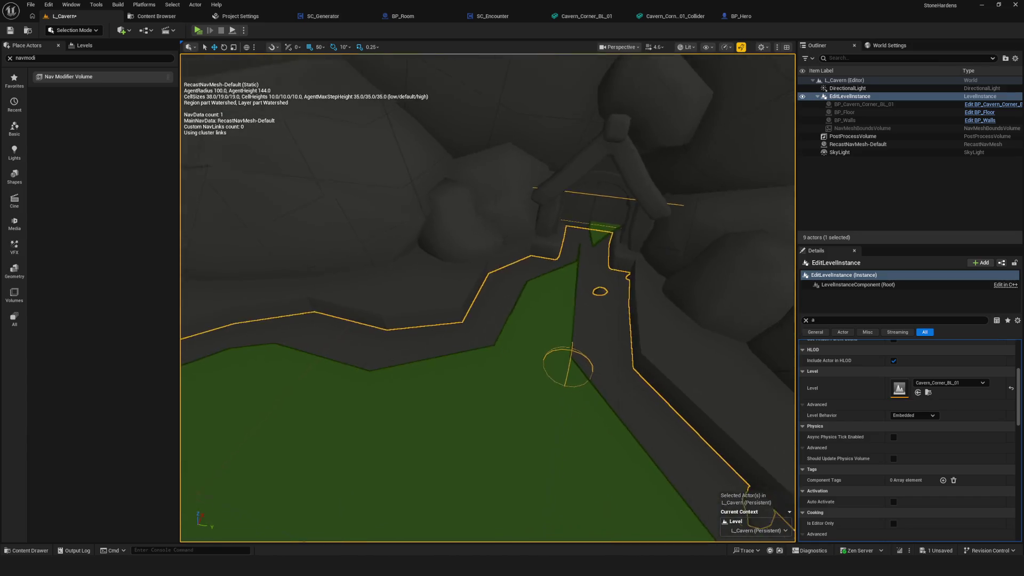
{"action": "scroll", "coordinate": [487, 298], "scroll_direction": "up", "scroll_amount": 5}
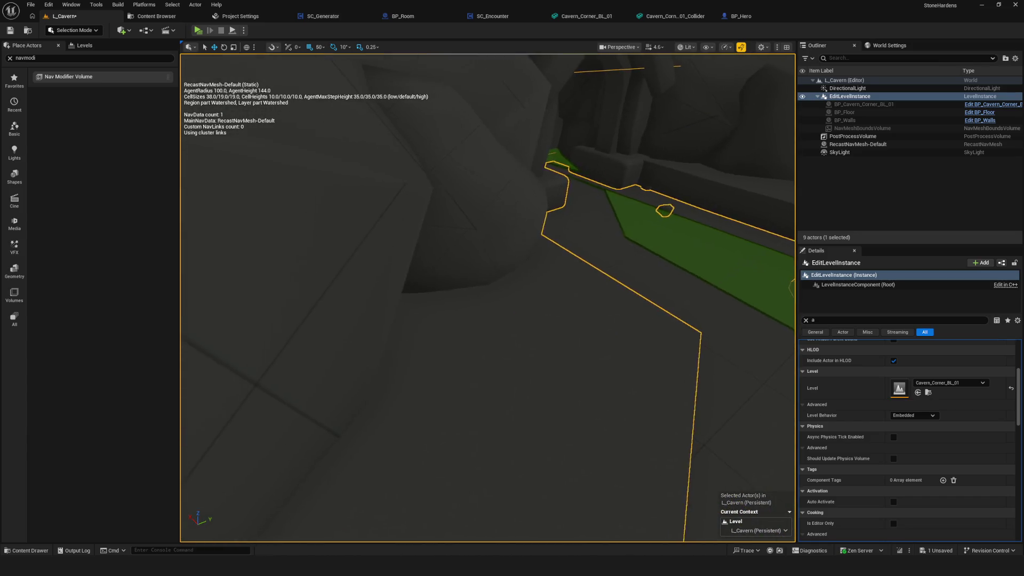
{"action": "scroll", "coordinate": [487, 298], "scroll_direction": "down", "scroll_amount": 5}
{"action": "scroll", "coordinate": [488, 297], "scroll_direction": "up", "scroll_amount": 1}
{"action": "scroll", "coordinate": [487, 298], "scroll_direction": "down", "scroll_amount": 10}
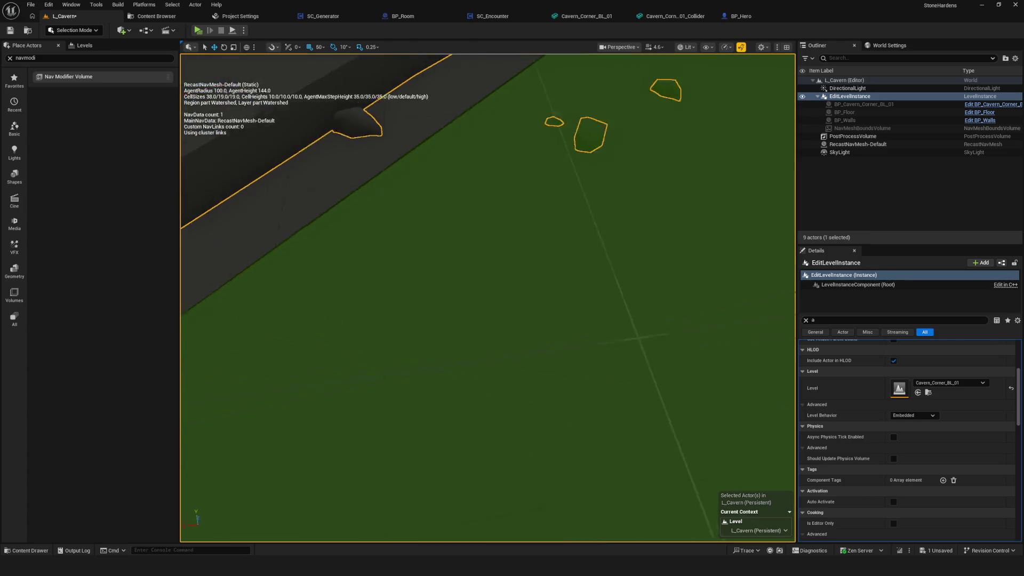
{"action": "scroll", "coordinate": [487, 298], "scroll_direction": "down", "scroll_amount": 8}
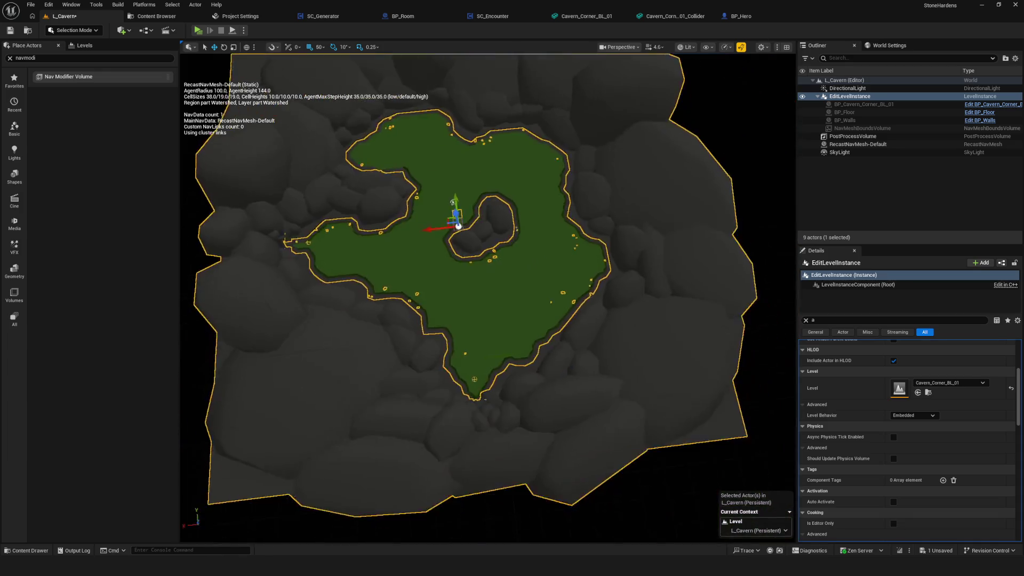
Zoom in on the Corner BL cavern and save the L_Cavern level.
{"action": "scroll", "coordinate": [487, 298], "scroll_direction": "up", "scroll_amount": 6}
{"action": "scroll", "coordinate": [487, 298], "scroll_direction": "down", "scroll_amount": 1}
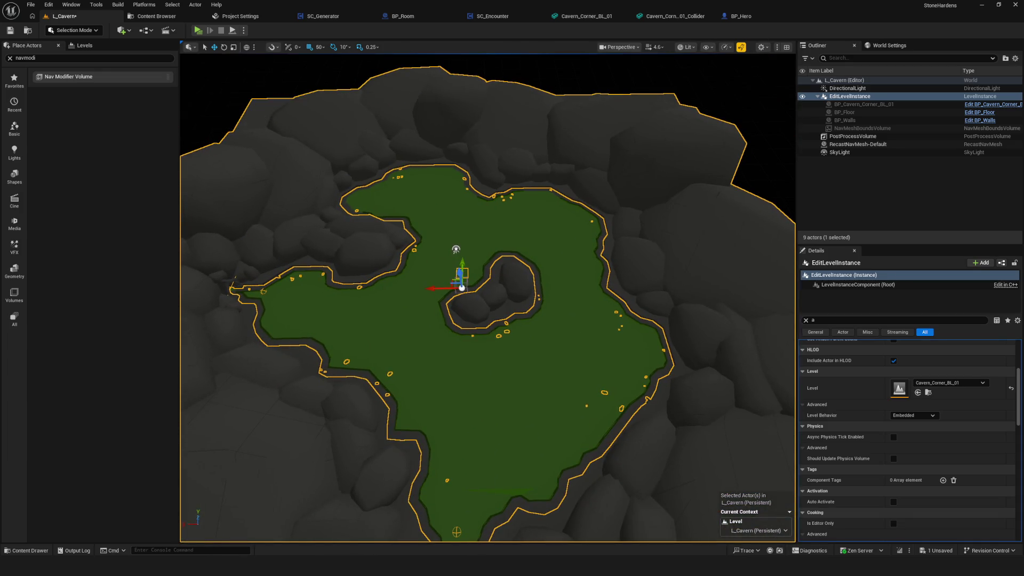
{"action": "scroll", "coordinate": [487, 298], "scroll_direction": "up", "scroll_amount": 4}
{"action": "scroll", "coordinate": [487, 298], "scroll_direction": "down", "scroll_amount": 4}
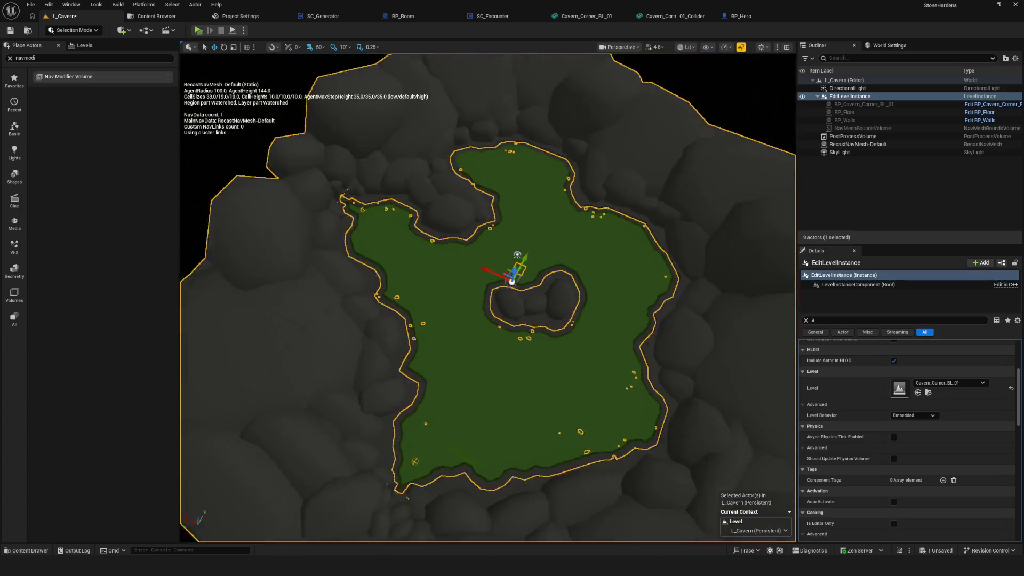
{"action": "scroll", "coordinate": [487, 298], "scroll_direction": "up", "scroll_amount": 3}
{"action": "scroll", "coordinate": [394, 261], "scroll_direction": "down", "scroll_amount": 3}
{"action": "scroll", "coordinate": [393, 262], "scroll_direction": "up", "scroll_amount": 3}
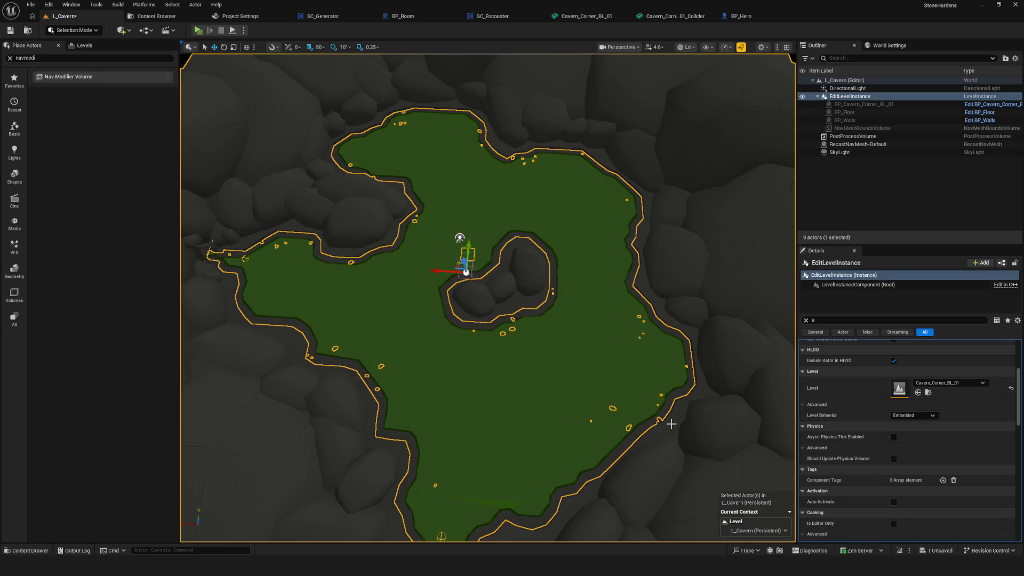
{"action": "scroll", "coordinate": [672, 422], "scroll_direction": "down", "scroll_amount": 1}
{"action": "scroll", "coordinate": [671, 422], "scroll_direction": "down", "scroll_amount": 10}
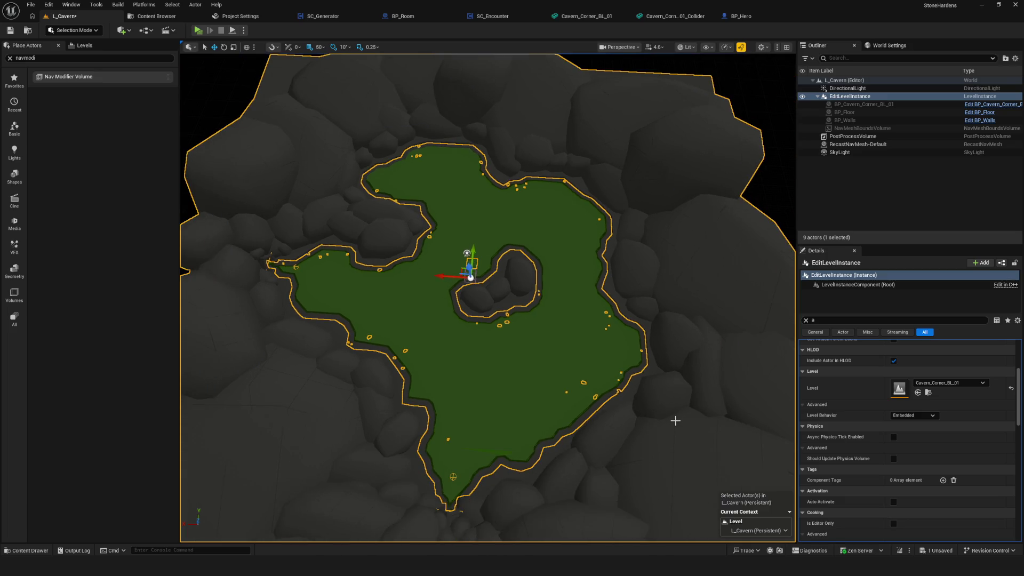
{"action": "scroll", "coordinate": [675, 421], "scroll_direction": "up", "scroll_amount": 8}
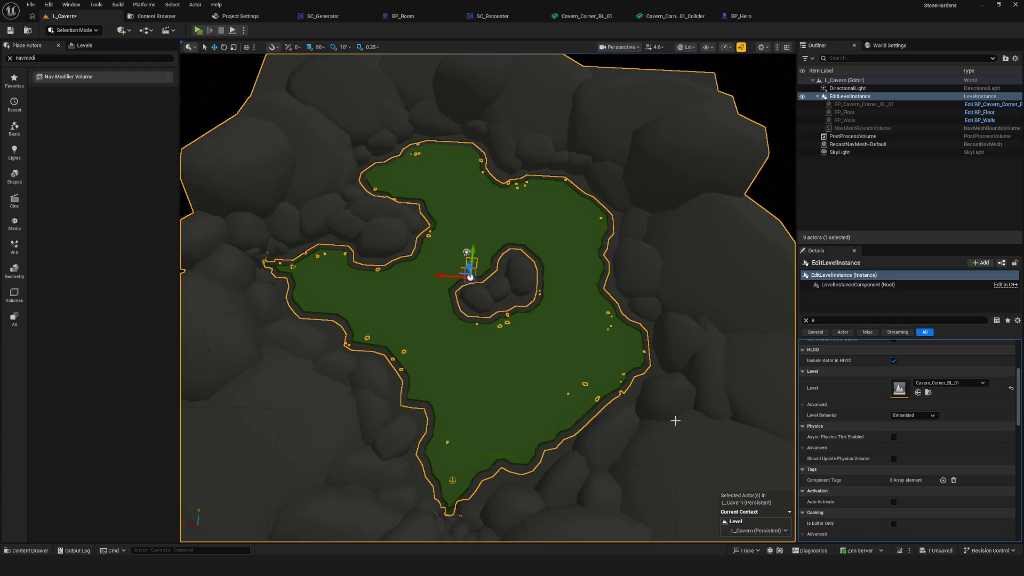
{"action": "left_click", "coordinate": [10, 30]}
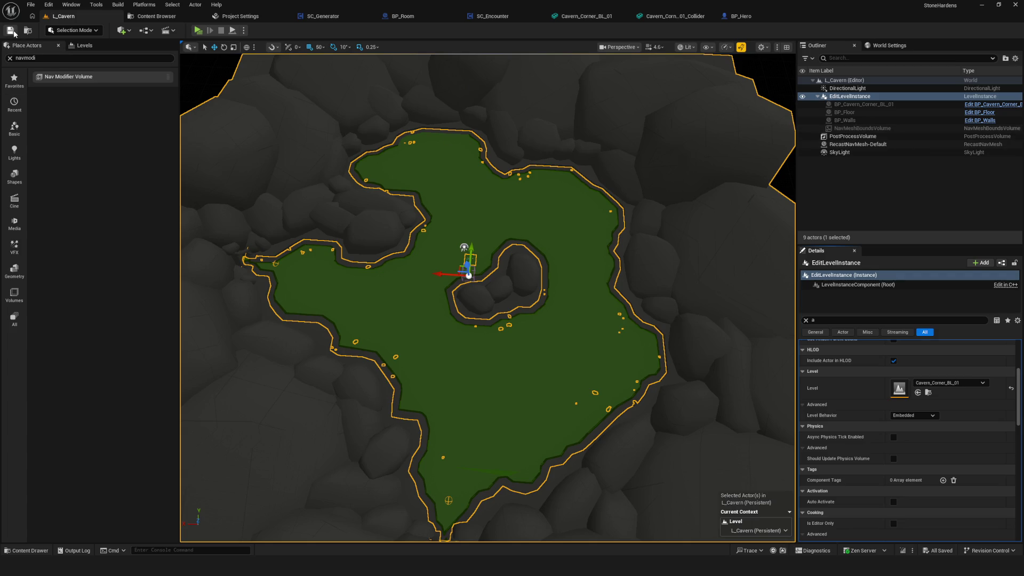
Pan and zoom the viewport to frame the navmesh-covered Corner BL cavern.
{"action": "mouse_move", "coordinate": [406, 184]}
{"action": "left_mouse_down"}
{"action": "mouse_move", "coordinate": [406, 214]}
{"action": "mouse_move", "coordinate": [406, 200]}
{"action": "mouse_move", "coordinate": [442, 205]}
{"action": "mouse_move", "coordinate": [443, 130]}
{"action": "left_mouse_up"}
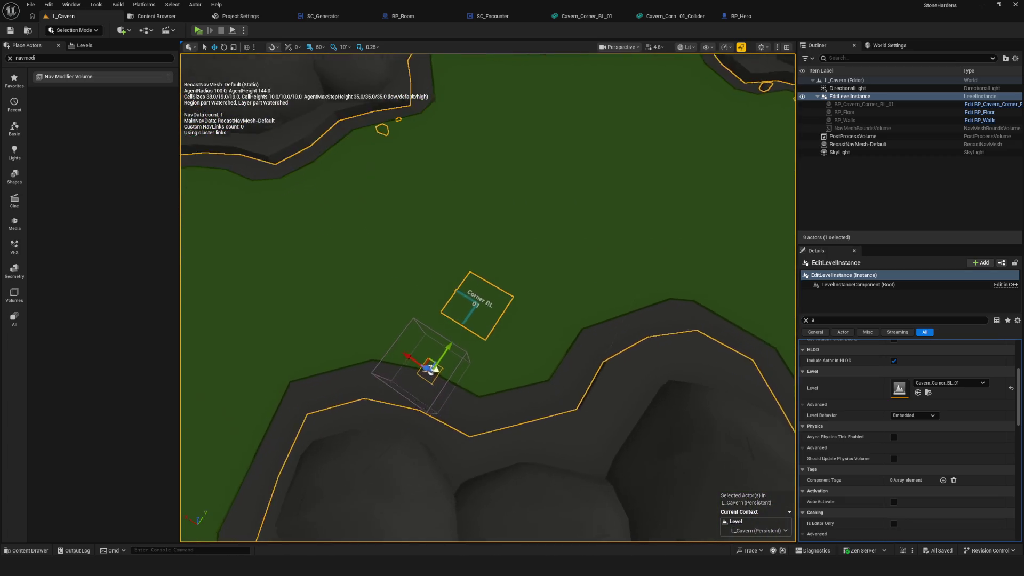
{"action": "scroll", "coordinate": [488, 298], "scroll_direction": "up", "scroll_amount": 5}
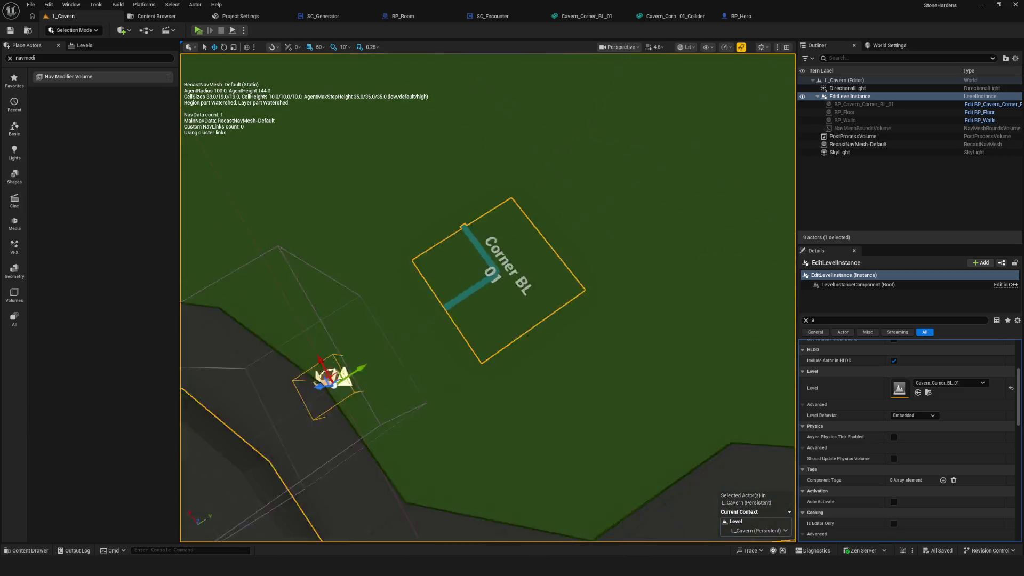
{"action": "scroll", "coordinate": [488, 299], "scroll_direction": "down", "scroll_amount": 8}
{"action": "scroll", "coordinate": [488, 298], "scroll_direction": "up", "scroll_amount": 8}
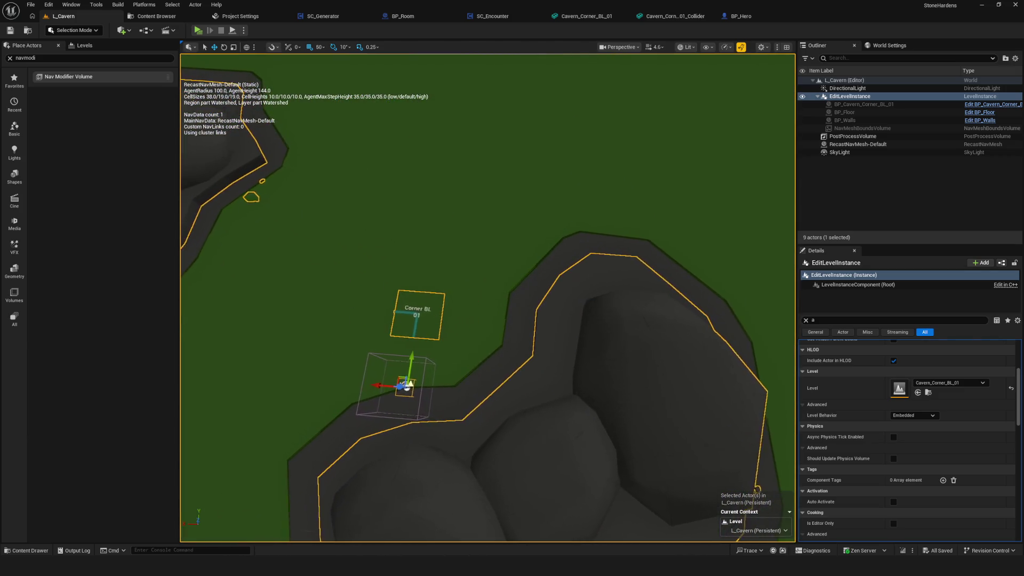
{"action": "scroll", "coordinate": [488, 299], "scroll_direction": "down", "scroll_amount": 6}
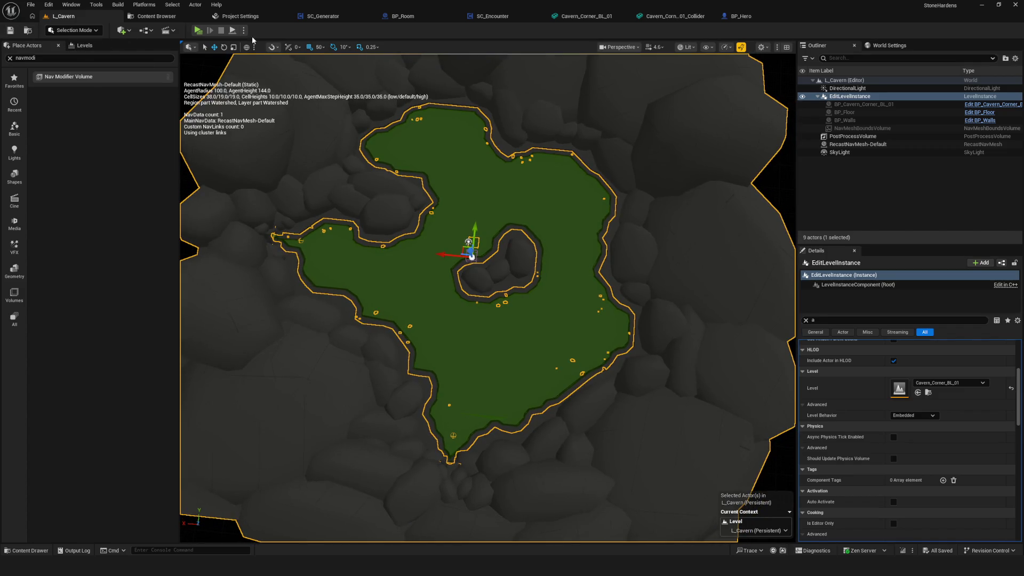
{"action": "scroll", "coordinate": [208, 103], "scroll_direction": "down", "scroll_amount": 3}
{"action": "scroll", "coordinate": [208, 103], "scroll_direction": "up", "scroll_amount": 3}
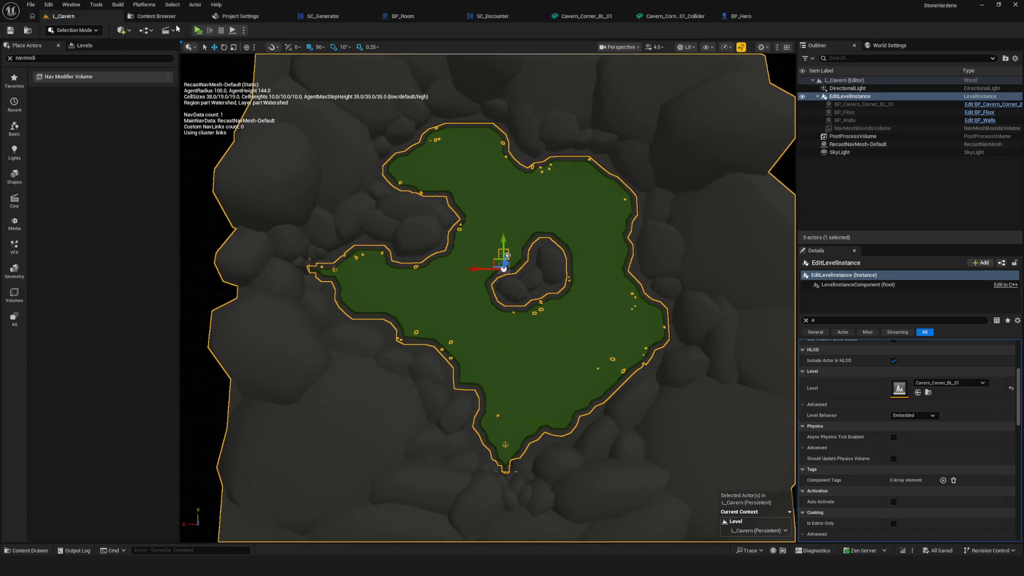
Launch a Play-in-Editor session and start a new game from the main menu.
{"action": "key", "text": "alt+p"}
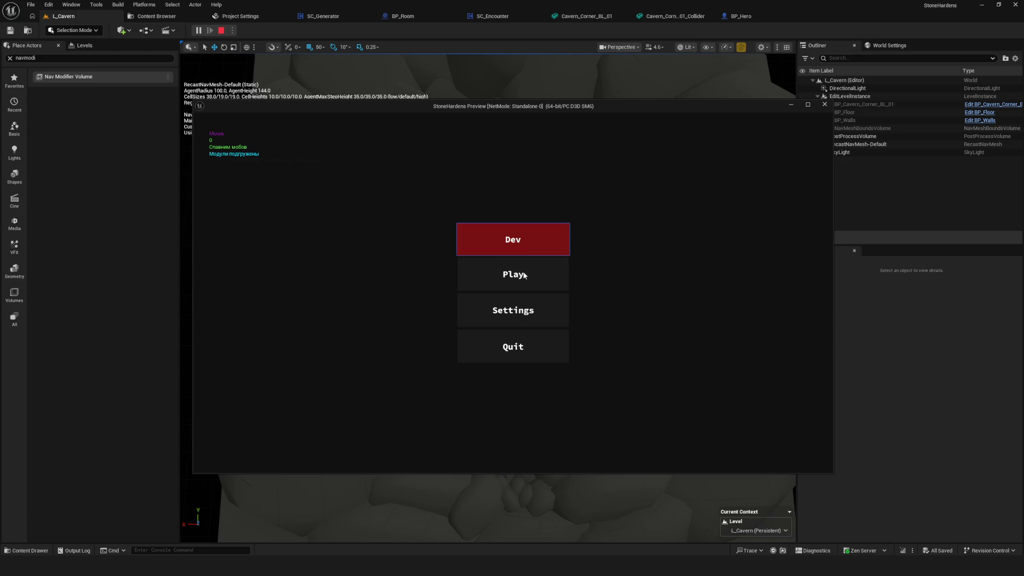
{"action": "left_click", "coordinate": [524, 275]}
{"action": "left_click", "coordinate": [539, 244]}
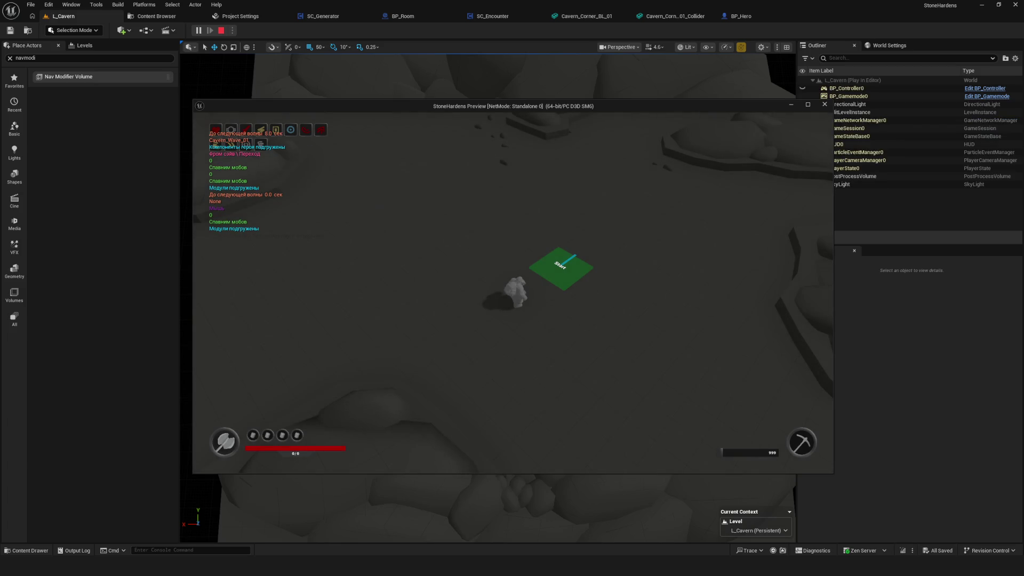
Walk the character around the cavern floor with WASD, then stop play and reposition the error log.
{"action": "key", "text": "w"}
{"action": "key", "text": "s"}
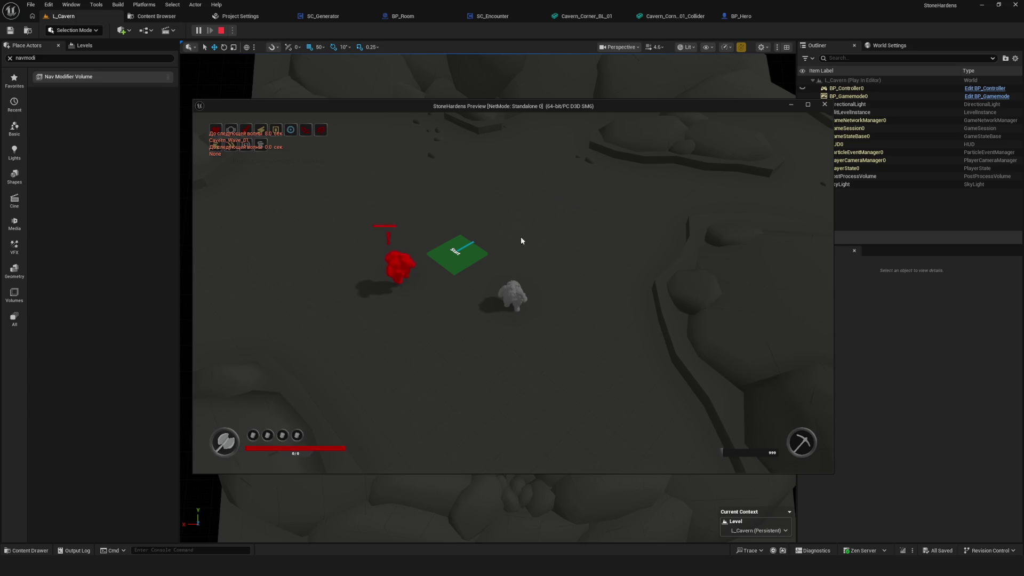
{"action": "key", "text": "s"}
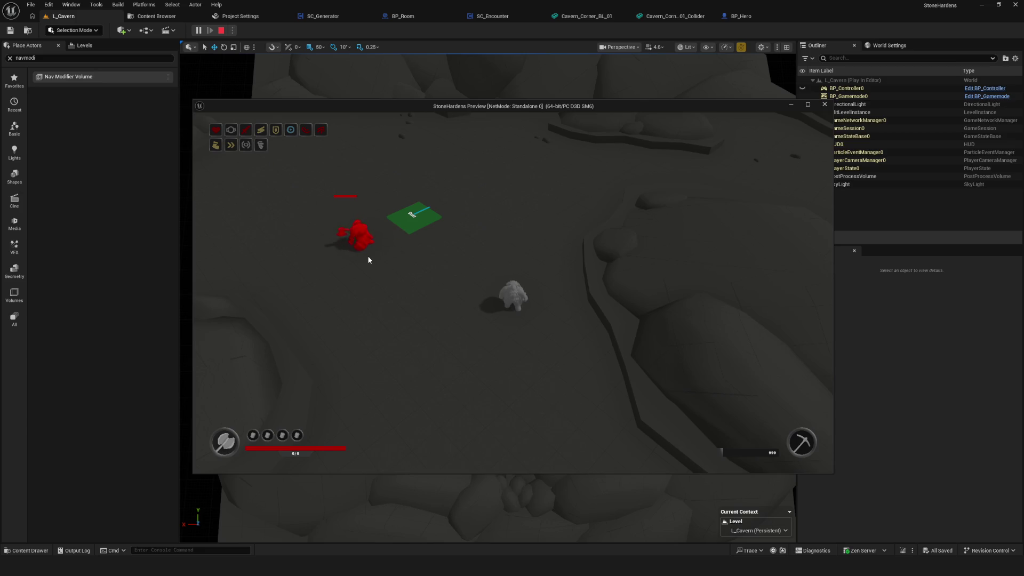
{"action": "key", "text": "a"}
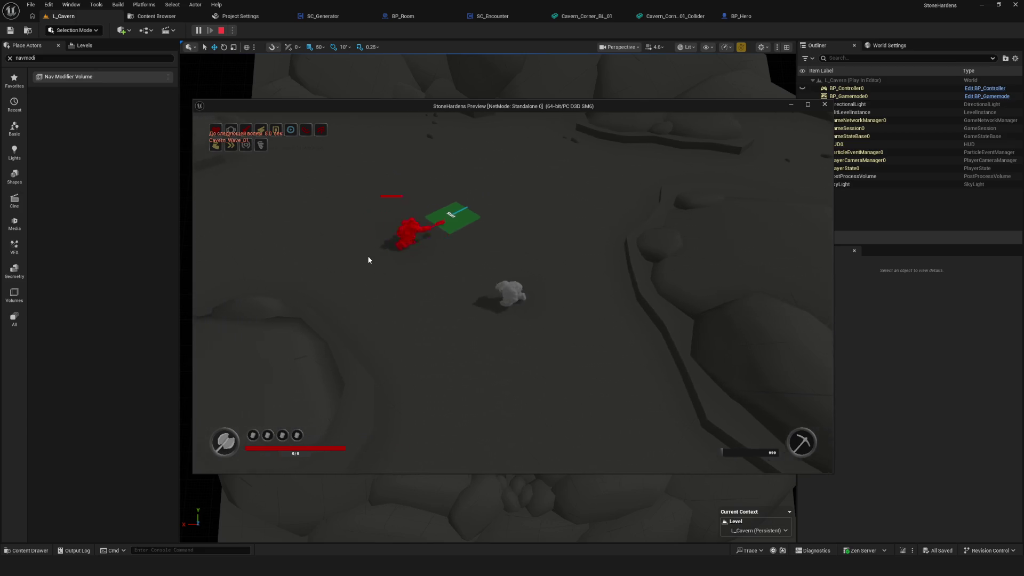
{"action": "key", "text": "s"}
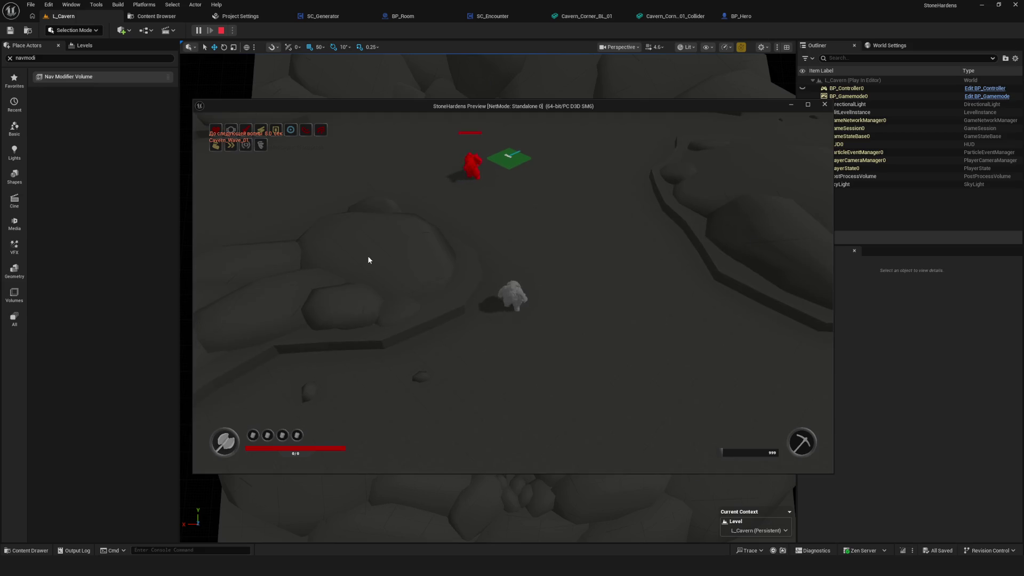
{"action": "key", "text": "Escape"}
{"action": "mouse_move", "coordinate": [610, 255]}
{"action": "left_mouse_down"}
{"action": "mouse_move", "coordinate": [527, 253]}
{"action": "mouse_move", "coordinate": [580, 257]}
{"action": "left_mouse_up"}
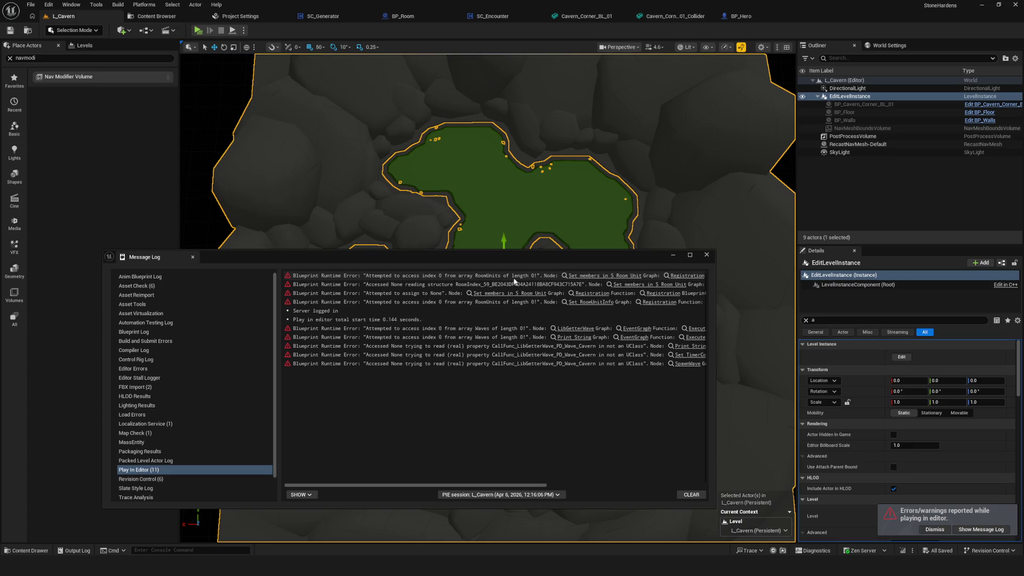
Close the error log and load Cavern_Deadend_B_01 into the level instance.
{"action": "left_click", "coordinate": [427, 221]}
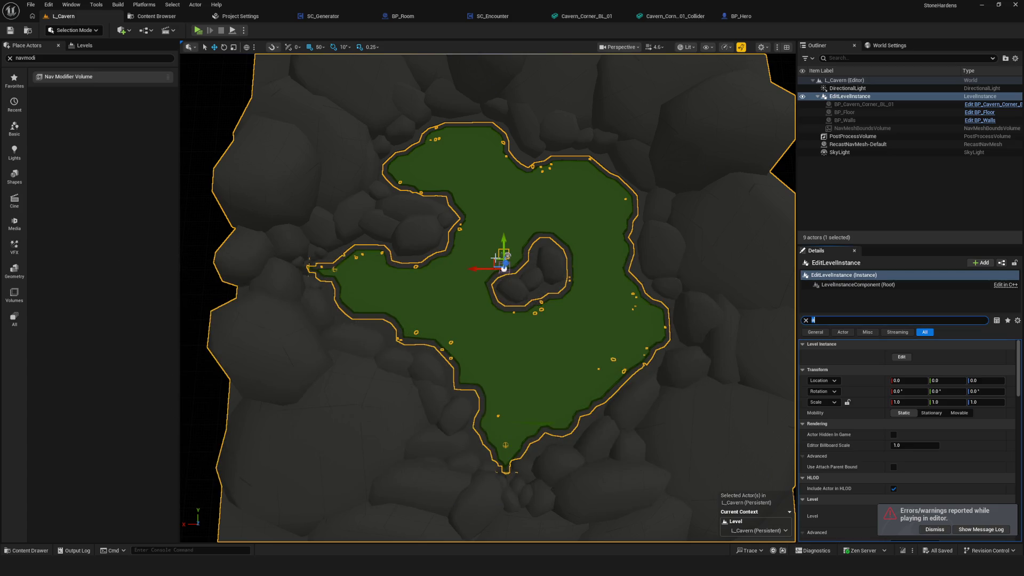
{"action": "scroll", "coordinate": [597, 360], "scroll_direction": "up", "scroll_amount": 2}
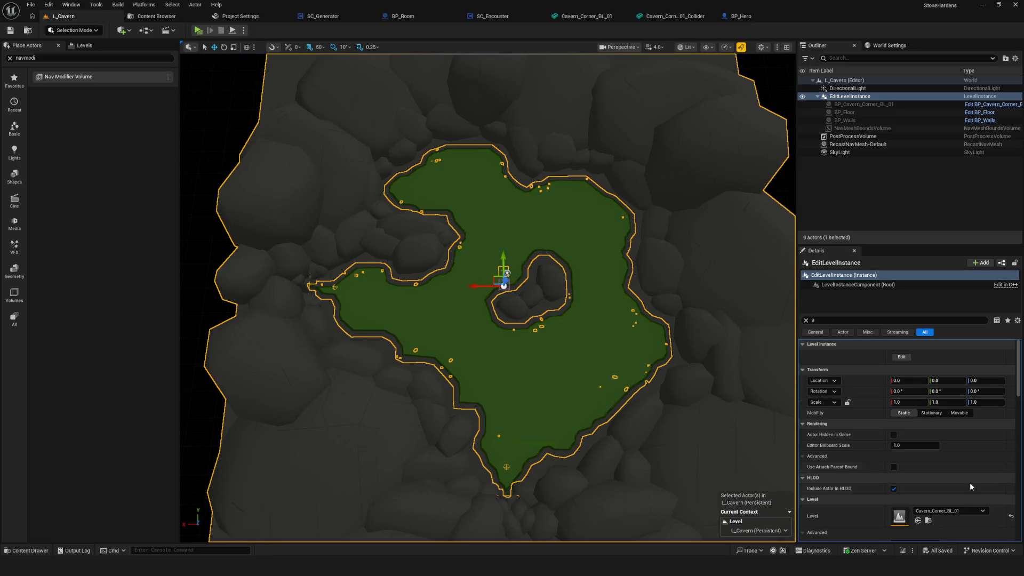
{"action": "left_click", "coordinate": [960, 511]}
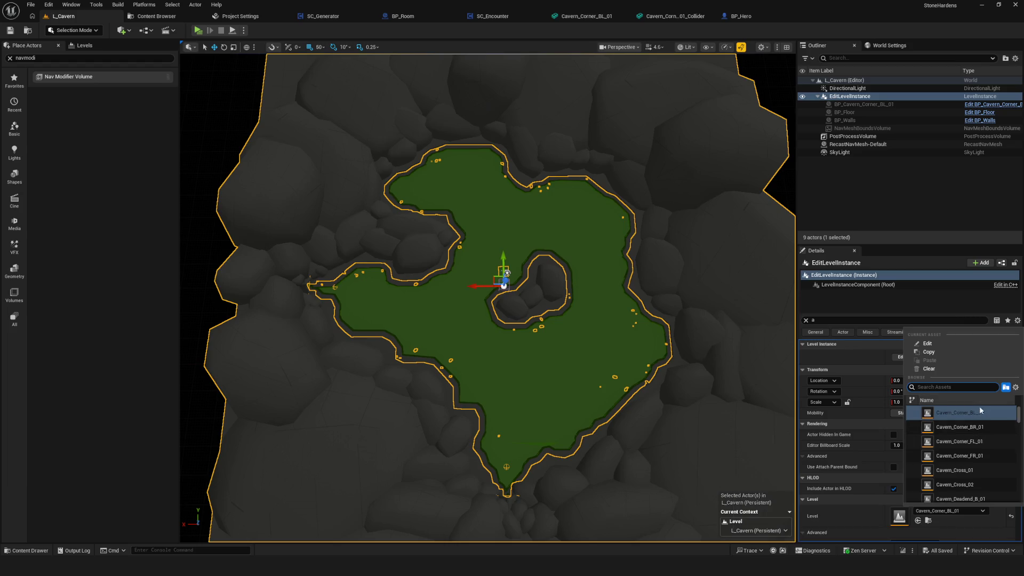
{"action": "scroll", "coordinate": [988, 453], "scroll_direction": "down", "scroll_amount": 2}
{"action": "left_click", "coordinate": [993, 447]}
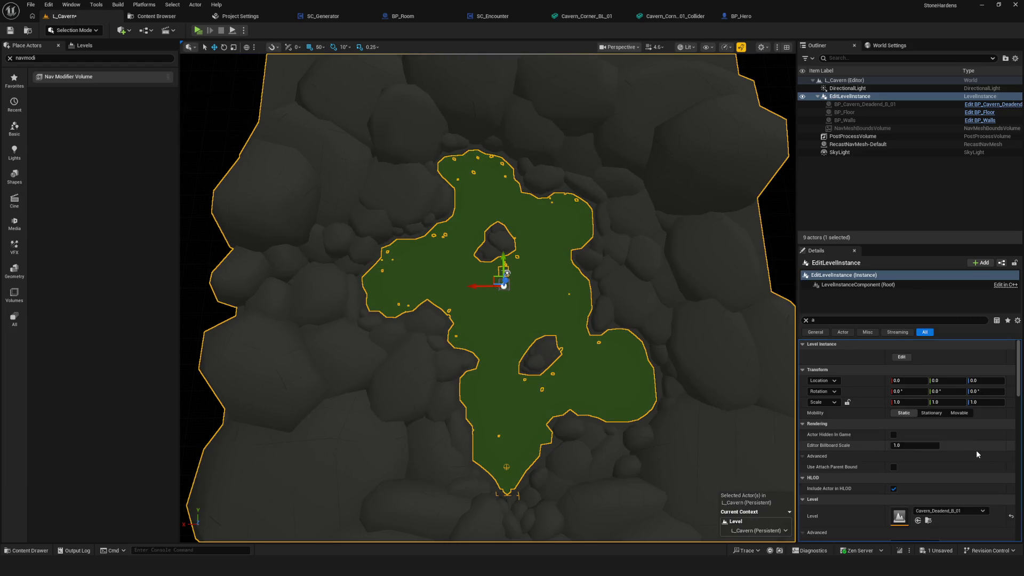
Inspect the rebuilt navmesh over the Deadend floor and open the level instance for editing.
{"action": "mouse_move", "coordinate": [558, 282]}
{"action": "left_mouse_down"}
{"action": "mouse_move", "coordinate": [561, 293]}
{"action": "mouse_move", "coordinate": [559, 272]}
{"action": "left_mouse_up"}
{"action": "scroll", "coordinate": [487, 299], "scroll_direction": "up", "scroll_amount": 5}
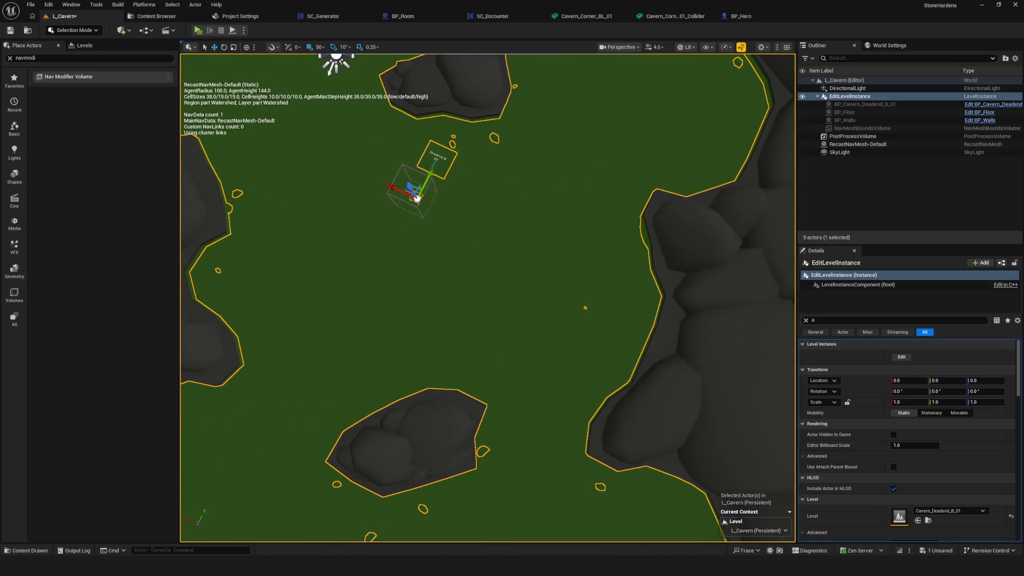
{"action": "scroll", "coordinate": [488, 299], "scroll_direction": "down", "scroll_amount": 8}
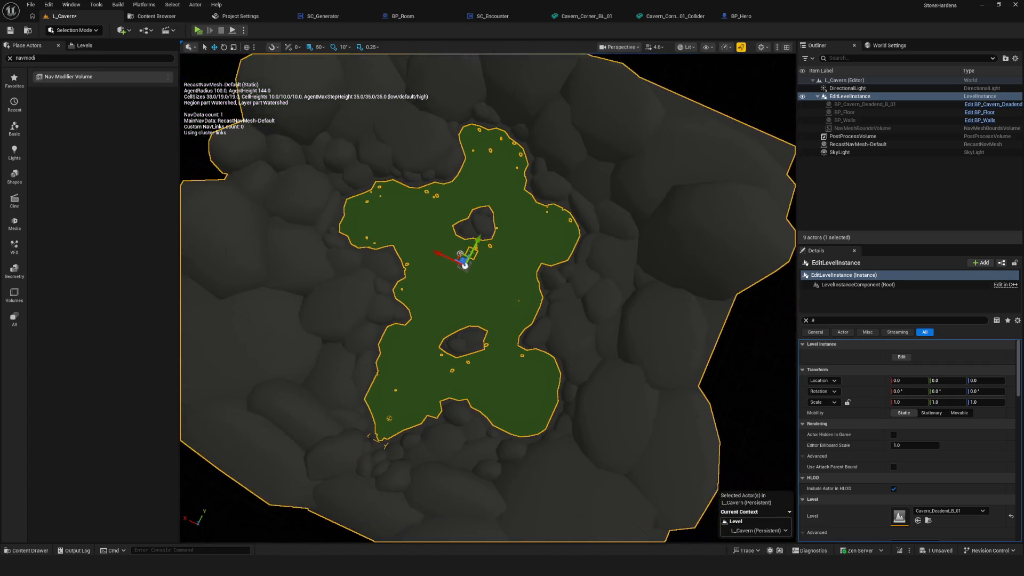
{"action": "scroll", "coordinate": [488, 299], "scroll_direction": "up", "scroll_amount": 5}
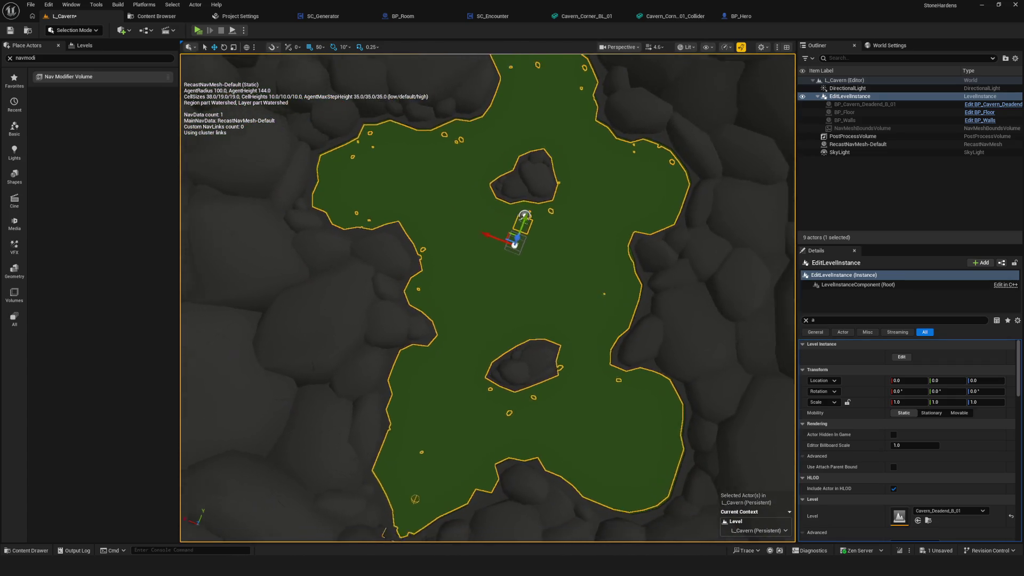
{"action": "left_click", "coordinate": [902, 357]}
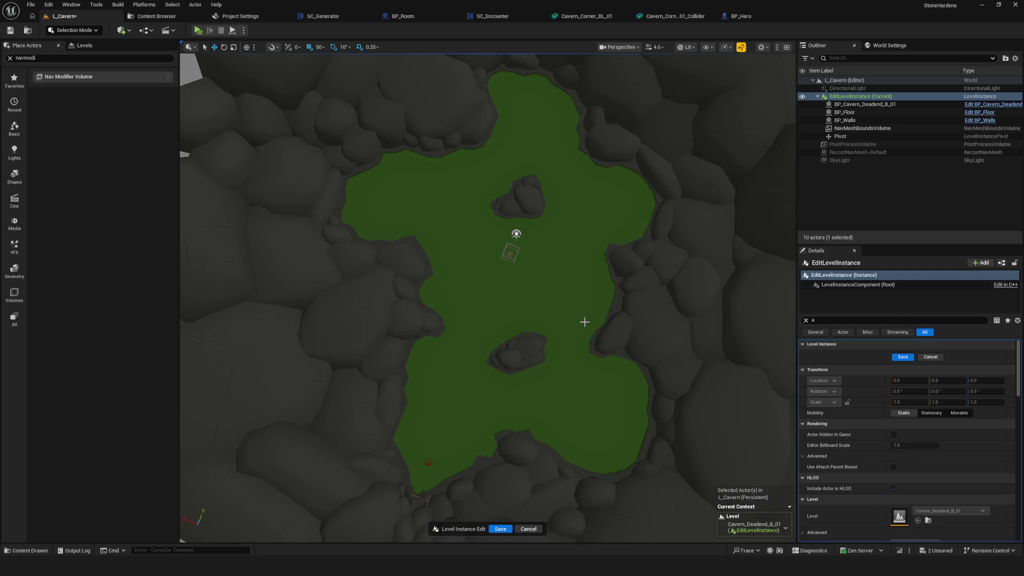
Inspect the Deadend room's BP_Floor and BP_Walls actors, then switch to the Content Browser.
{"action": "left_click_drag", "start_coordinate": [513, 299], "coordinate": [512, 314]}
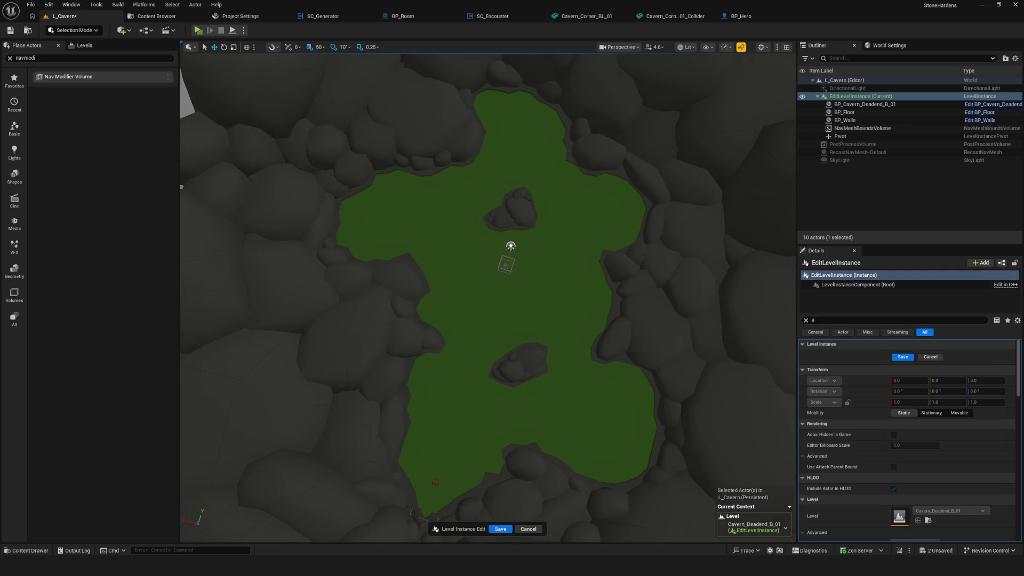
{"action": "left_click", "coordinate": [547, 286]}
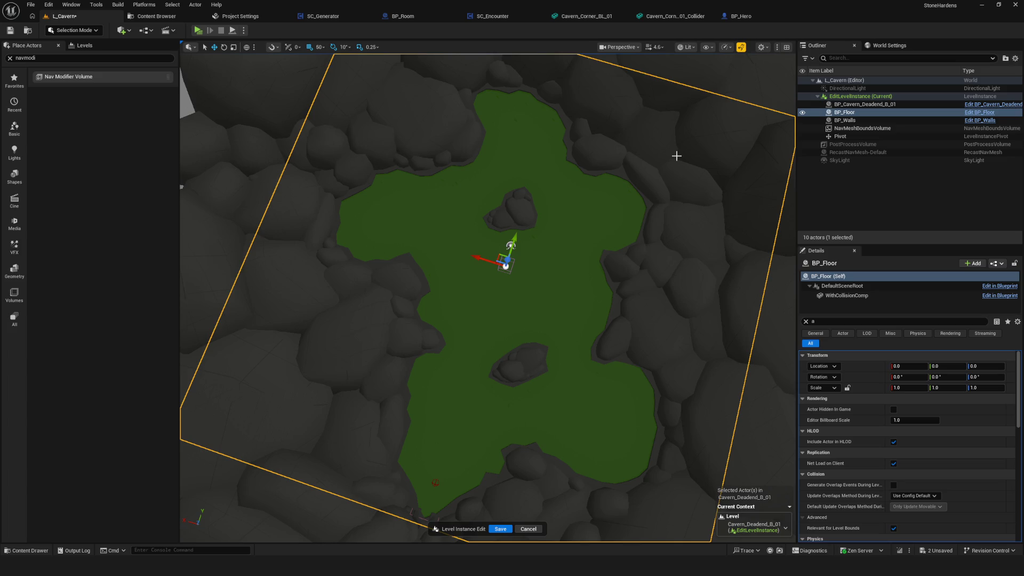
{"action": "left_click", "coordinate": [658, 158]}
{"action": "mouse_move", "coordinate": [651, 228]}
{"action": "left_mouse_down"}
{"action": "mouse_move", "coordinate": [650, 160]}
{"action": "mouse_move", "coordinate": [651, 192]}
{"action": "left_mouse_up"}
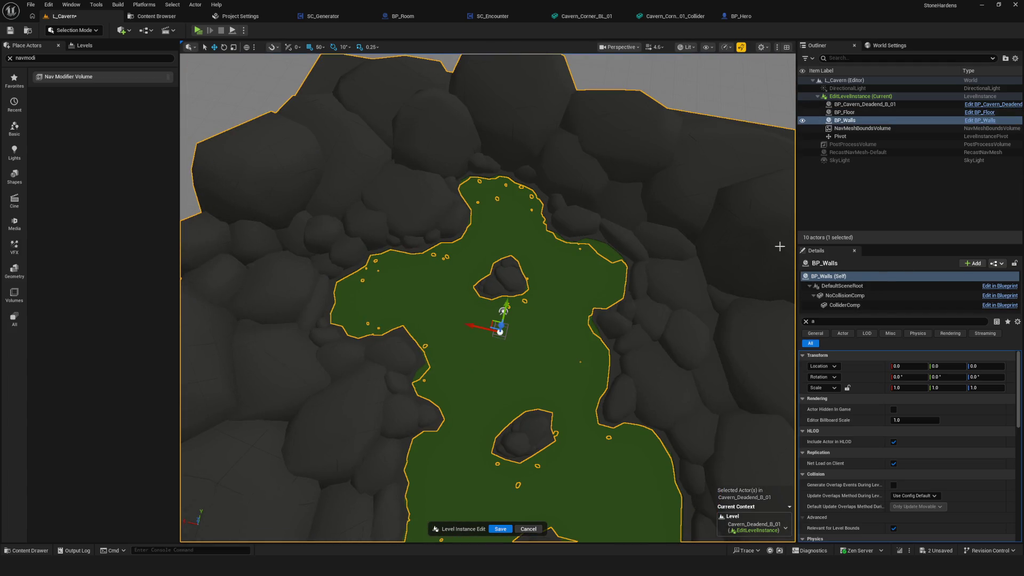
{"action": "left_click", "coordinate": [156, 16]}
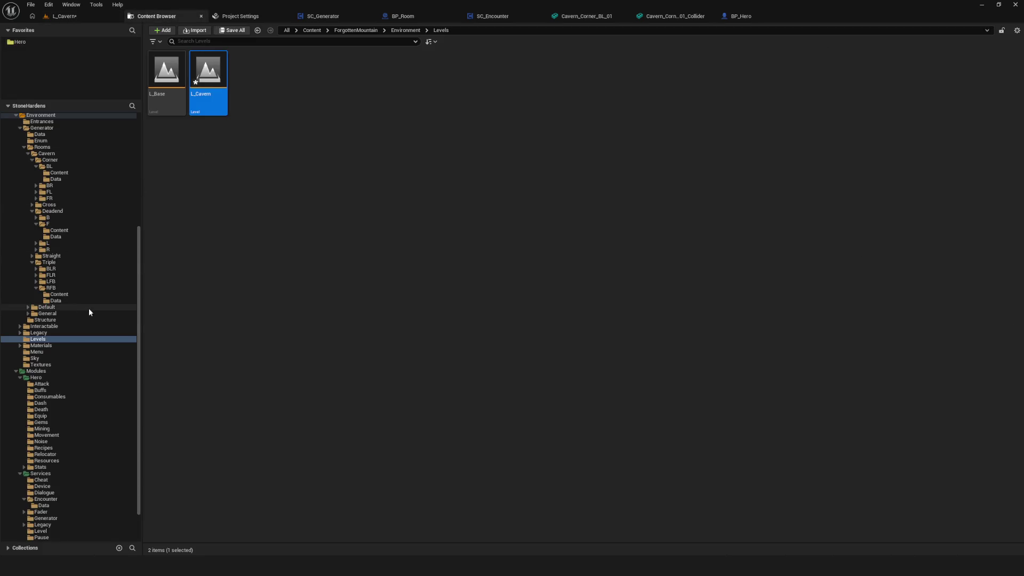
Browse to Deadend > B > Content and open the Cavern_D_B_01 mesh.
{"action": "scroll", "coordinate": [73, 296], "scroll_direction": "up", "scroll_amount": 2}
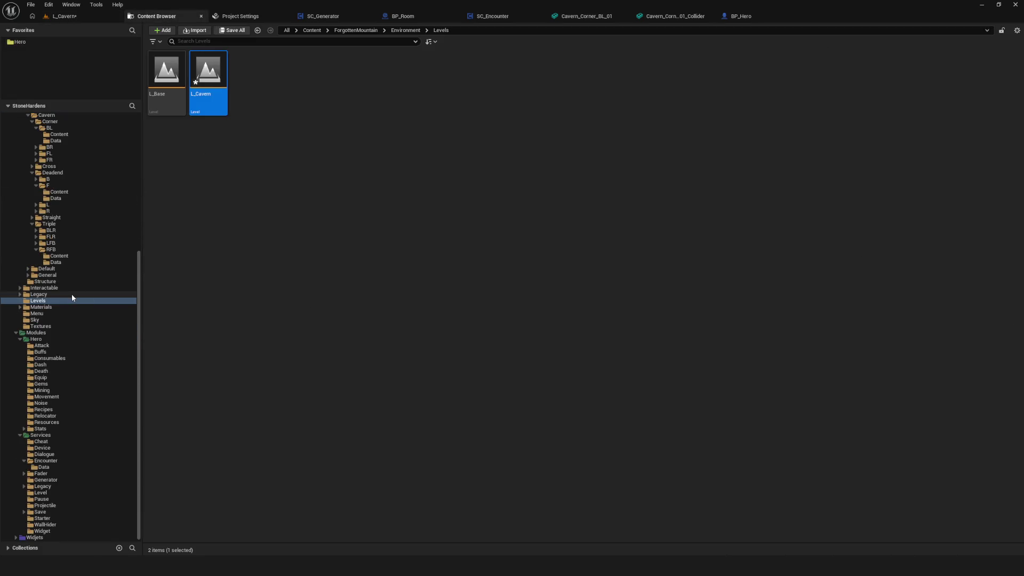
{"action": "left_click", "coordinate": [54, 269]}
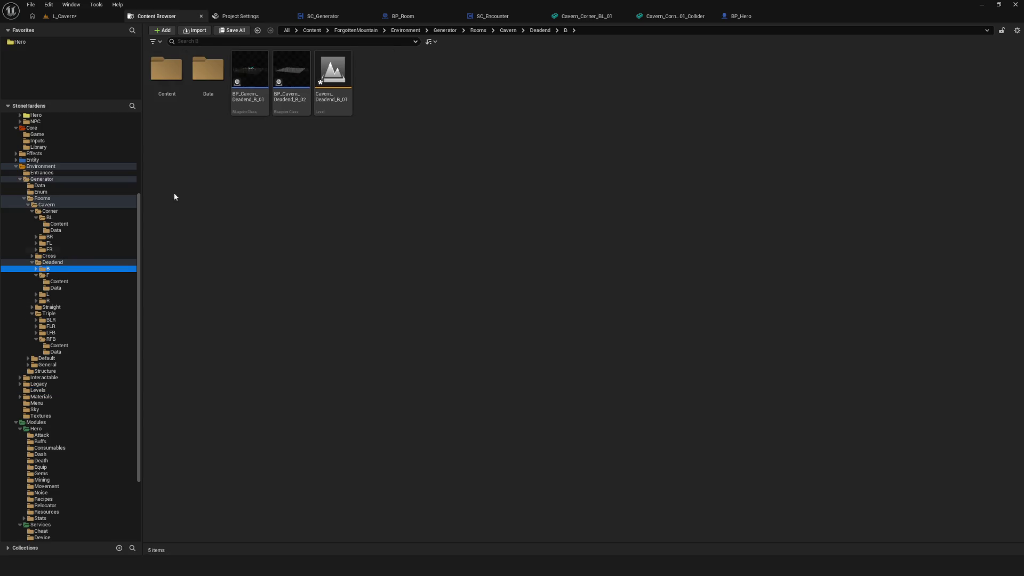
{"action": "double_click", "coordinate": [172, 85]}
{"action": "double_click", "coordinate": [171, 75]}
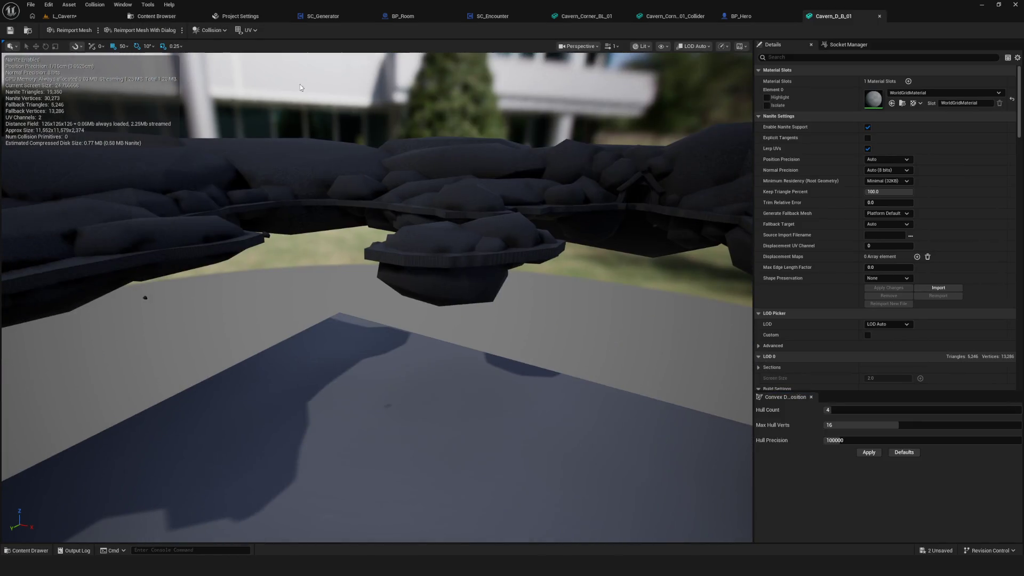
Open Cavern_D_B_01_Collider, review its Navigation settings, and return to L_Cavern.
{"action": "left_click", "coordinate": [154, 15]}
{"action": "left_click", "coordinate": [212, 80]}
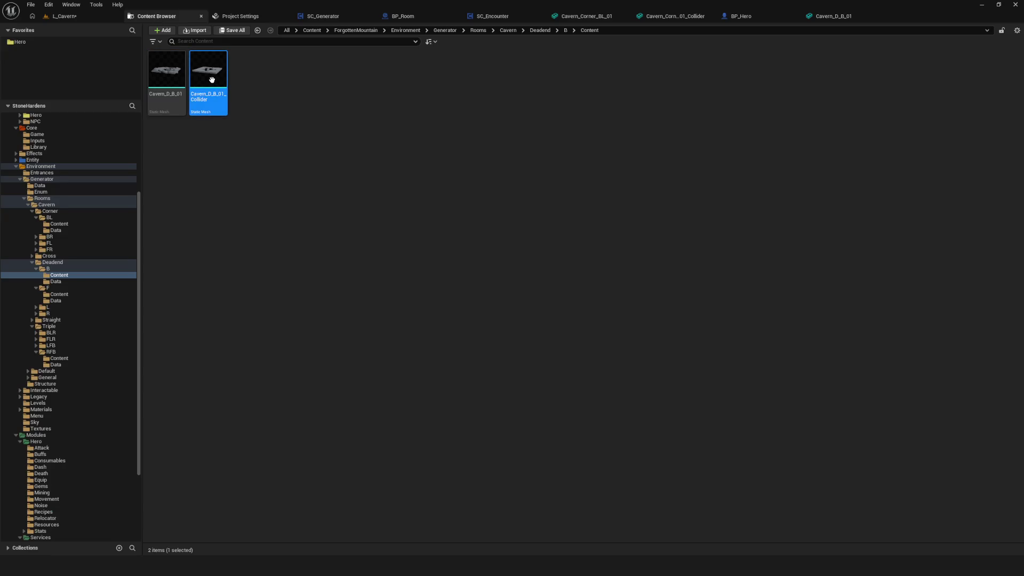
{"action": "double_click", "coordinate": [212, 83]}
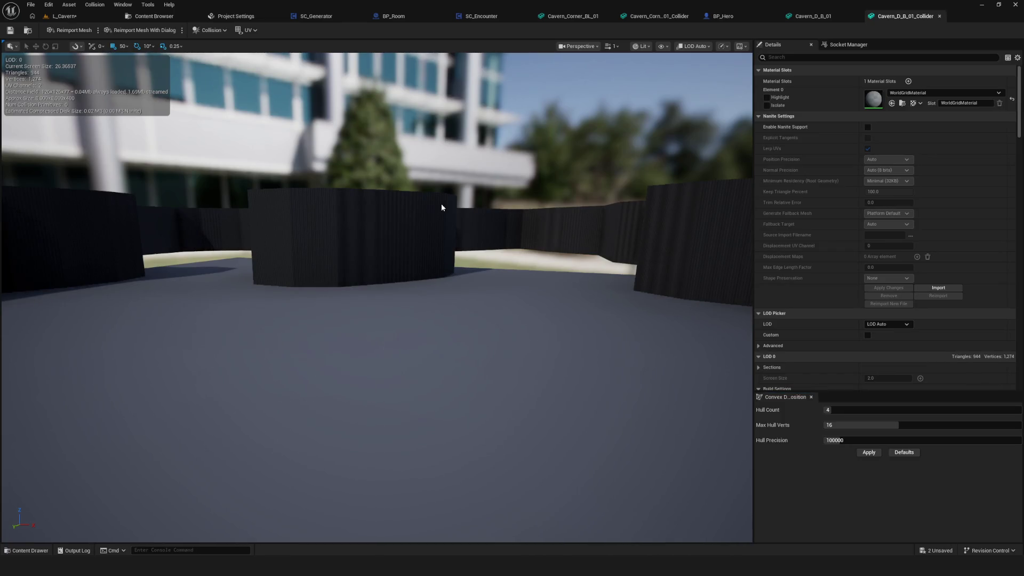
{"action": "scroll", "coordinate": [557, 209], "scroll_direction": "up", "scroll_amount": 5}
{"action": "scroll", "coordinate": [998, 176], "scroll_direction": "down", "scroll_amount": 10}
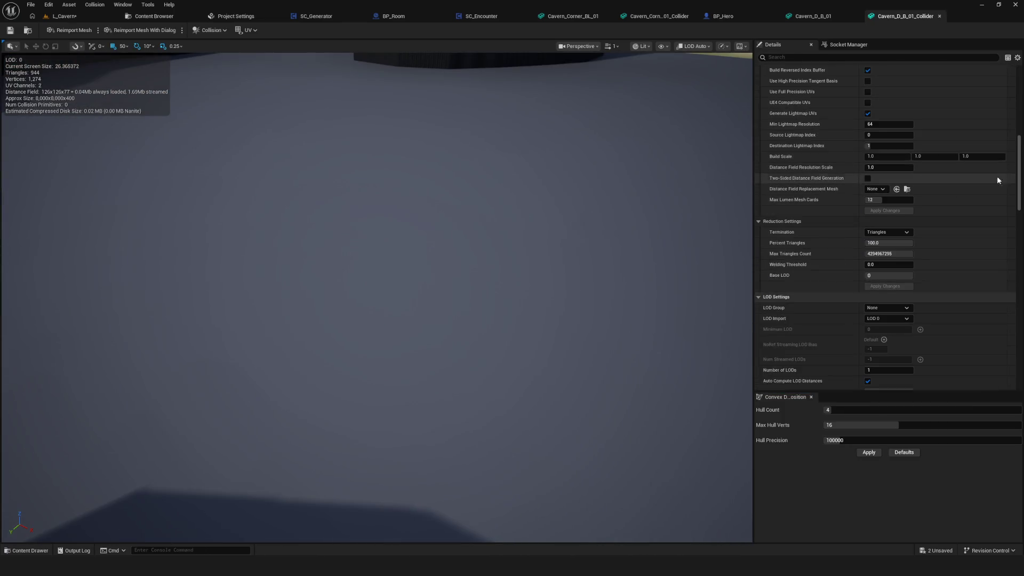
{"action": "scroll", "coordinate": [998, 178], "scroll_direction": "down", "scroll_amount": 15}
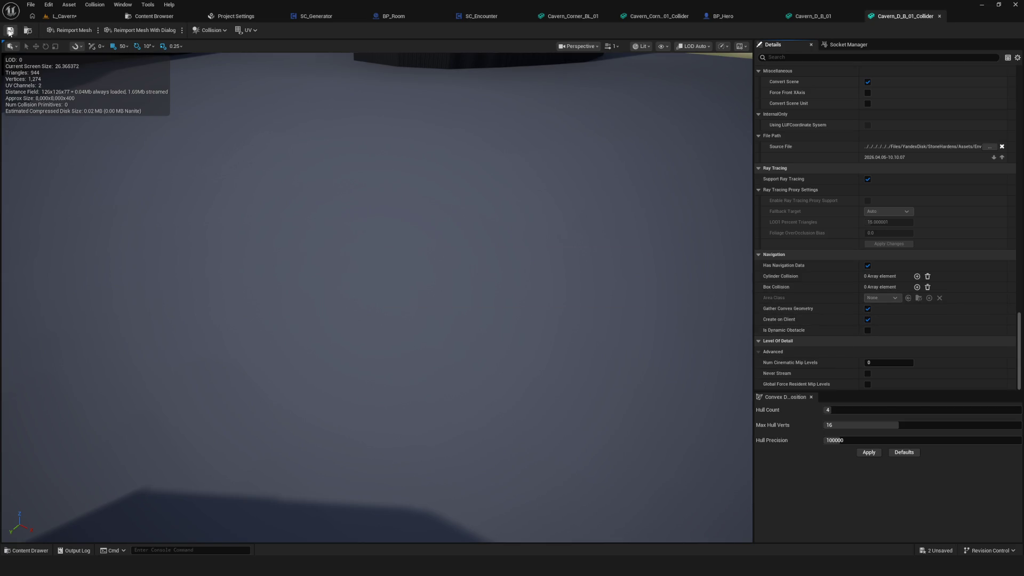
{"action": "scroll", "coordinate": [749, 154], "scroll_direction": "down", "scroll_amount": 2}
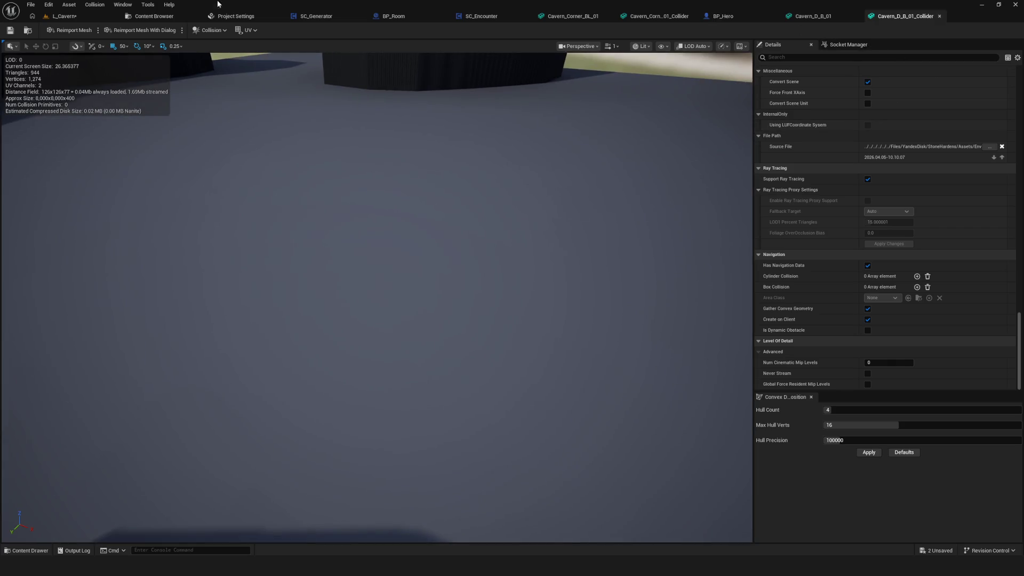
{"action": "left_click", "coordinate": [64, 16]}
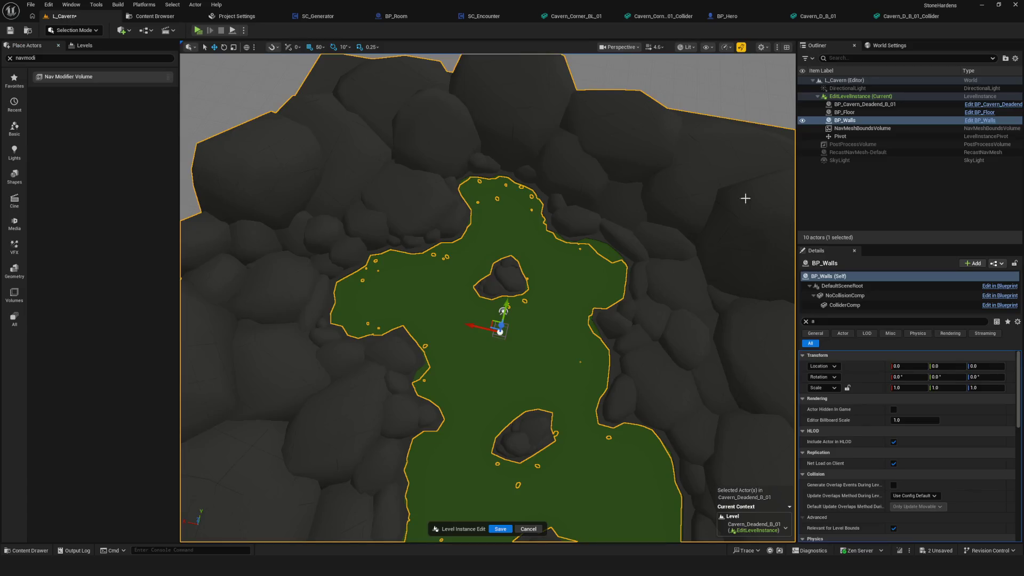
Select NavMeshBoundsVolume and exit level instance editing with Ctrl+S.
{"action": "left_click", "coordinate": [984, 219]}
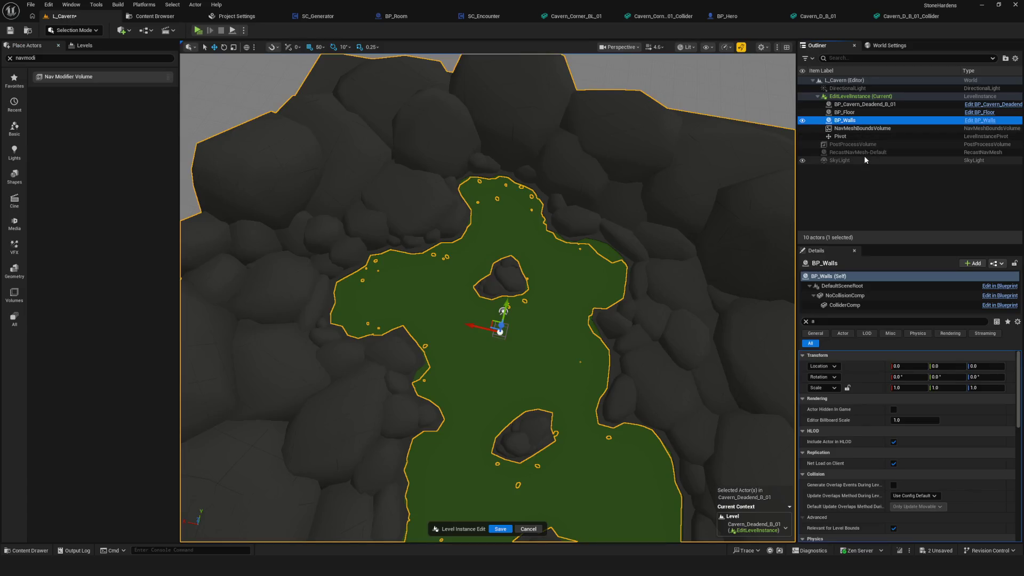
{"action": "left_click", "coordinate": [853, 128]}
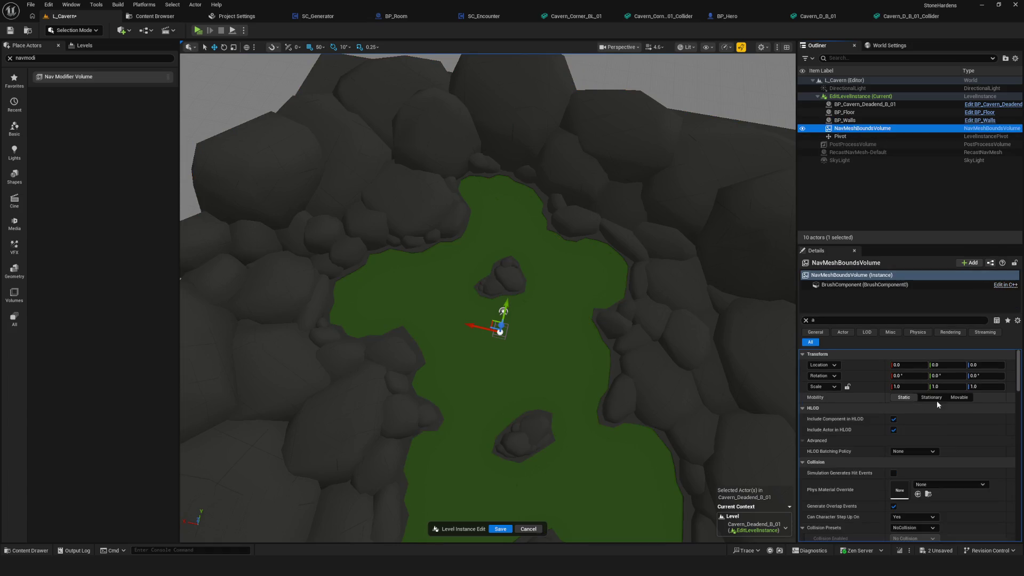
{"action": "scroll", "coordinate": [931, 402], "scroll_direction": "down", "scroll_amount": 10}
{"action": "scroll", "coordinate": [498, 220], "scroll_direction": "down", "scroll_amount": 2}
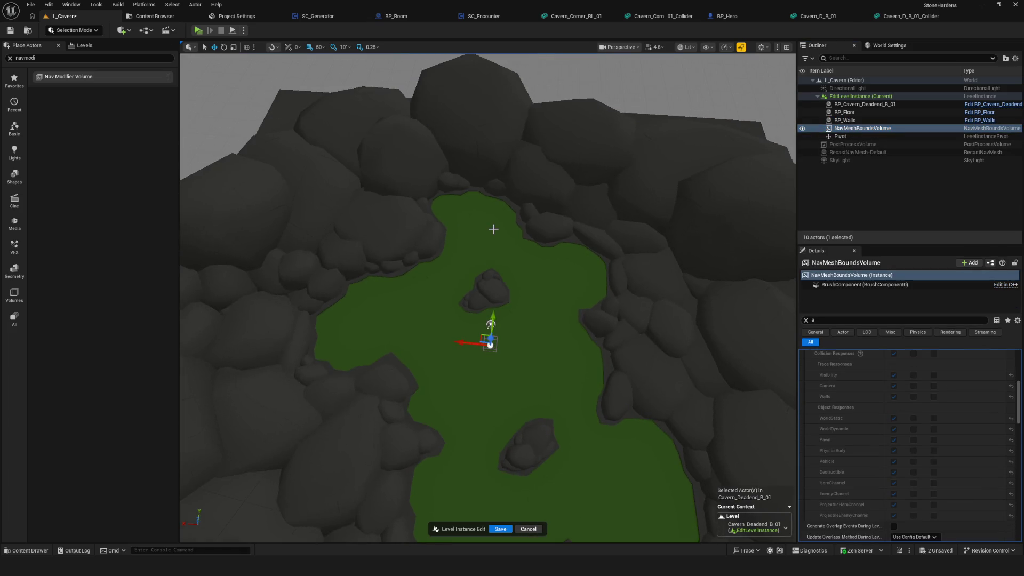
{"action": "key", "text": "ctrl+s"}
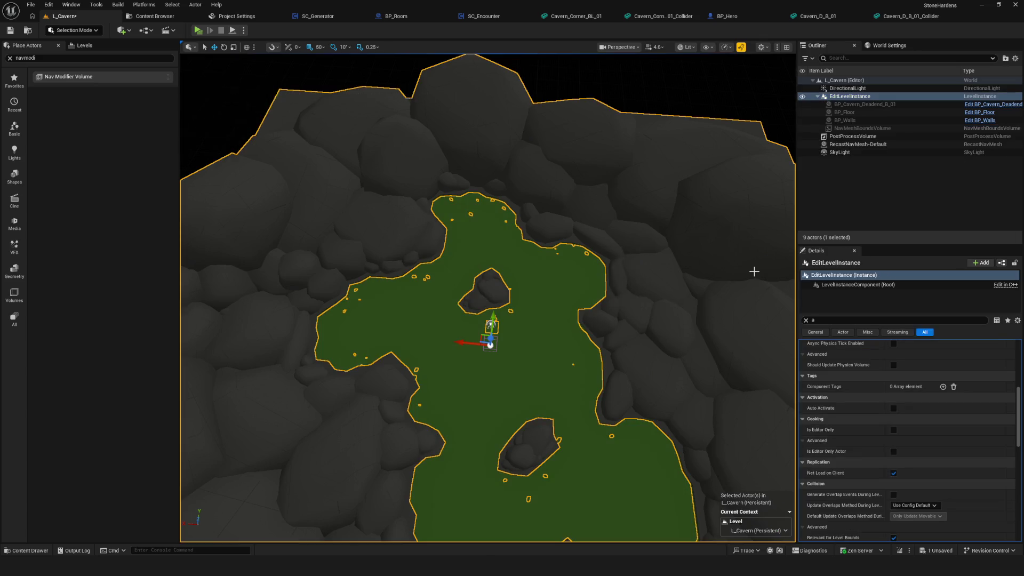
Review RecastNavMesh-Default's Details and orbit to confirm navmesh covers only the floor.
{"action": "left_click", "coordinate": [856, 144]}
{"action": "scroll", "coordinate": [944, 377], "scroll_direction": "down", "scroll_amount": 10}
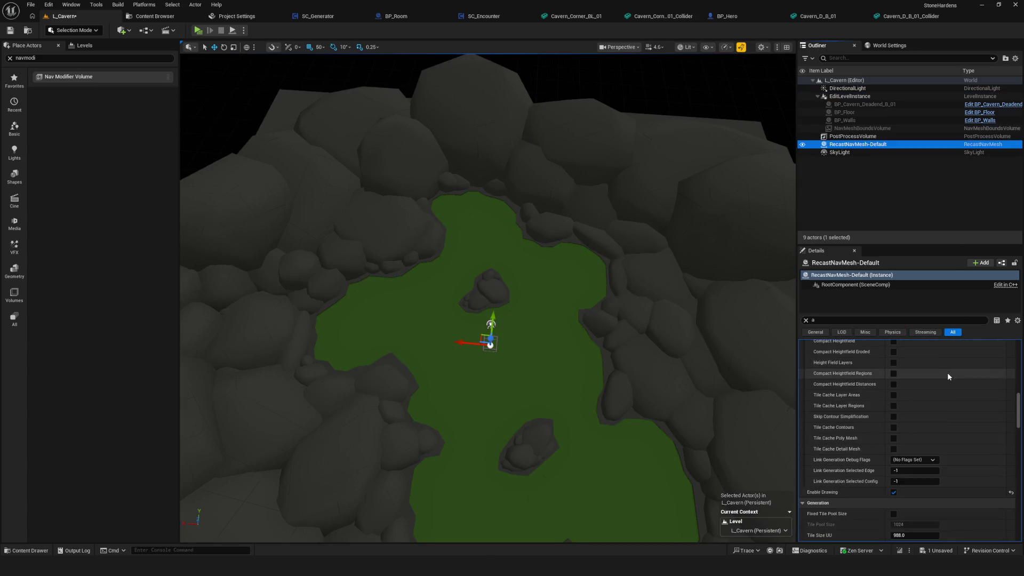
{"action": "scroll", "coordinate": [957, 388], "scroll_direction": "up", "scroll_amount": 10}
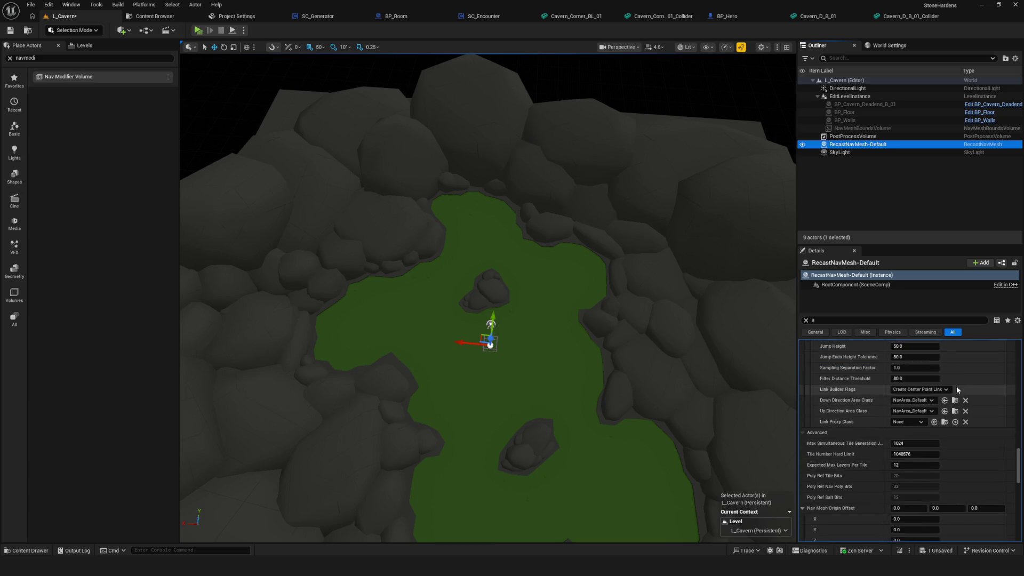
{"action": "scroll", "coordinate": [957, 389], "scroll_direction": "up", "scroll_amount": 5}
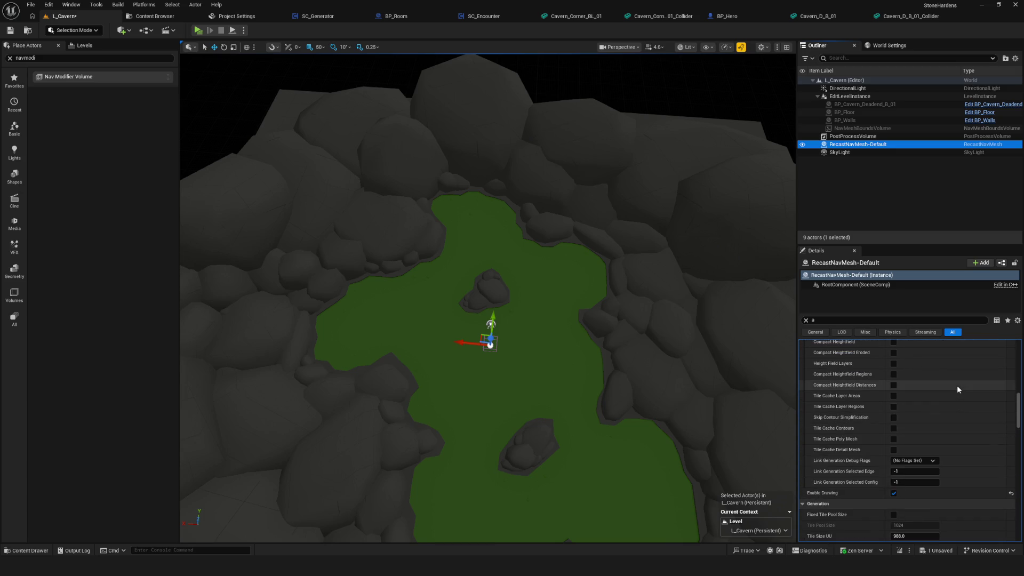
{"action": "scroll", "coordinate": [957, 388], "scroll_direction": "down", "scroll_amount": 15}
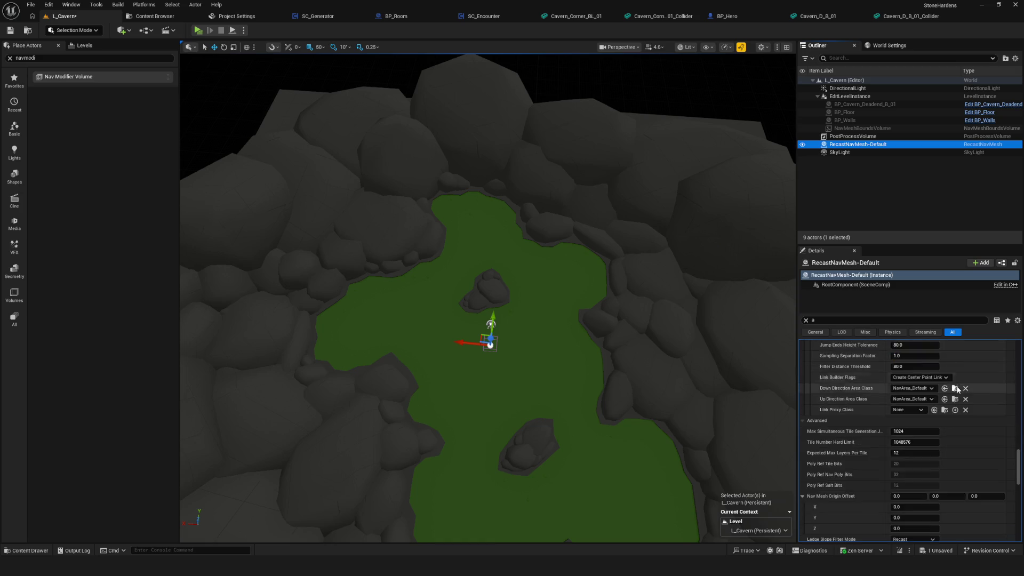
{"action": "scroll", "coordinate": [957, 390], "scroll_direction": "down", "scroll_amount": 10}
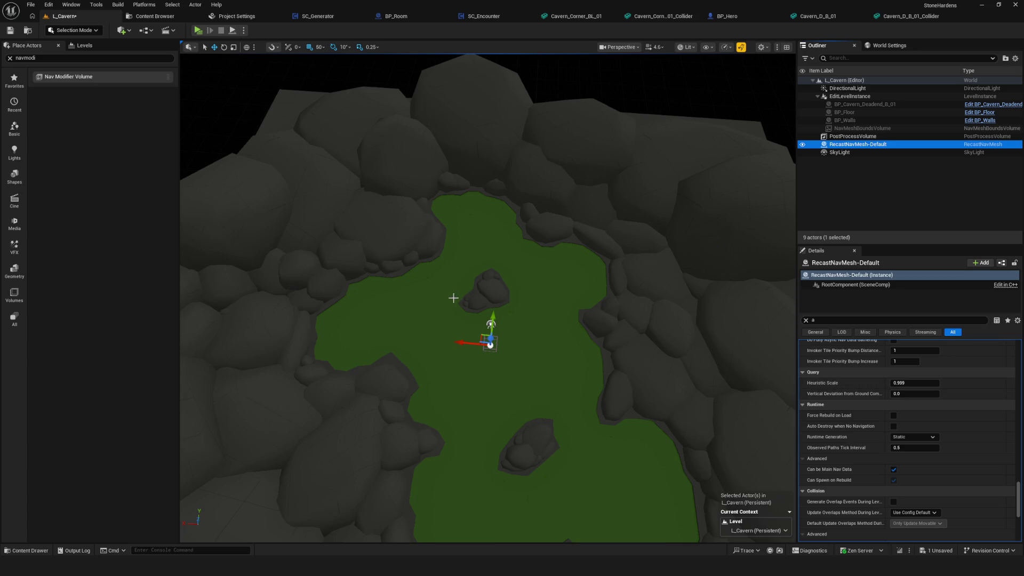
{"action": "scroll", "coordinate": [468, 300], "scroll_direction": "up", "scroll_amount": 5}
{"action": "scroll", "coordinate": [487, 298], "scroll_direction": "down", "scroll_amount": 4}
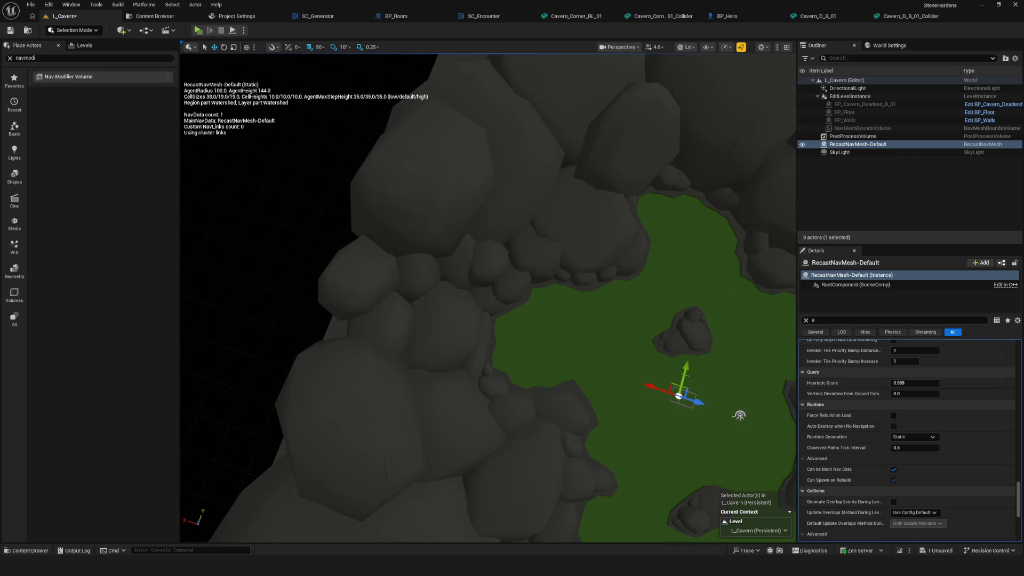
{"action": "scroll", "coordinate": [549, 419], "scroll_direction": "up", "scroll_amount": 4}
{"action": "scroll", "coordinate": [474, 300], "scroll_direction": "down", "scroll_amount": 6}
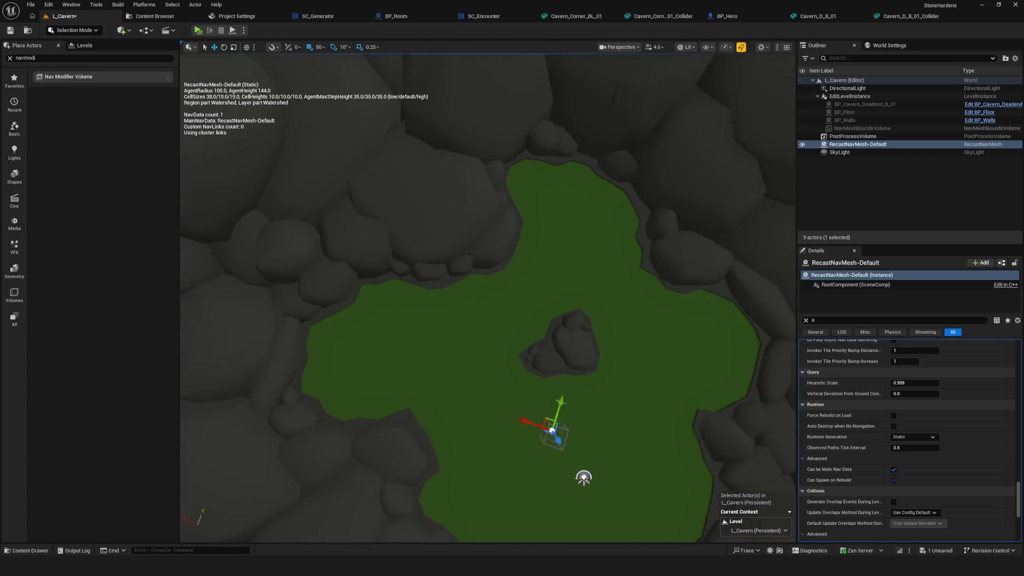
{"action": "left_click_drag", "start_coordinate": [475, 301], "coordinate": [476, 300]}
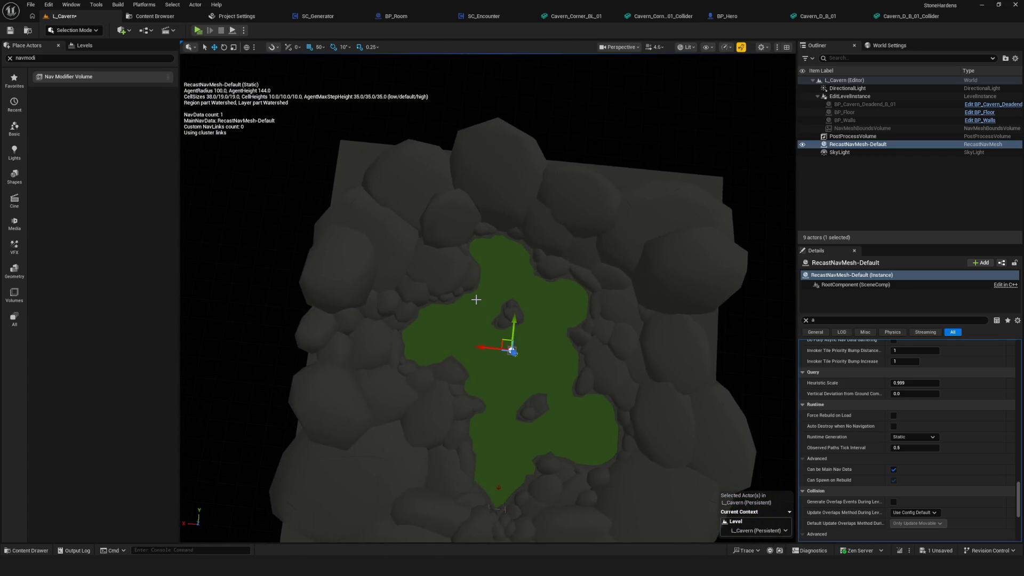